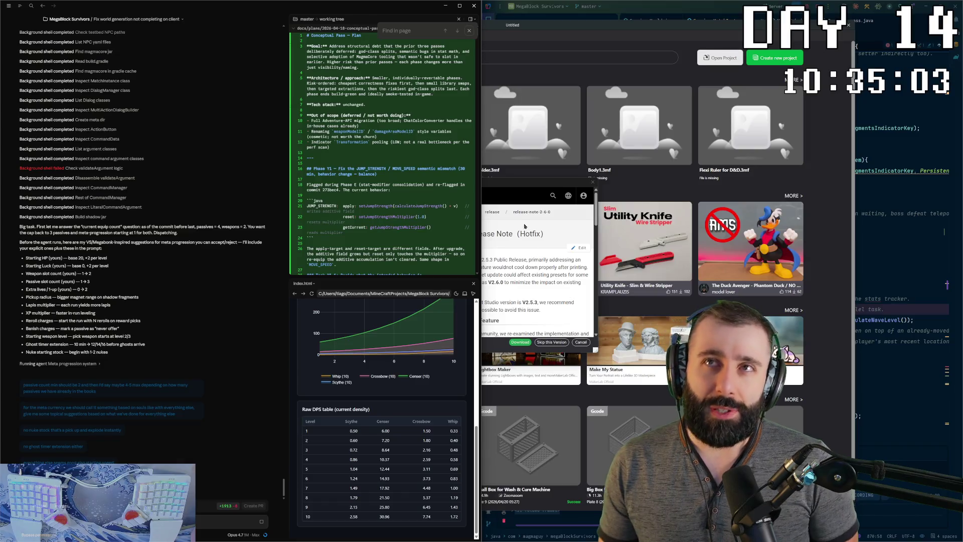
- Dismiss the new-version release note and go to the printer's device monitoring page
left_click(522, 196)
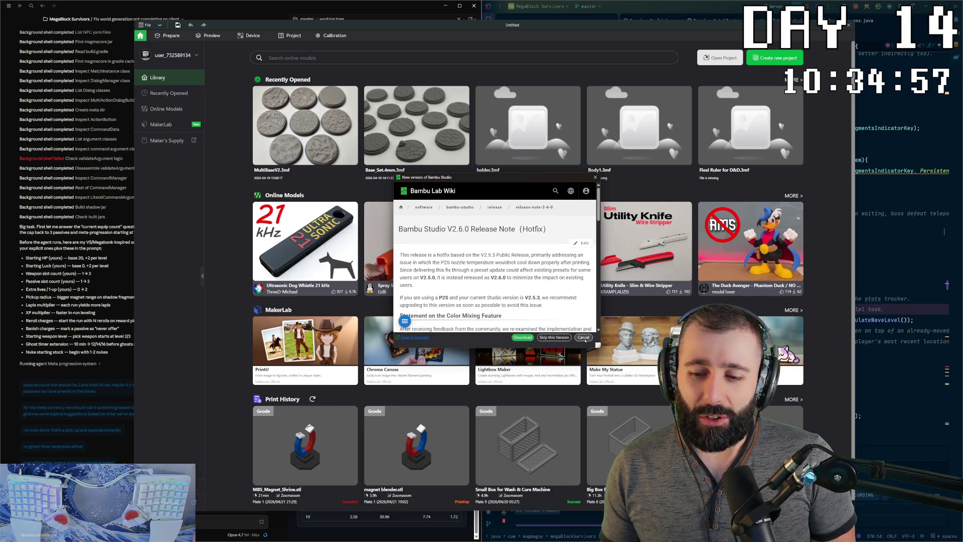
left_click(583, 337)
left_click(242, 37)
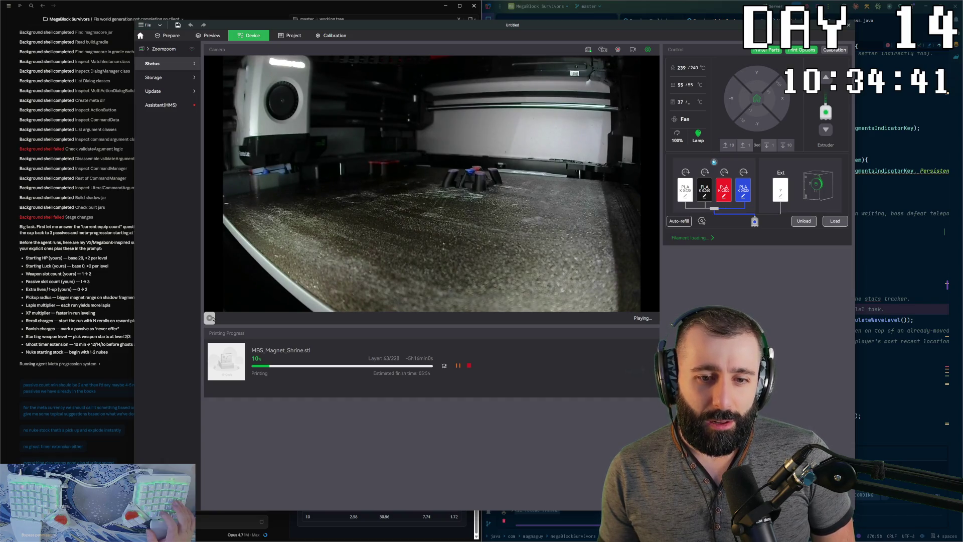
- Maximize the printer monitor window to fill the screen
key("super+Up")
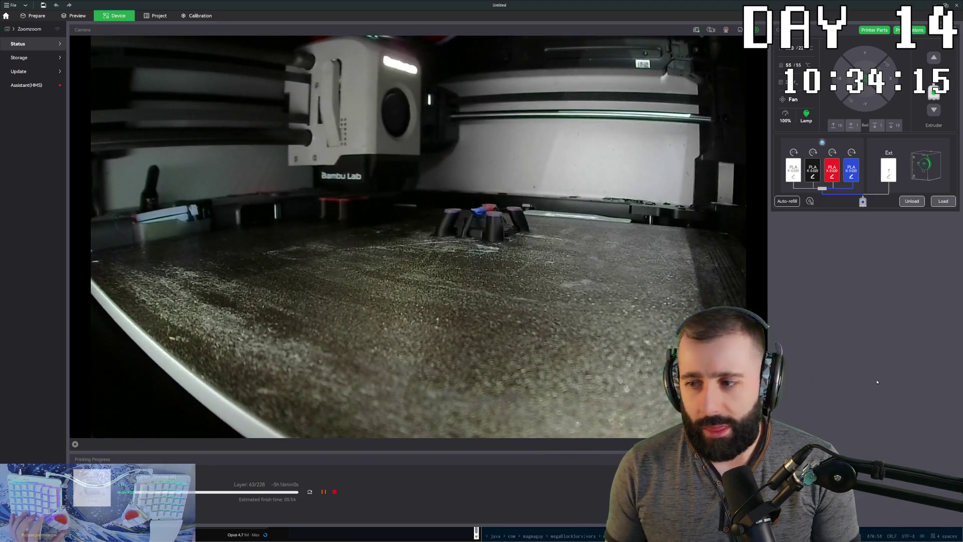
- Snap the printer monitor to the right half of the screen
key("super+Right")
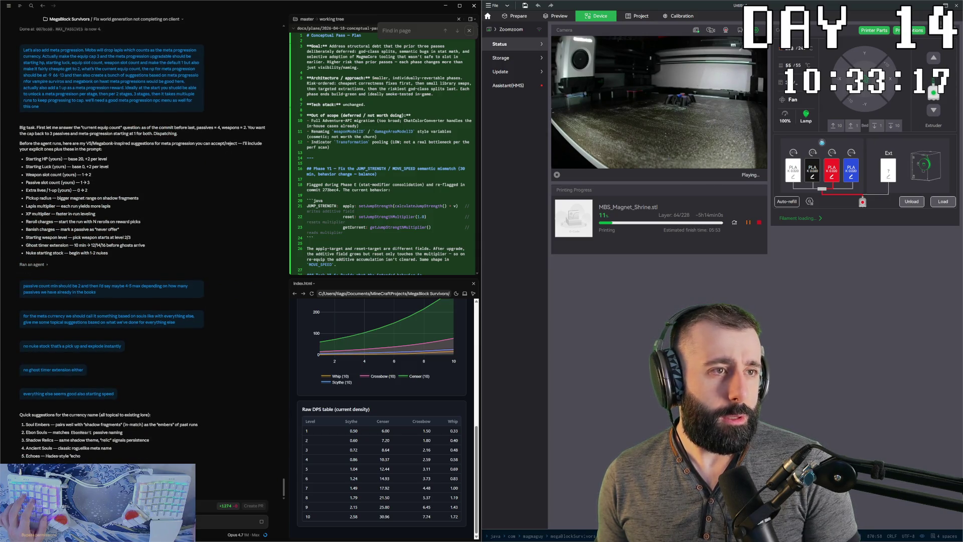
key("alt+Tab")
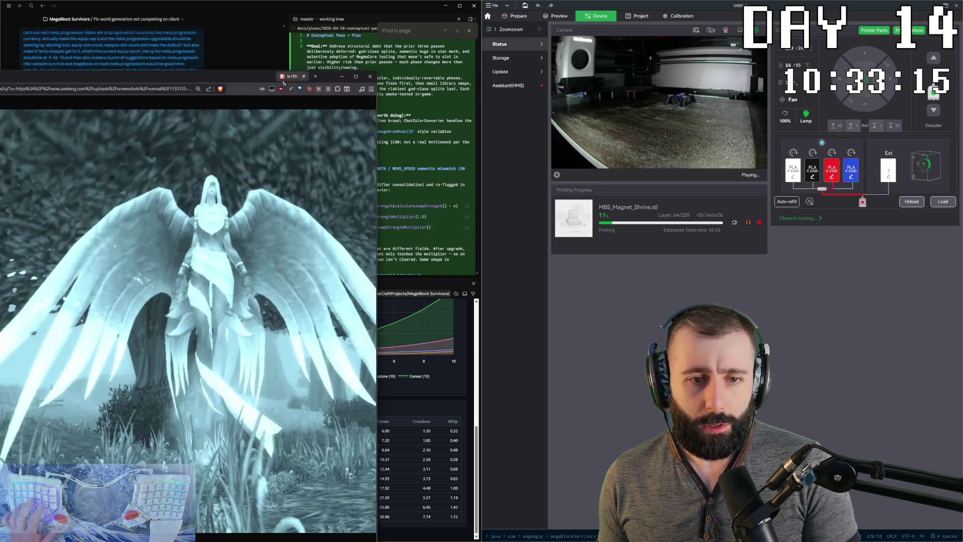
double_click(406, 35)
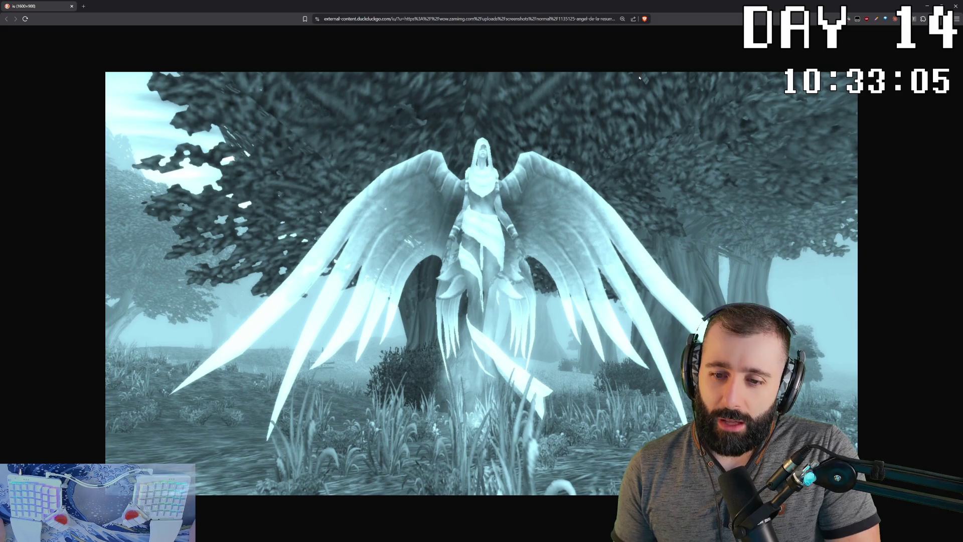
key("ctrl+w")
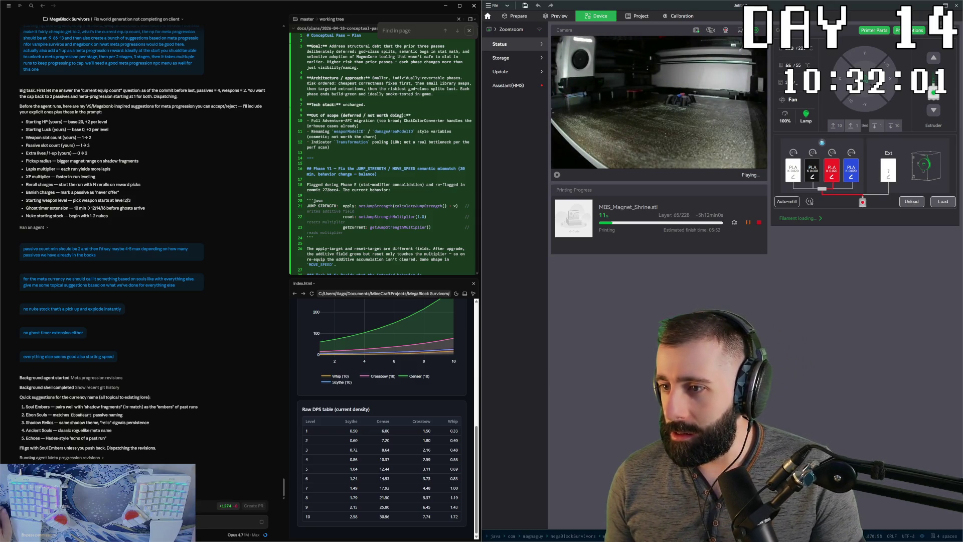
- Turn on Go Live streaming for the printer camera
left_click(725, 29)
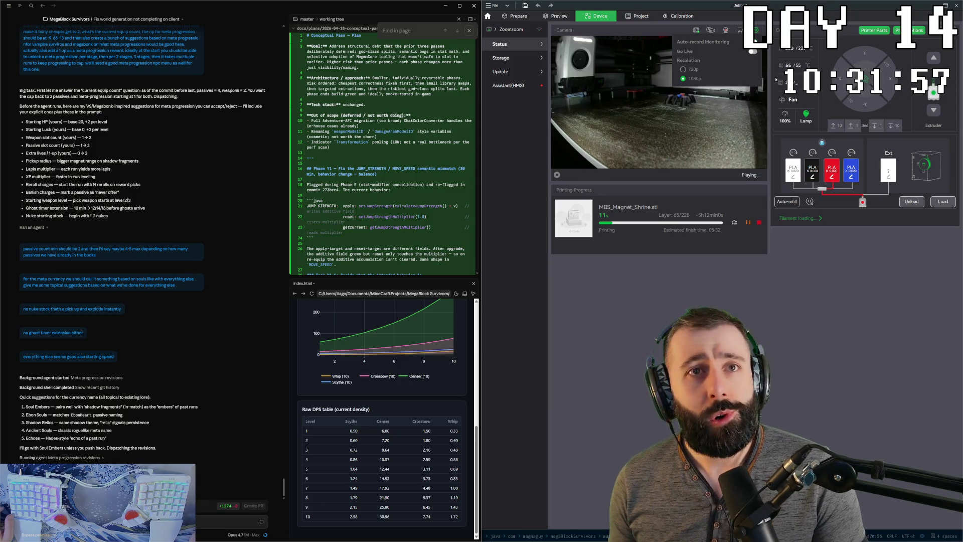
left_click(753, 51)
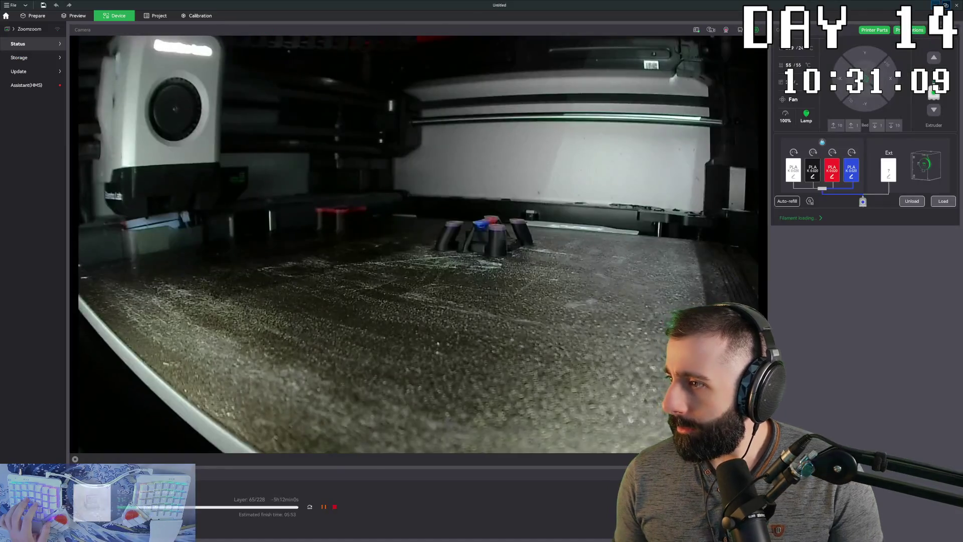
- Leave the camera view and return to the tiled desktop windows
key("alt+Tab")
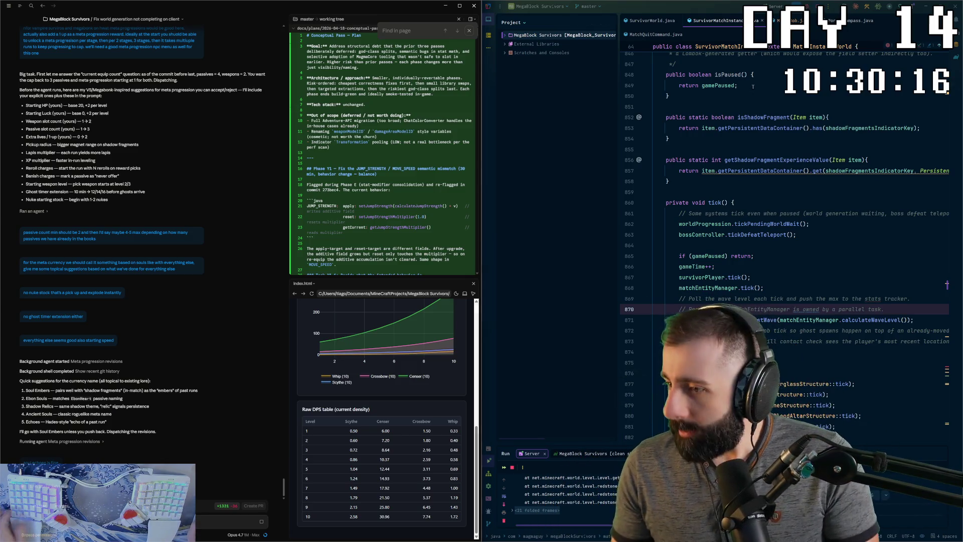
- Glance at the Minecraft game window and return to the code editor
key("alt+Tab")
key("alt+Tab")
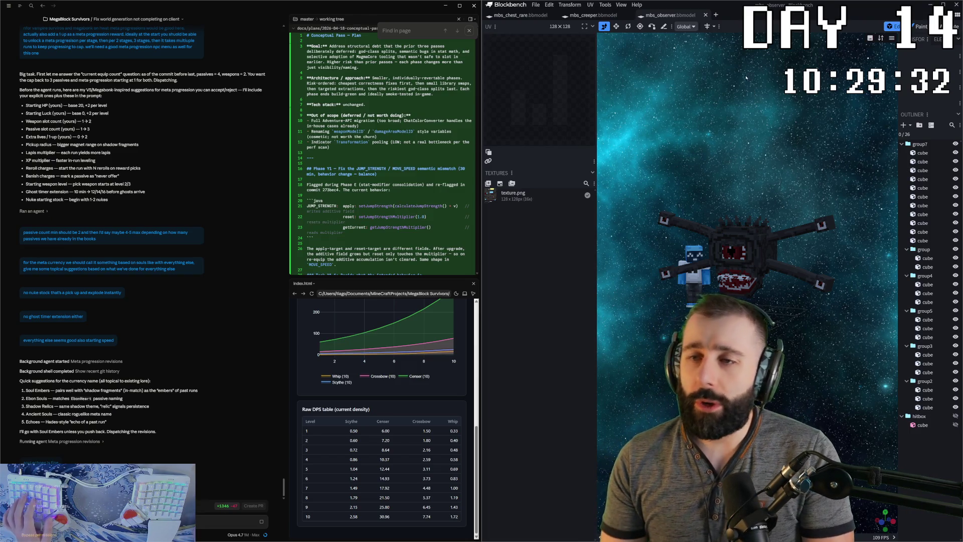
- Bring the valkyrie model window into view on the left, select a wing cube, and place the reference image on the right
mouse_move(580, 0)
left_mouse_down()
mouse_move(471, 226)
mouse_move(0, 181)
left_mouse_up()
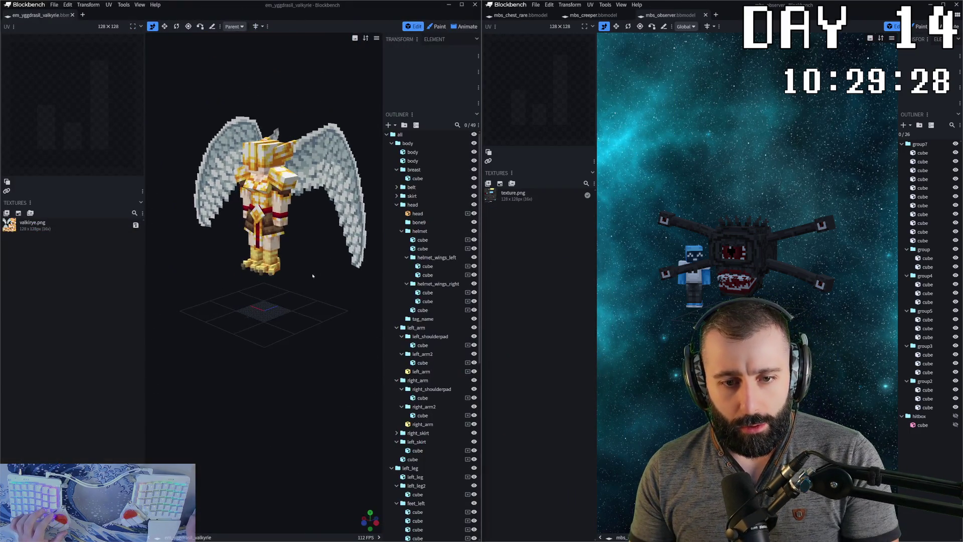
mouse_move(301, 271)
left_mouse_down()
mouse_move(317, 315)
mouse_move(304, 173)
left_mouse_up()
left_click(317, 316)
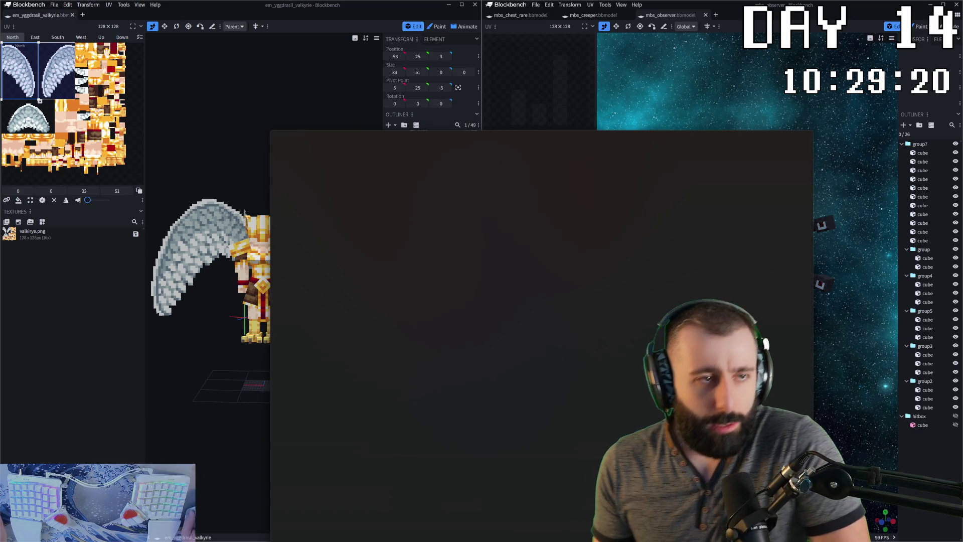
key("super+Right")
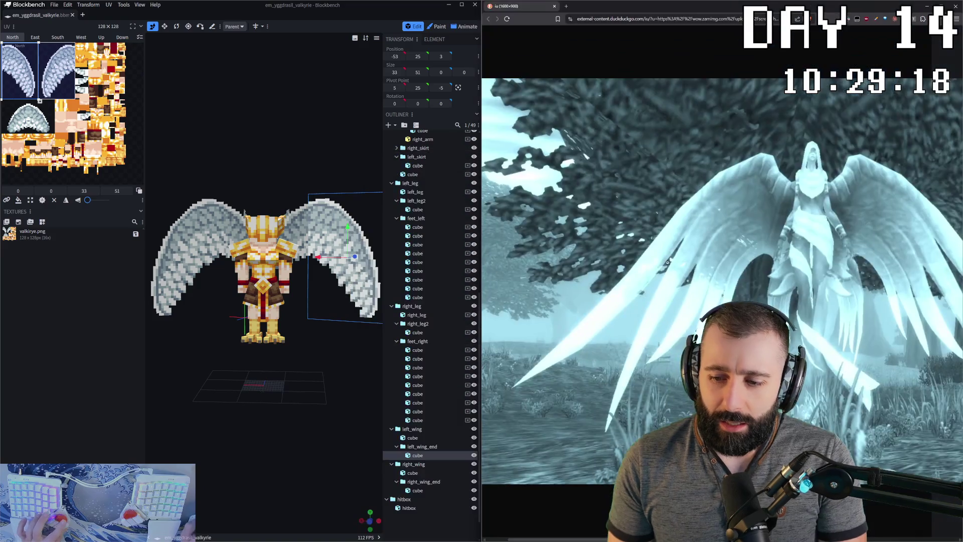
scroll(289, 323, "down", 2)
mouse_move(290, 324)
left_mouse_down()
mouse_move(311, 147)
mouse_move(279, 159)
mouse_move(344, 156)
left_mouse_up()
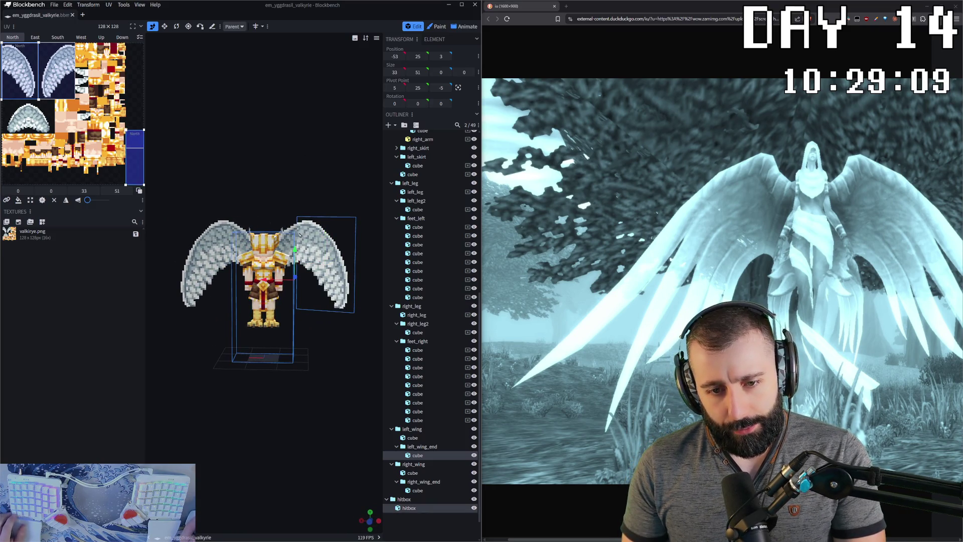
- Select the wing cubes, isolate them so only the wings show, and start a new project tab
left_click(413, 438, "ctrl")
left_click(418, 490, "ctrl")
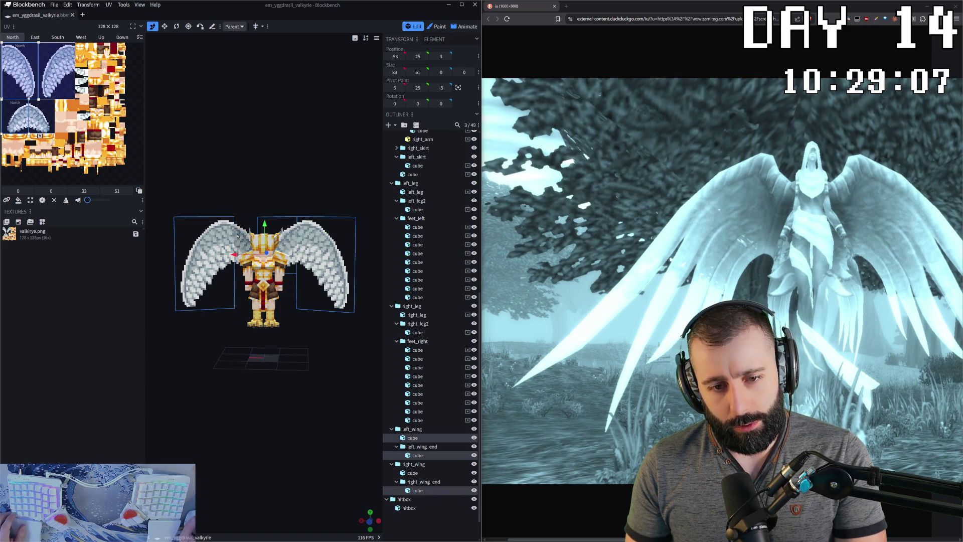
left_click(408, 508, "ctrl")
key("i")
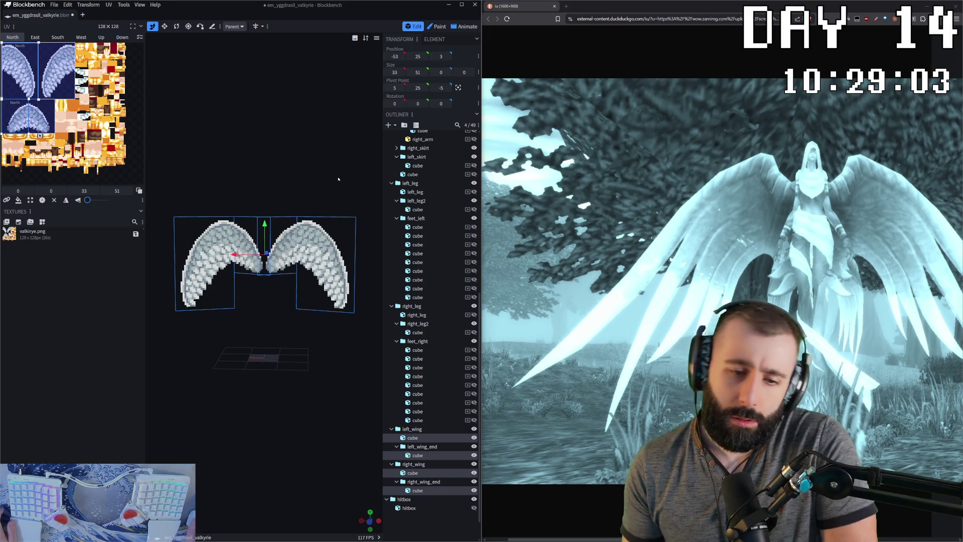
mouse_move(301, 161)
left_mouse_down()
mouse_move(311, 154)
mouse_move(312, 174)
mouse_move(275, 181)
left_mouse_up()
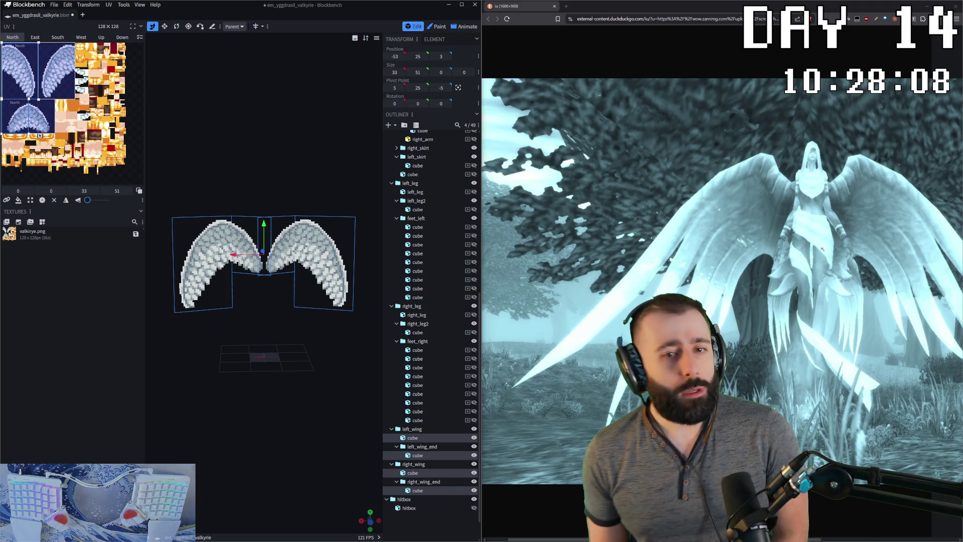
left_click(82, 14)
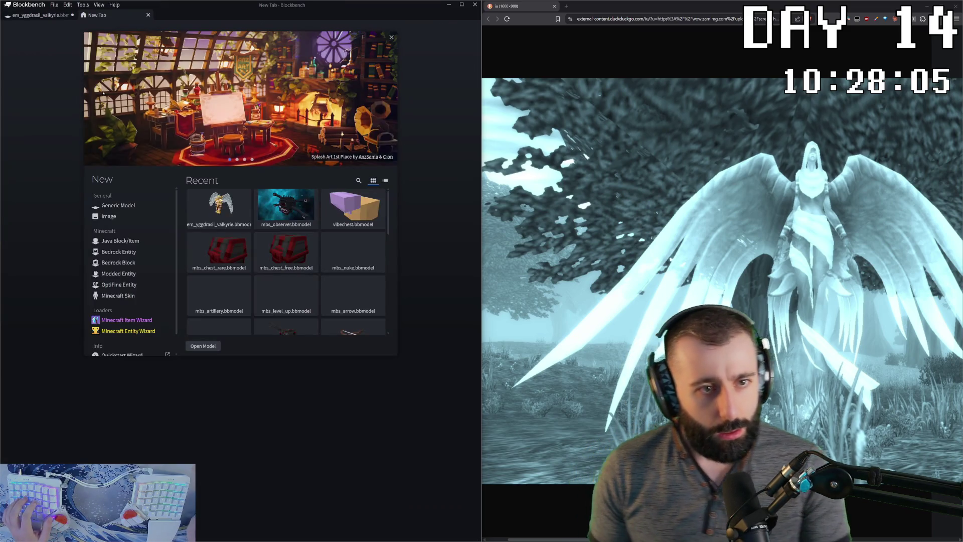
- Create a new Generic Model project named mbs_angel_of_death and return to the valkyrie tab
left_click(127, 206)
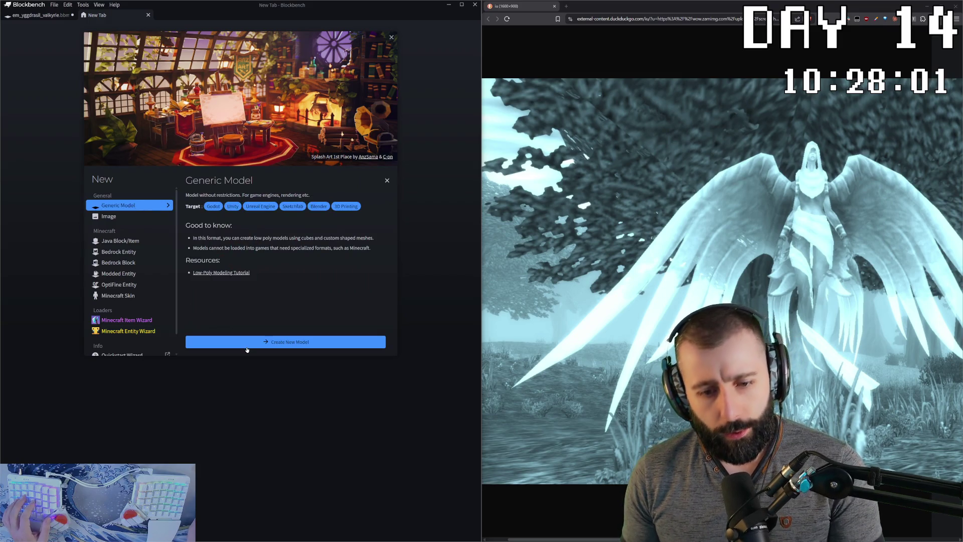
left_click(241, 342)
type("mbs_angde")
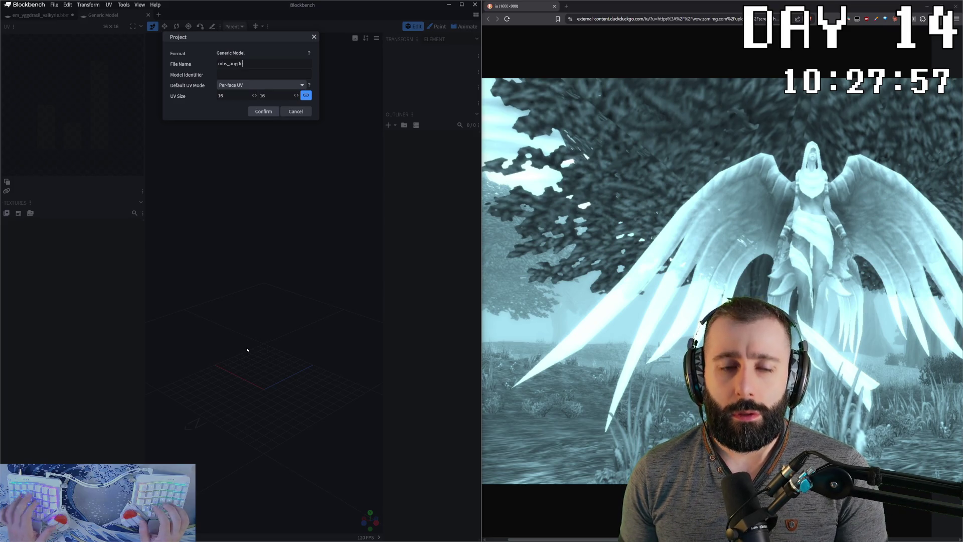
type("l_of_")
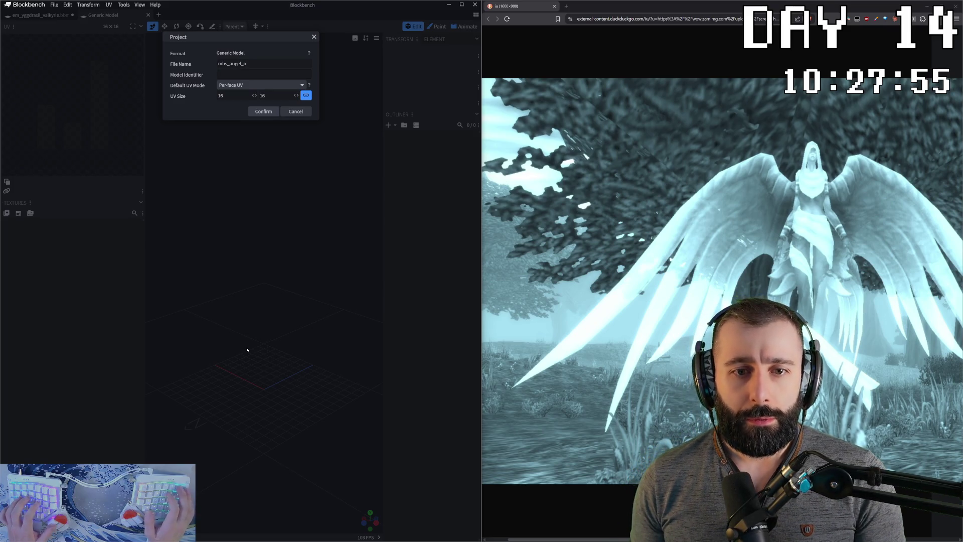
type("death")
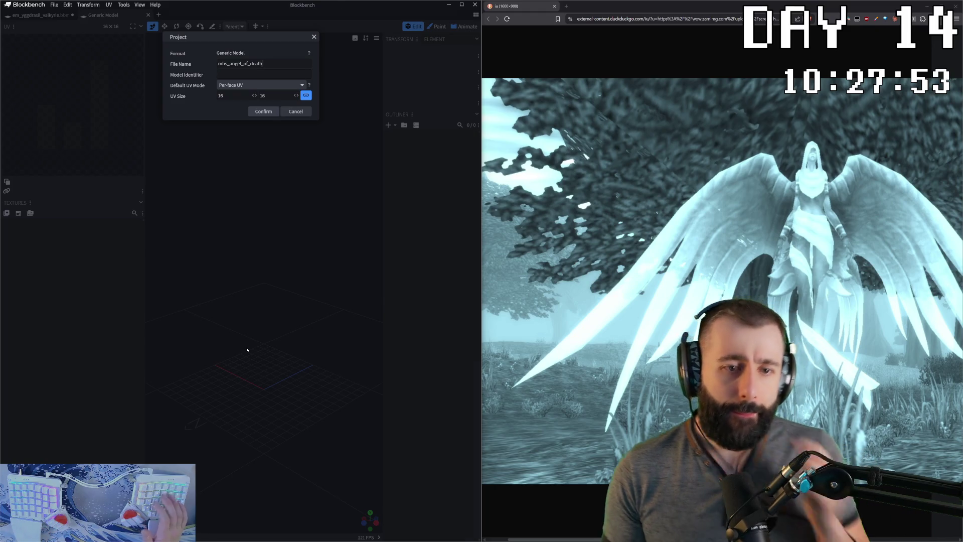
key("Return")
key("ctrl+Tab")
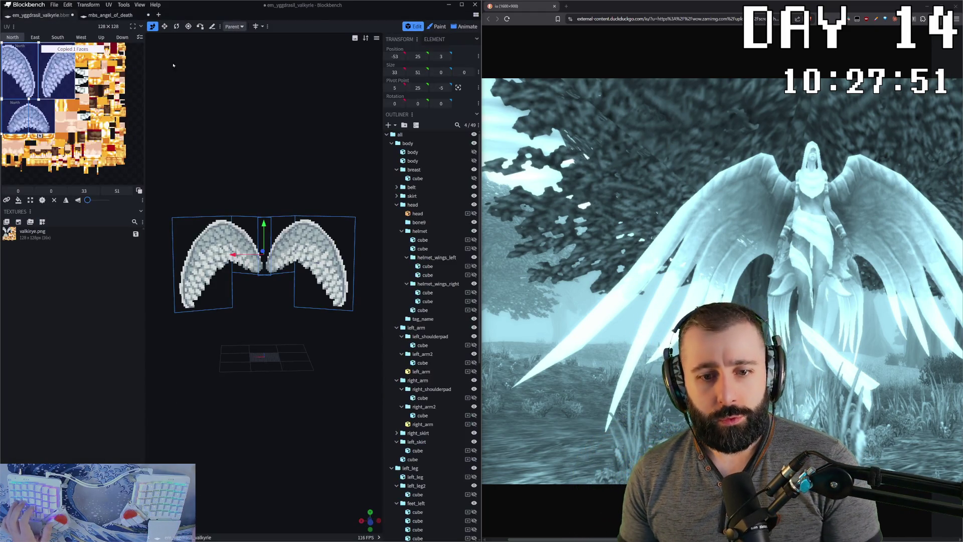
- Paste the copied wing cubes into the mbs_angel_of_death project and frame them in view
left_click(128, 16)
key("ctrl+v")
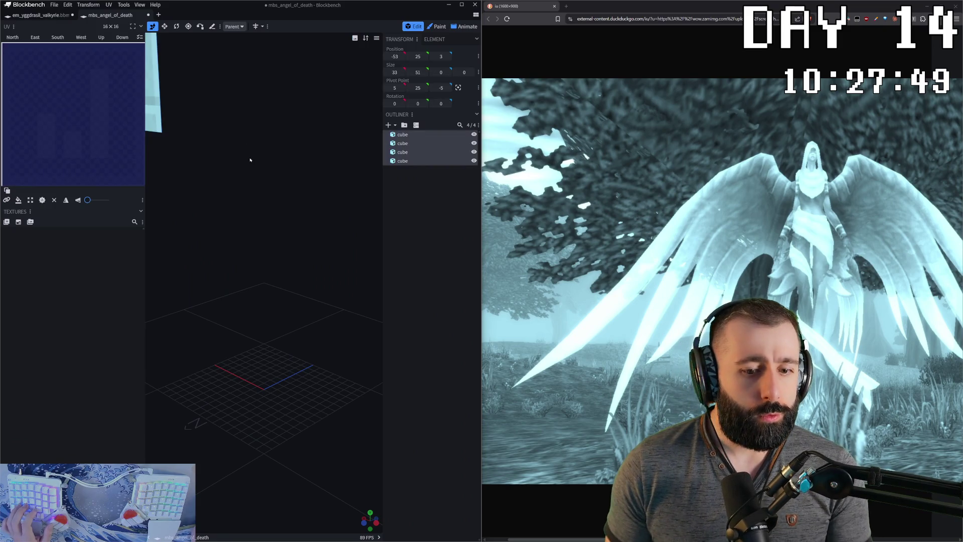
key("KP_Decimal")
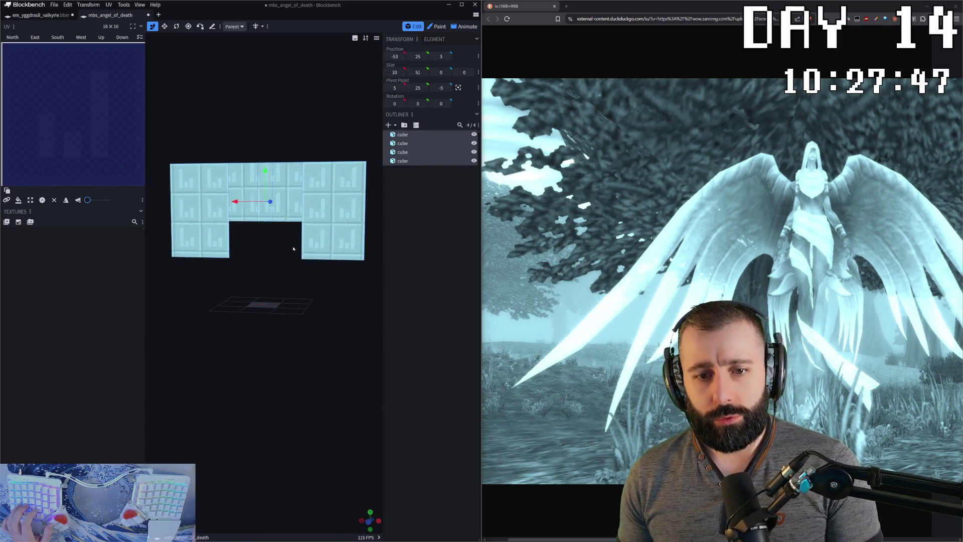
left_click(41, 16)
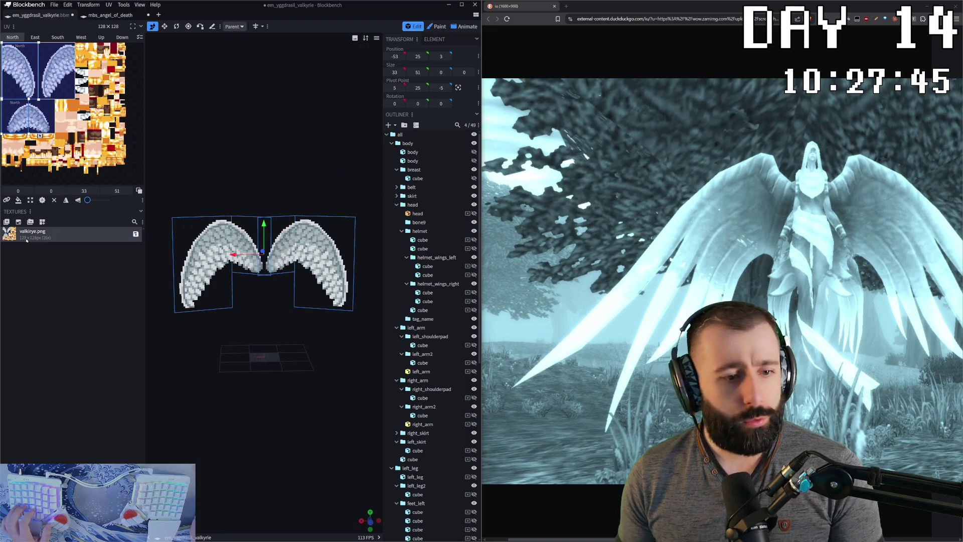
left_click(111, 16)
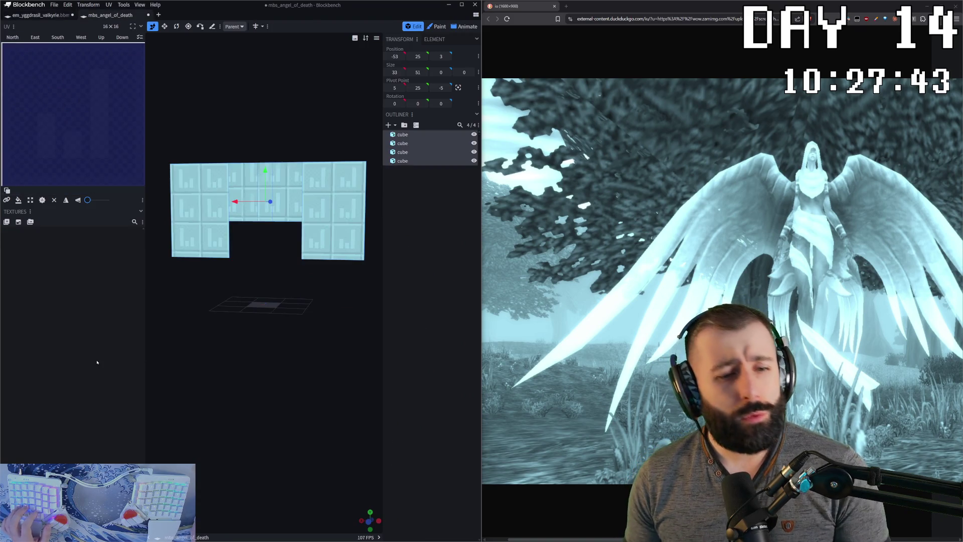
- Load the valkirye.png texture into the project and apply it to the four wing cubes
key("ctrl+v")
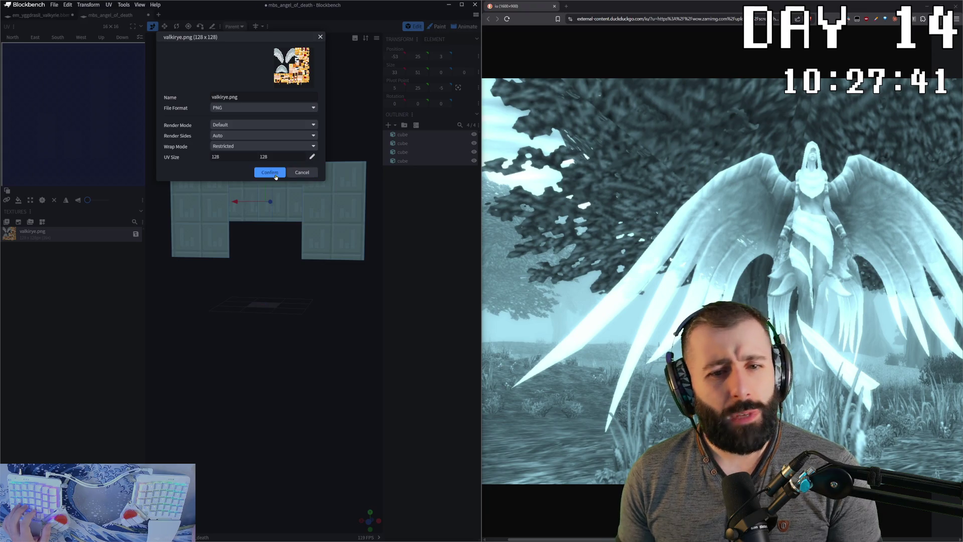
left_click(269, 174)
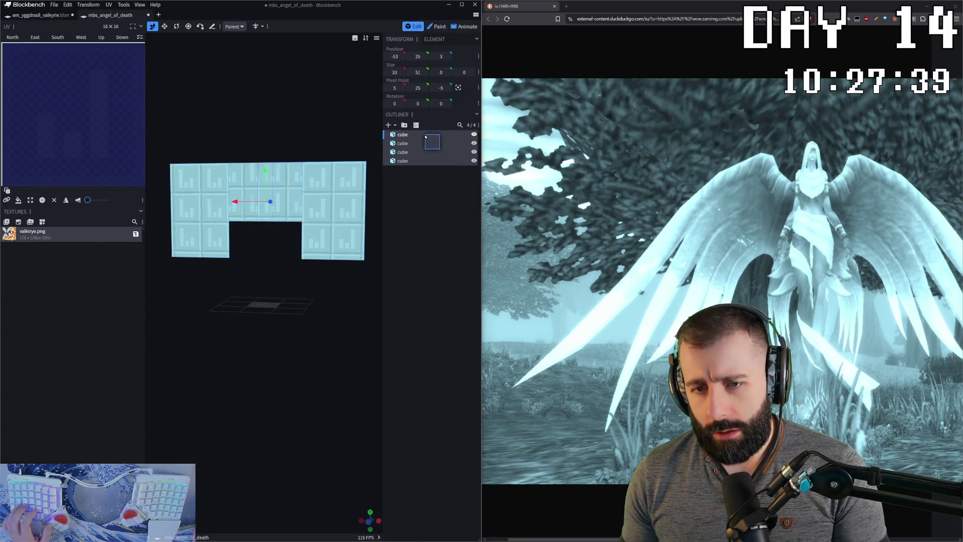
left_click_drag(426, 137, 414, 145)
mouse_move(298, 351)
left_mouse_down()
mouse_move(365, 327)
mouse_move(293, 343)
mouse_move(301, 391)
left_mouse_up()
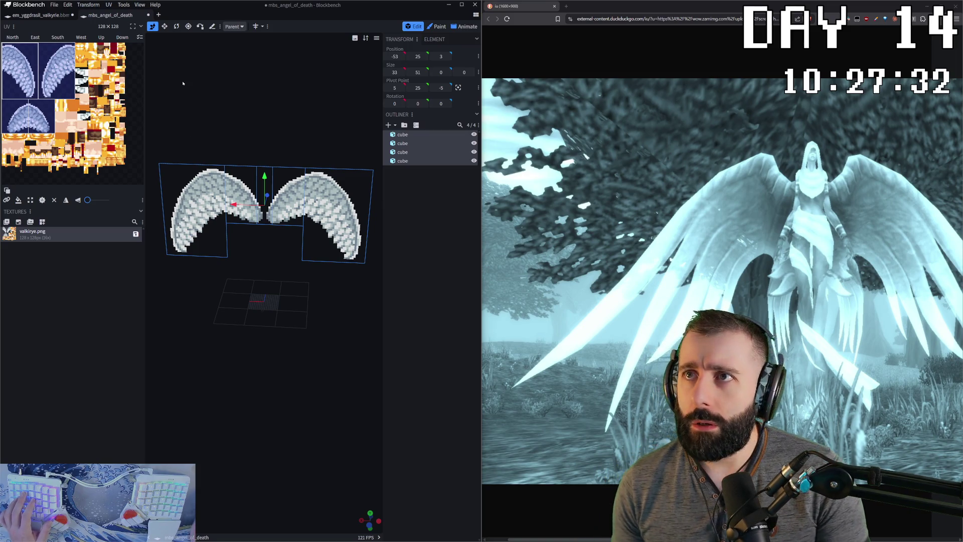
- Select all four wing cubes with the Resize tool and check them edge-on
left_click(245, 137)
left_click_drag(366, 338, 284, 313)
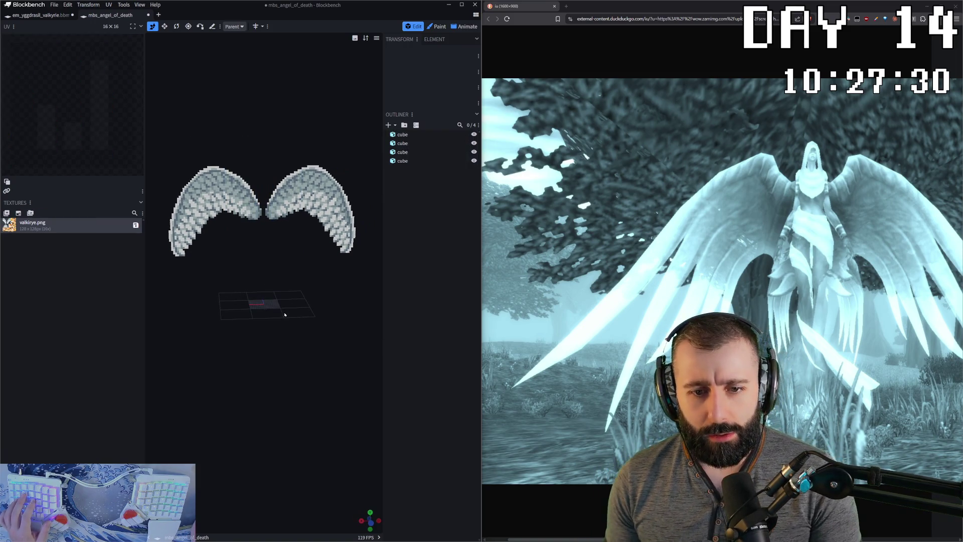
key("ctrl+a")
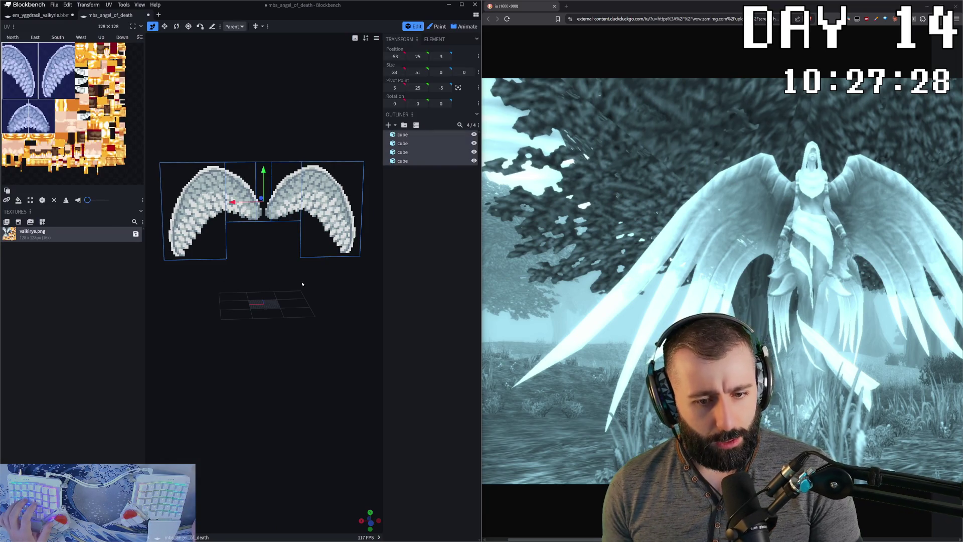
scroll(294, 292, "down", 2)
key("s")
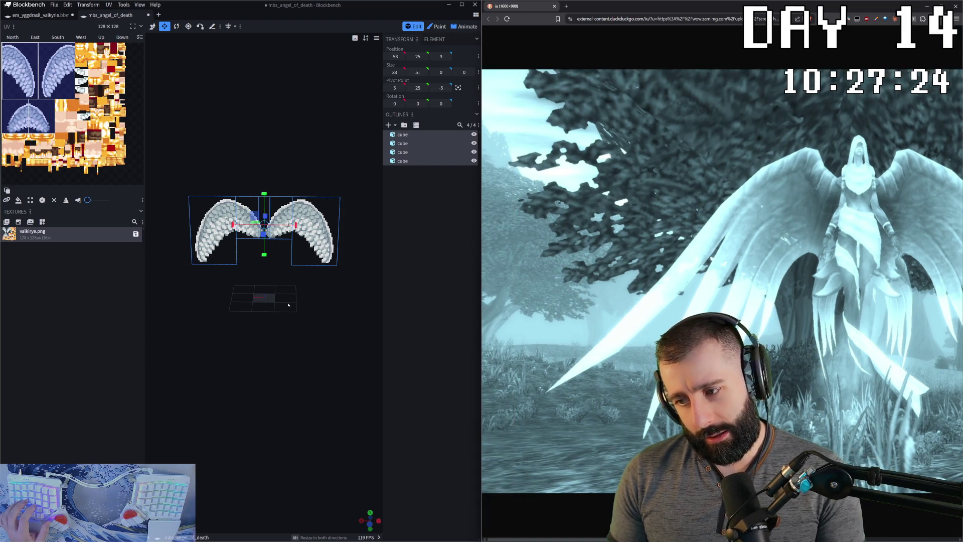
left_click_drag(354, 296, 316, 276)
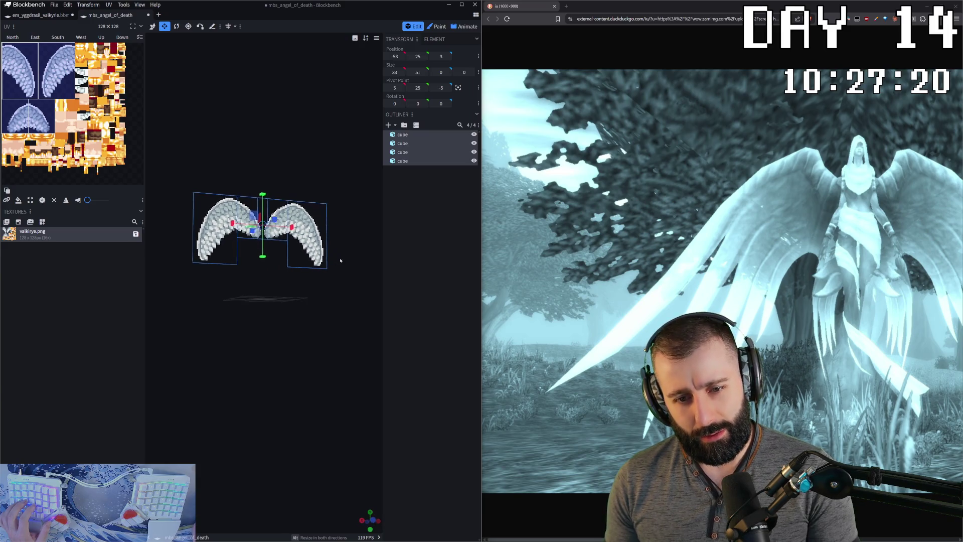
- Add a Minecraft Player preview scene for scale, then switch to the em_yggdrasil_valkyrie project
right_click(263, 300)
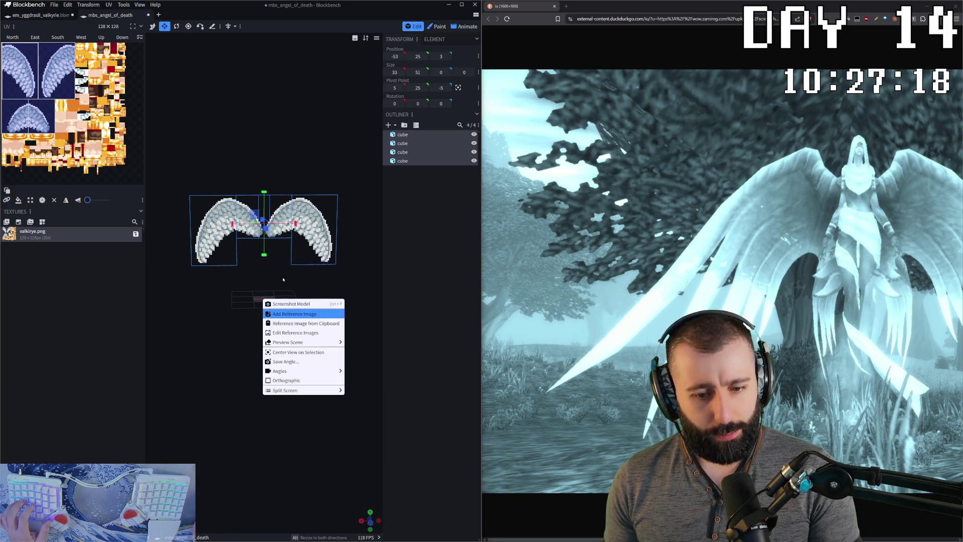
mouse_move(293, 342)
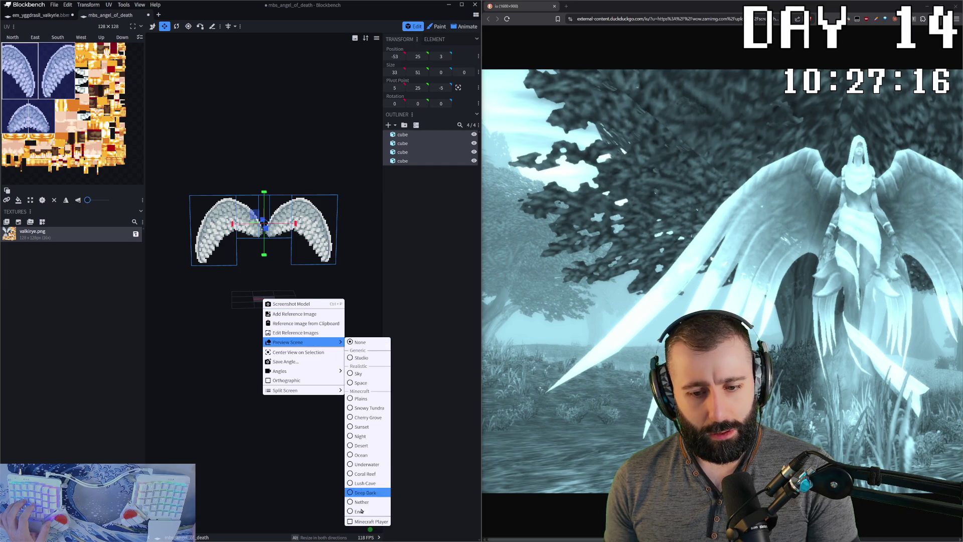
left_click(361, 520)
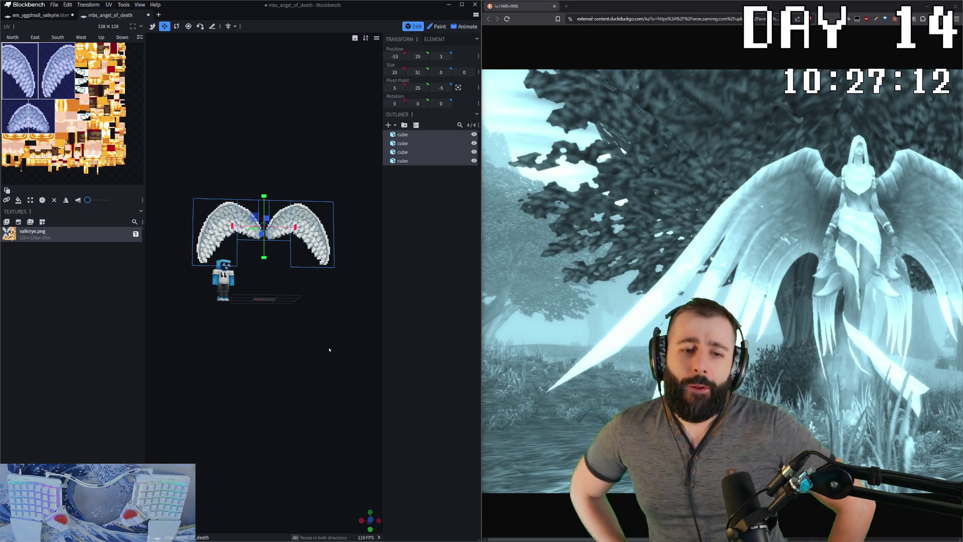
mouse_move(329, 349)
left_mouse_down()
mouse_move(268, 317)
mouse_move(264, 279)
left_mouse_up()
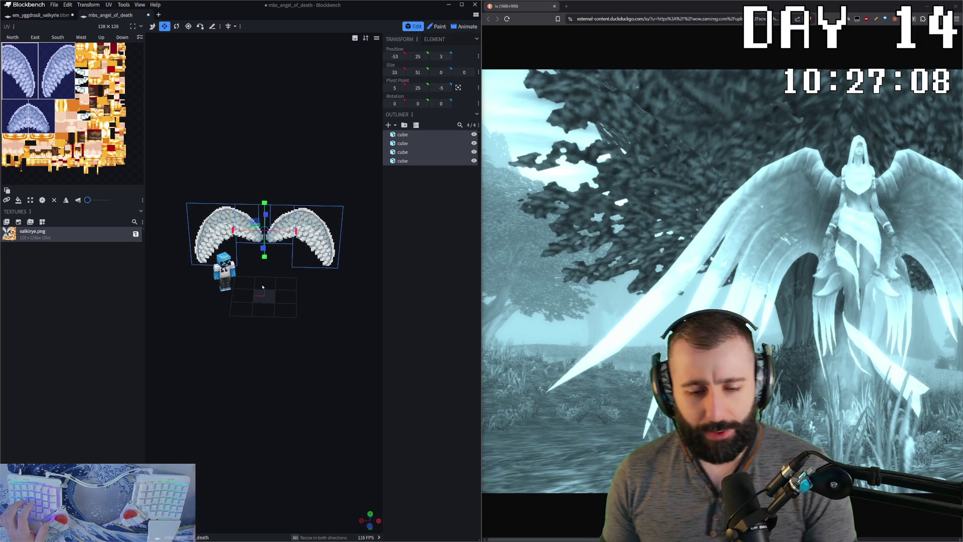
left_click(264, 279)
right_click(267, 274)
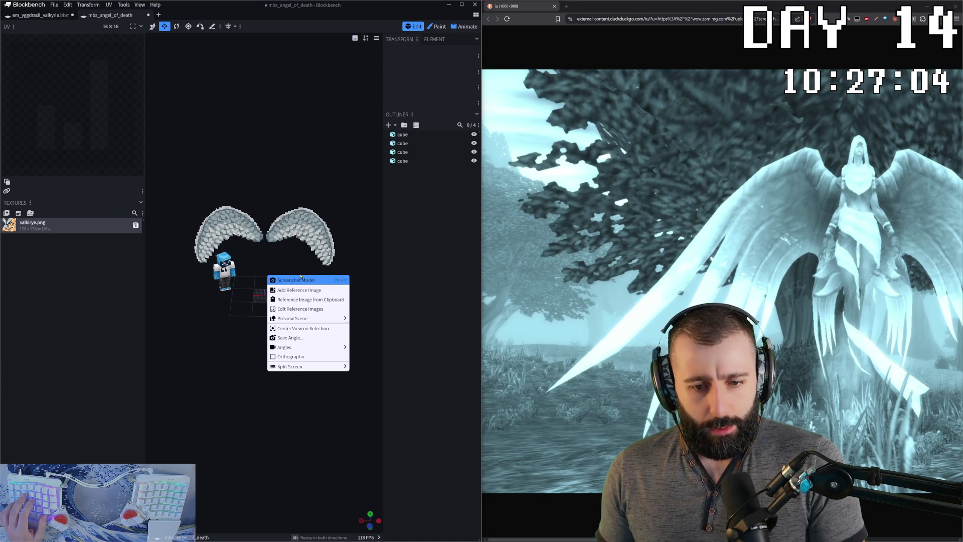
mouse_move(293, 319)
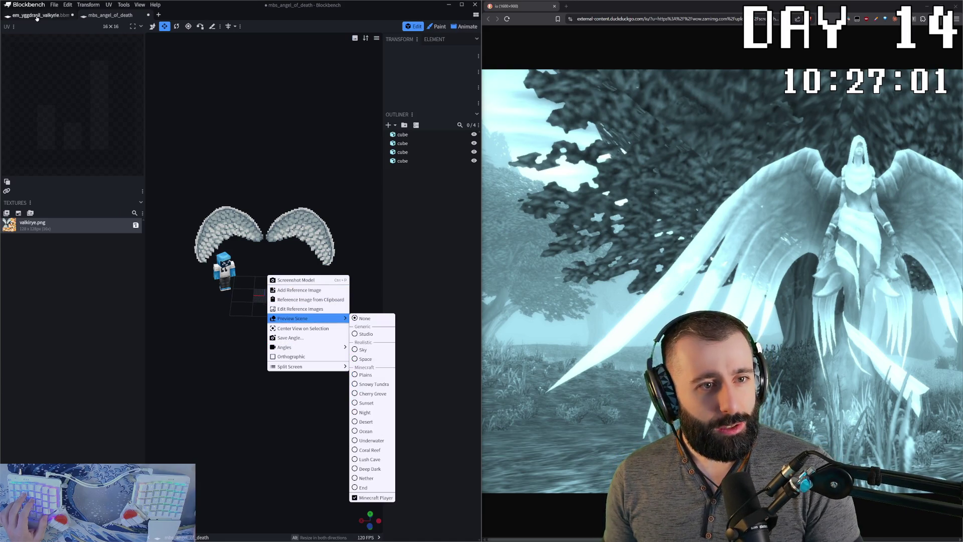
left_click(37, 16)
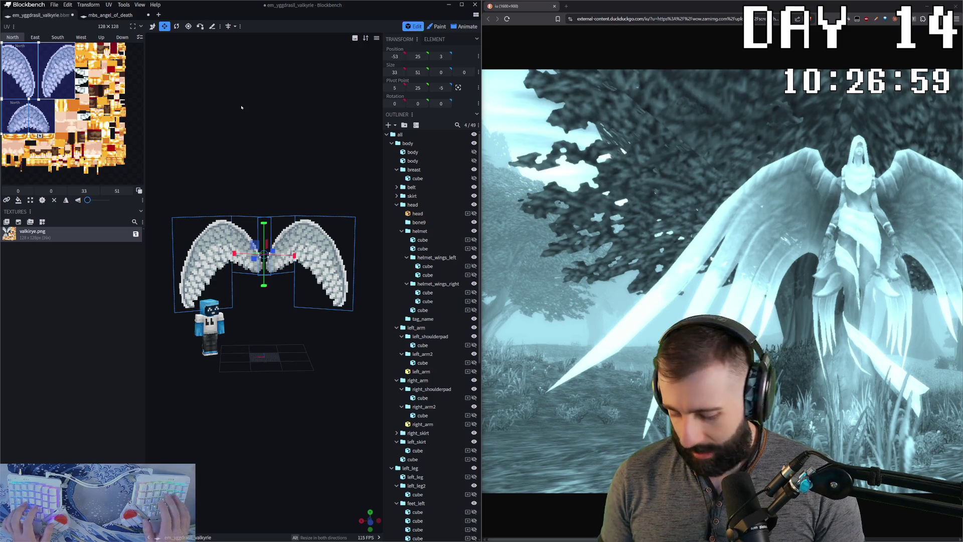
- Select all 49 valkyrie elements and carry them over to the mbs_angel_of_death project
left_click_drag(242, 107, 253, 88)
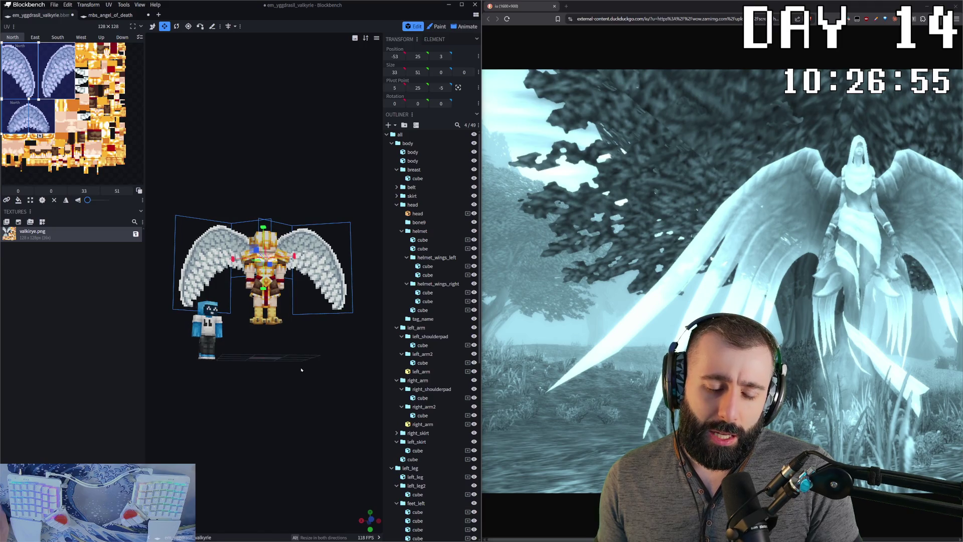
key("ctrl+a")
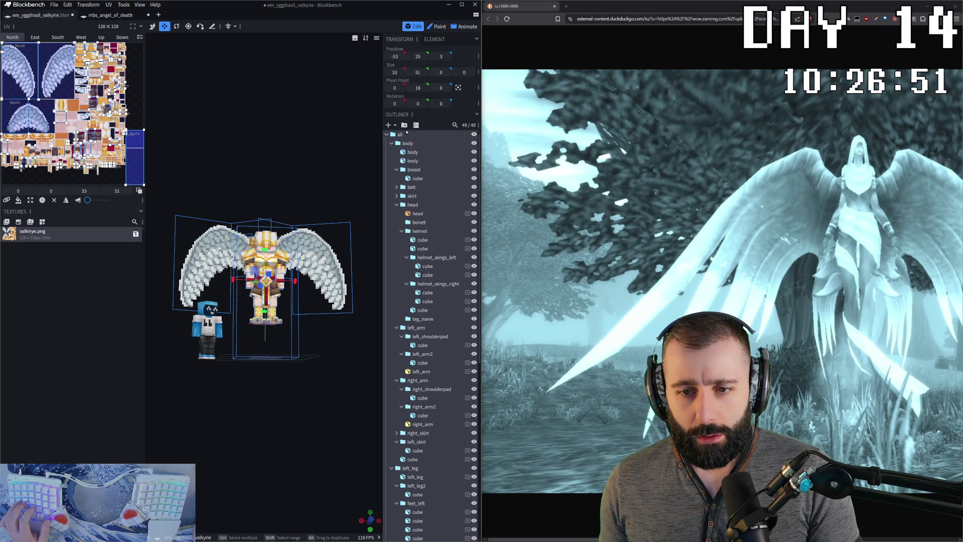
left_click(401, 135, "ctrl")
left_click(386, 135)
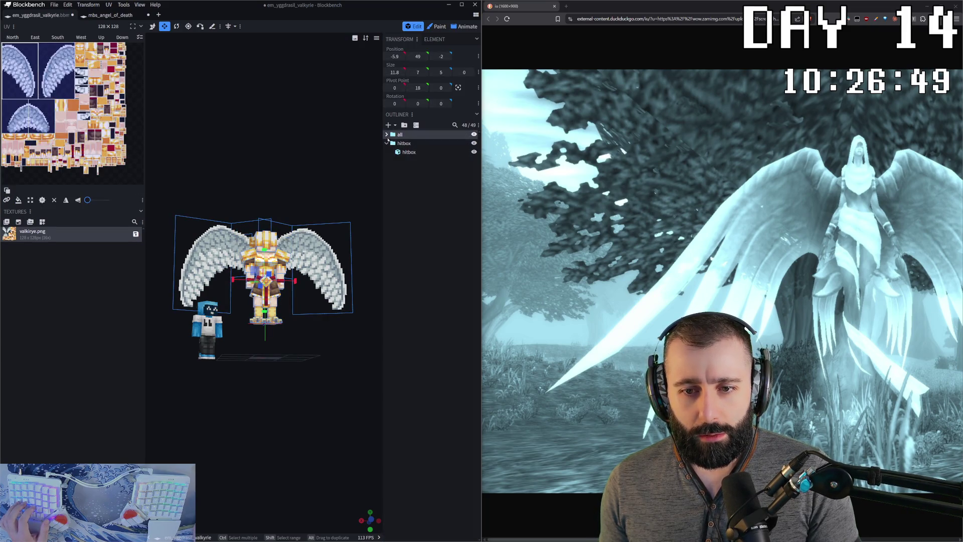
key("ctrl+a")
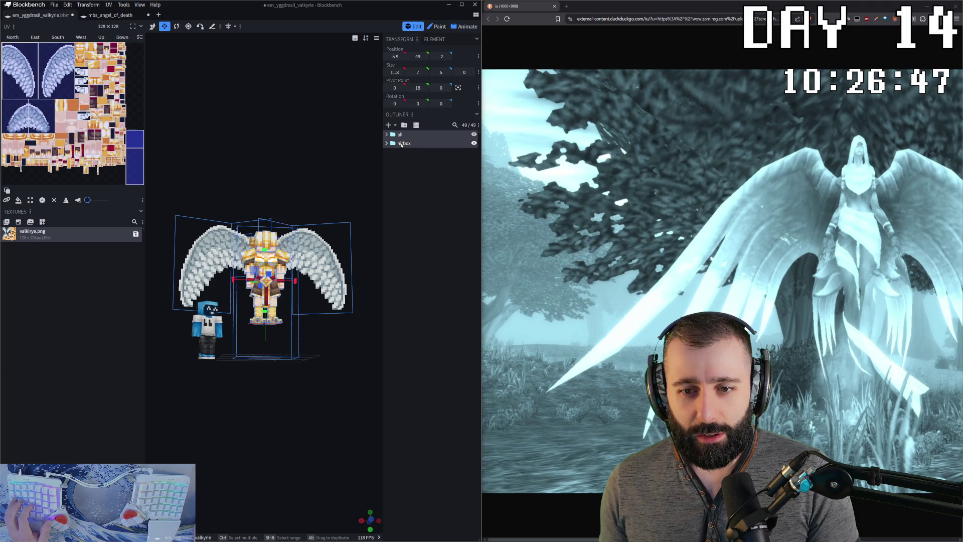
left_click(125, 19)
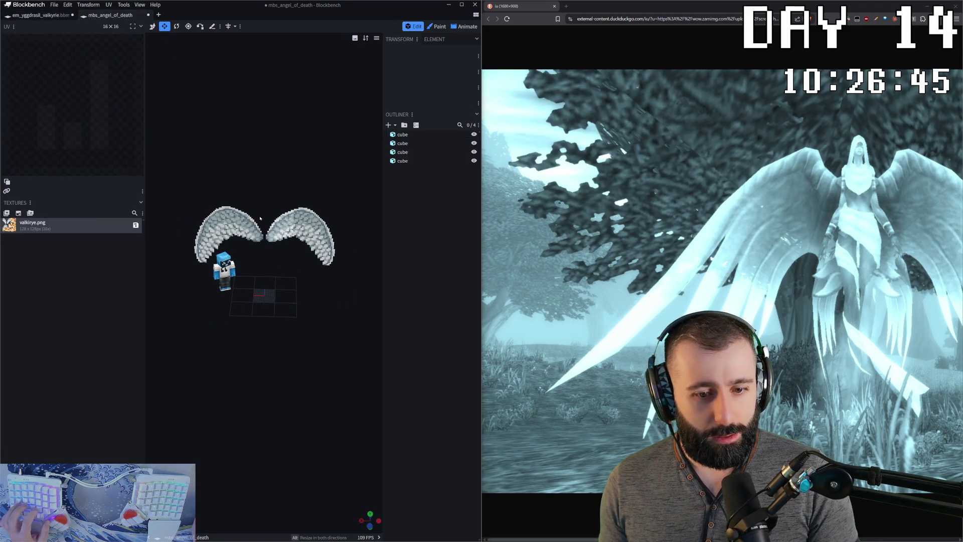
- Apply the valkirye.png texture to the pasted model and hide the hitbox group
left_click_drag(226, 150, 188, 166)
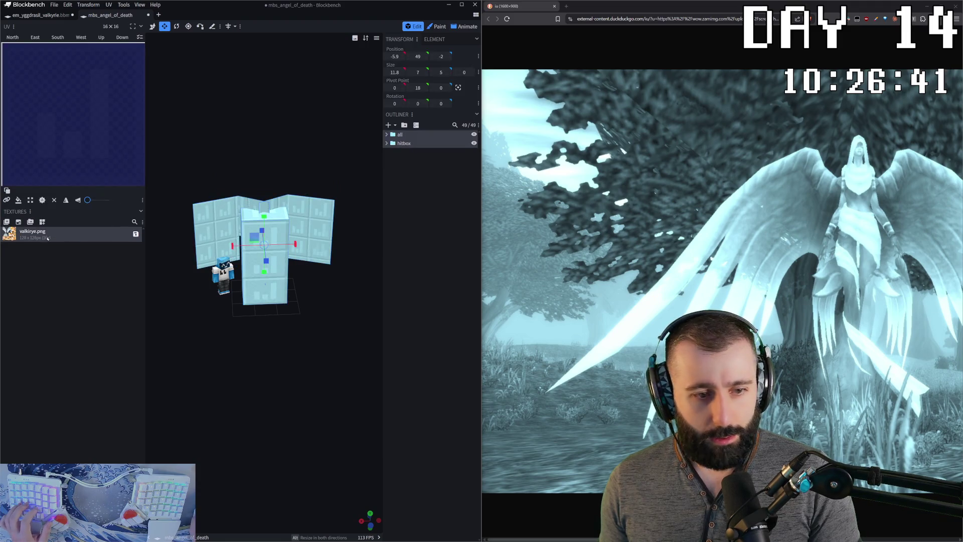
left_click_drag(405, 137, 405, 142)
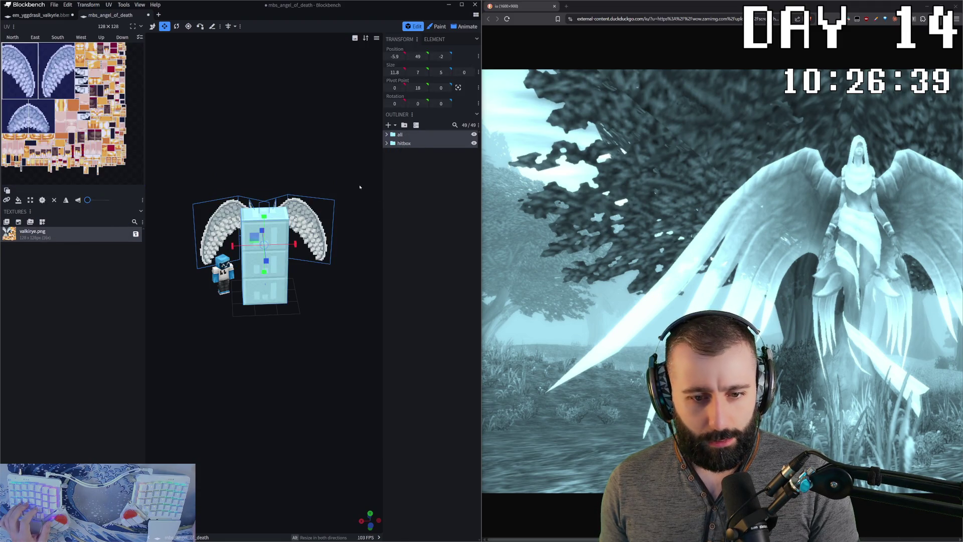
left_click(406, 150)
left_click(473, 143)
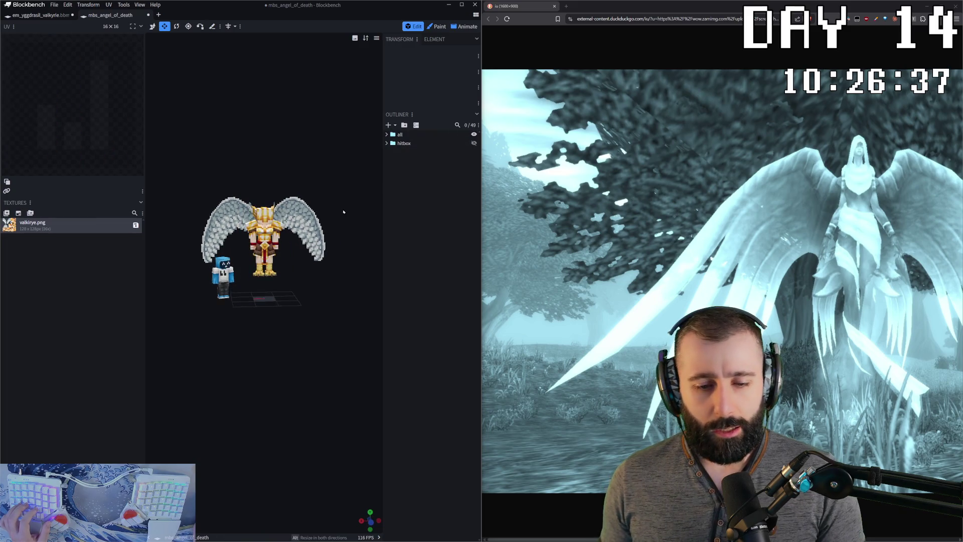
scroll(306, 236, "up", 3)
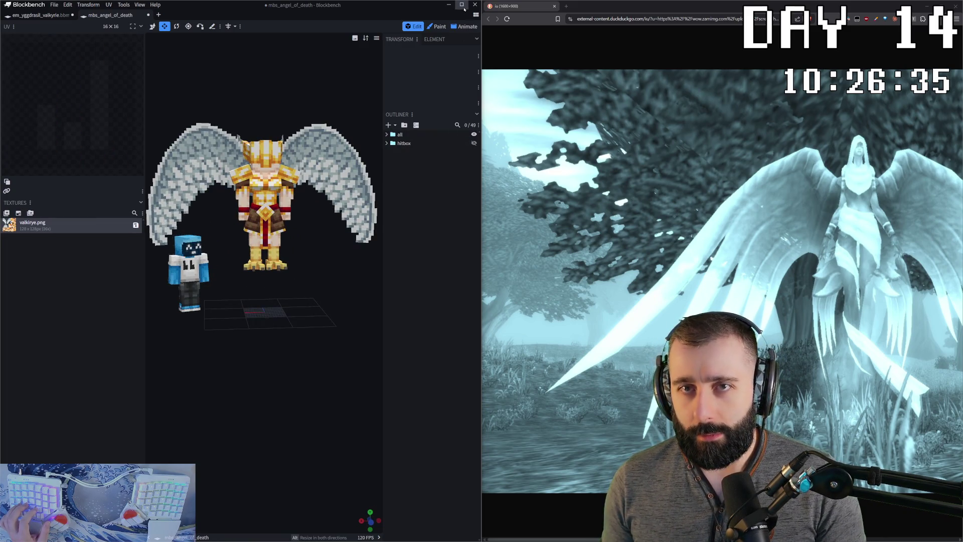
- Maximize Blockbench, inspect the angel all around and select two right-foot cubes
left_click(461, 5)
scroll(619, 245, "up", 3)
mouse_move(618, 245)
left_mouse_down()
mouse_move(531, 320)
mouse_move(484, 273)
left_mouse_up()
left_click(531, 320)
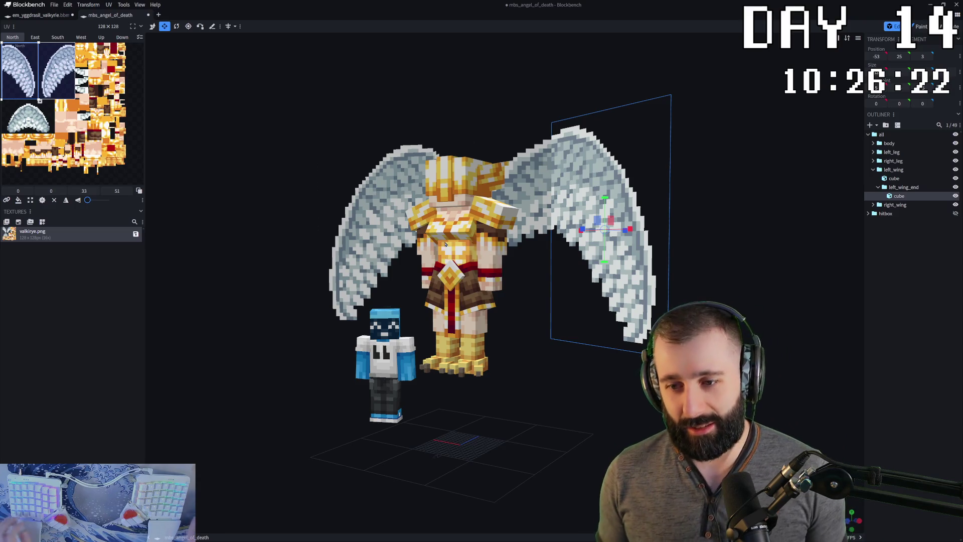
scroll(446, 244, "up", 3)
scroll(237, 224, "up", 1)
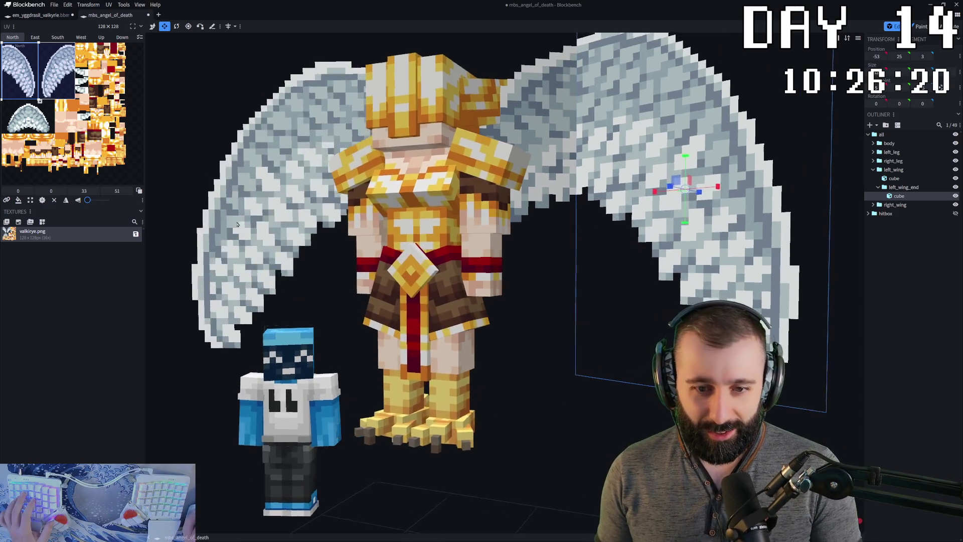
left_click_drag(237, 224, 493, 357)
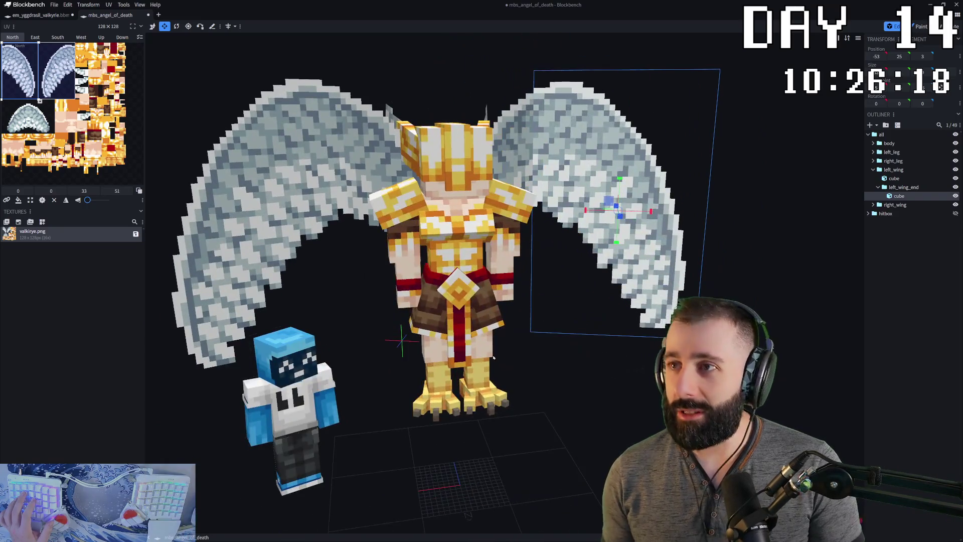
scroll(492, 358, "up", 2)
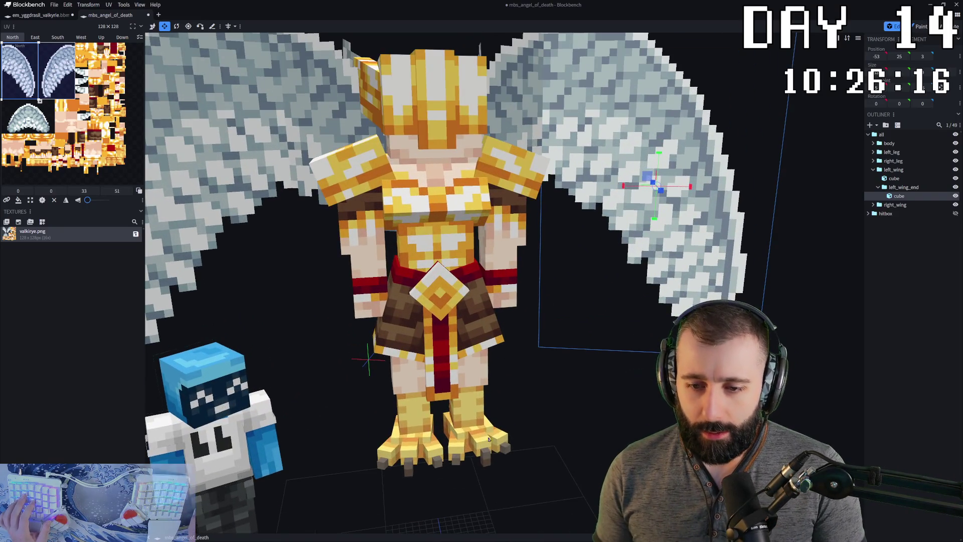
left_click(389, 449)
left_click(407, 462, "shift")
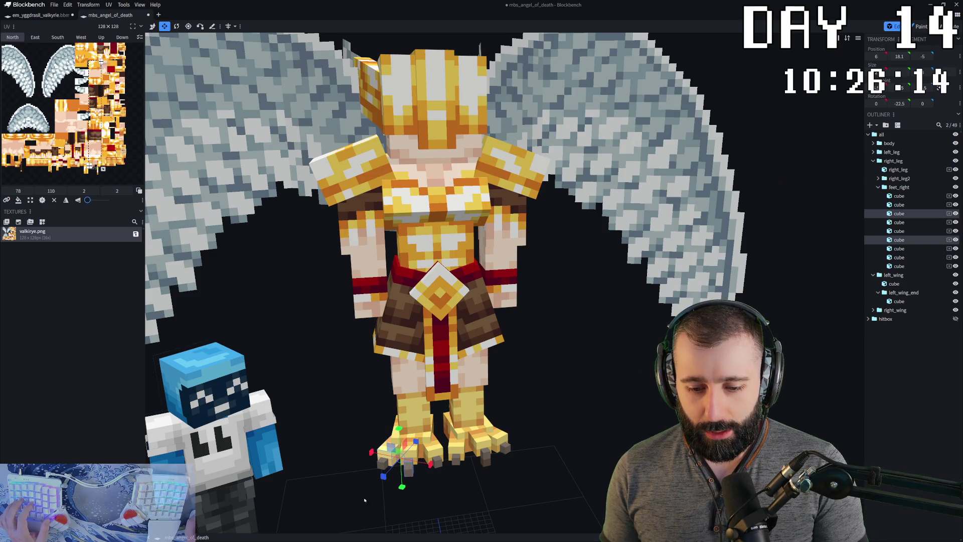
- Delete the claw cubes from both feet, leaving plain blocky feet
left_click_drag(355, 500, 469, 471)
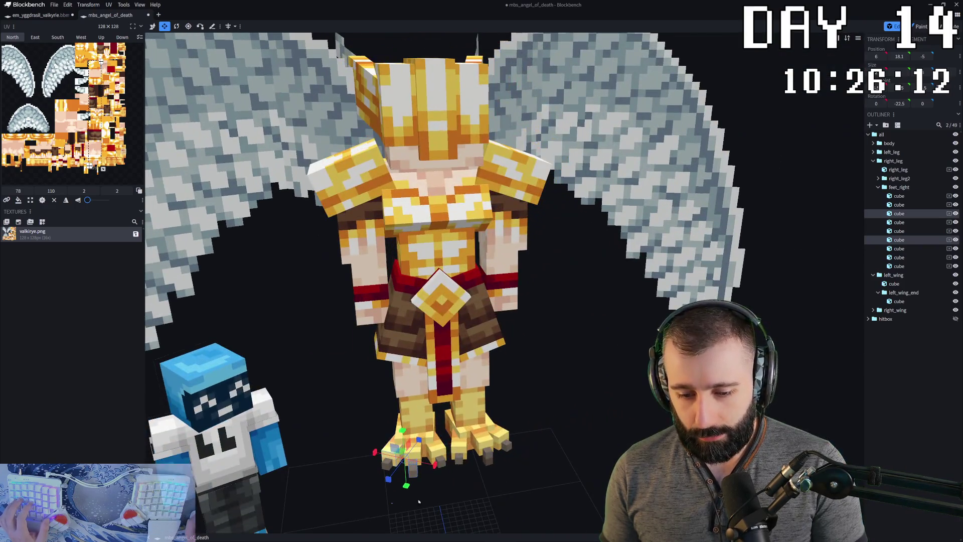
left_click_drag(391, 465, 472, 503, "ctrl")
mouse_move(391, 503)
left_mouse_down()
mouse_move(447, 466)
mouse_move(421, 482)
left_mouse_up()
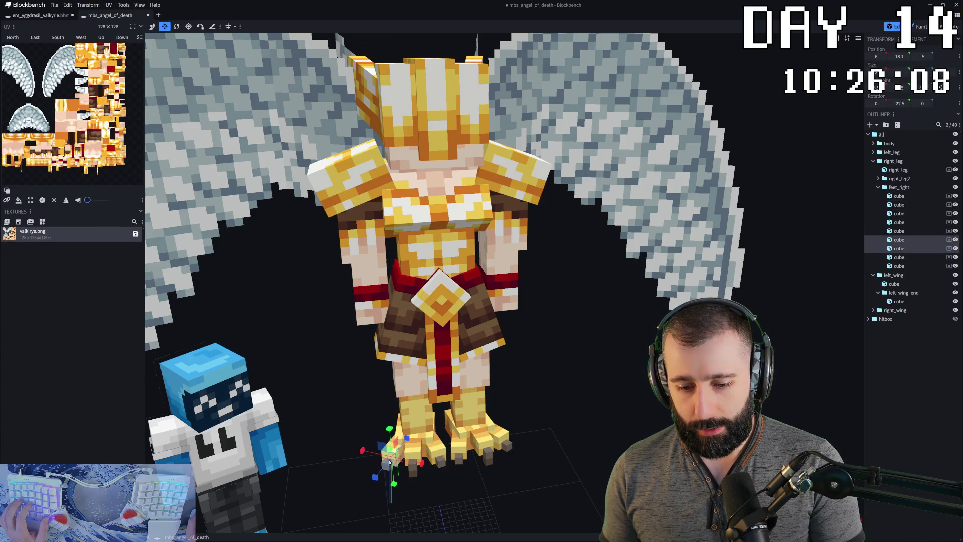
key("Delete")
left_click(437, 474)
key("Delete")
left_click(457, 452)
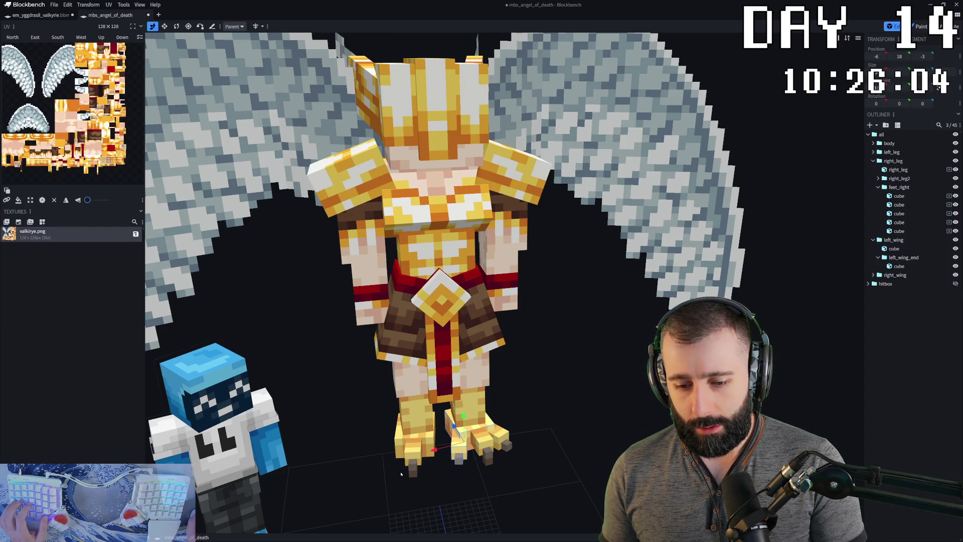
key("Delete")
left_click(457, 456)
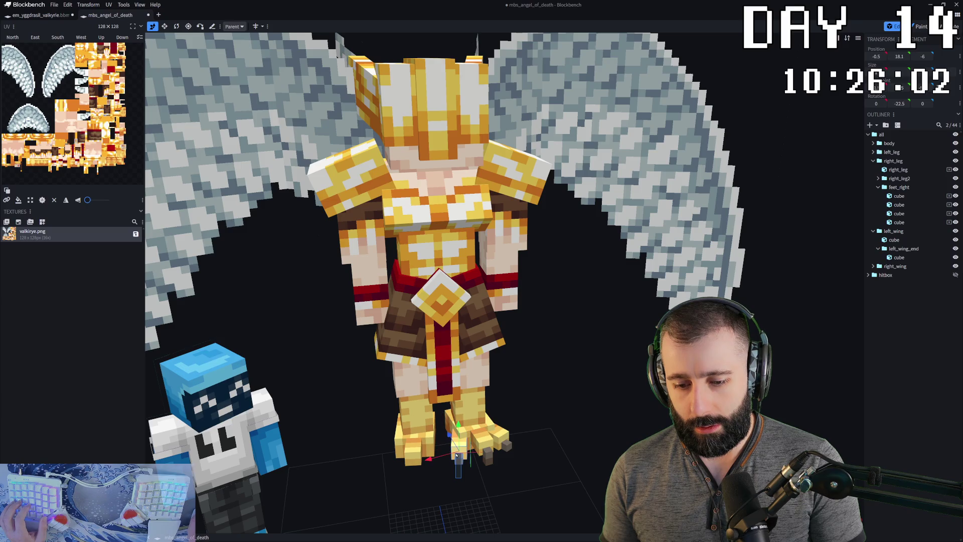
key("Delete")
left_click(517, 450)
key("Delete")
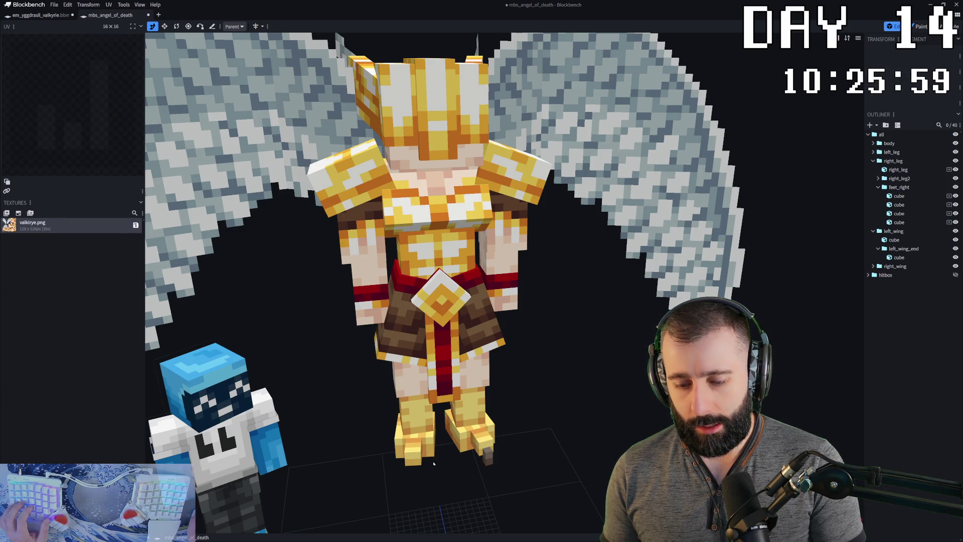
- Select the matching foot cubes with the Resize tool and look down on the model
left_click(414, 461)
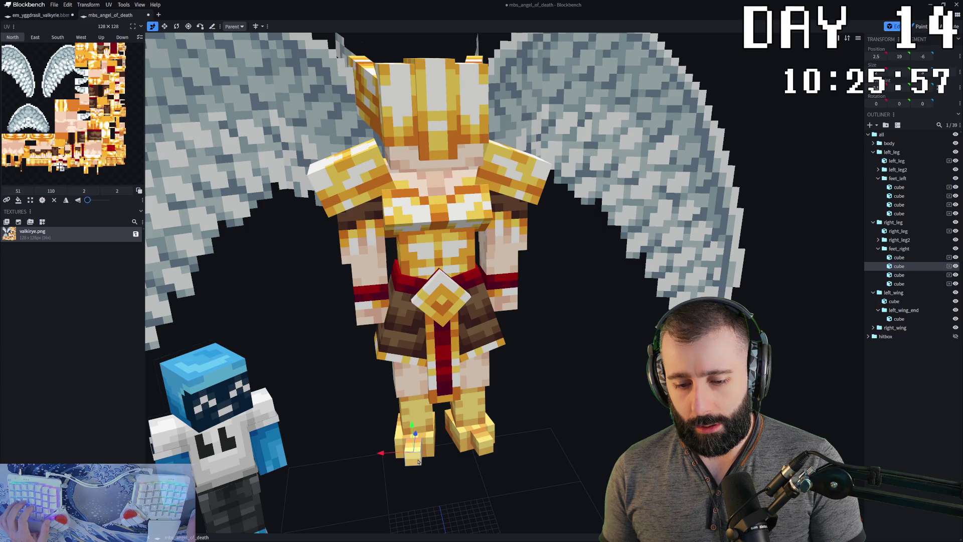
key("s")
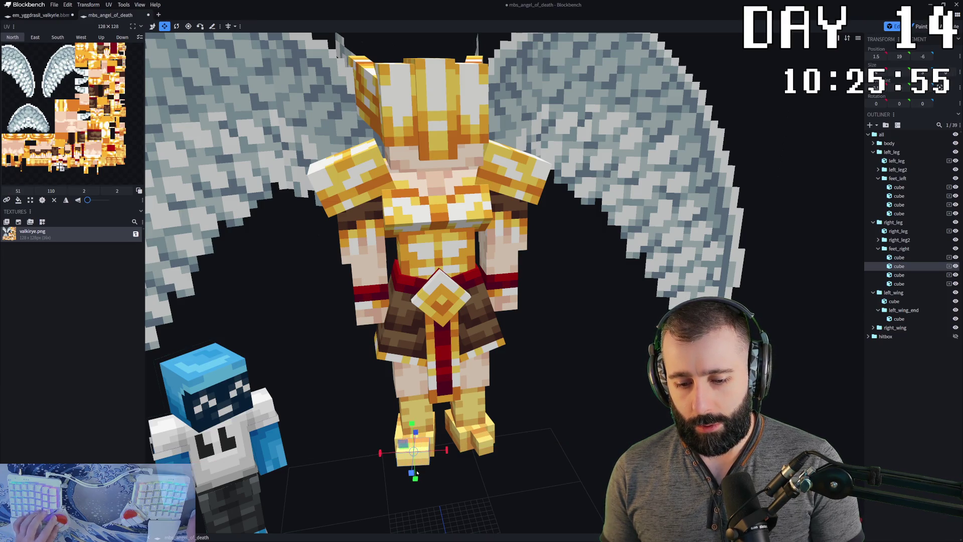
left_click(480, 437)
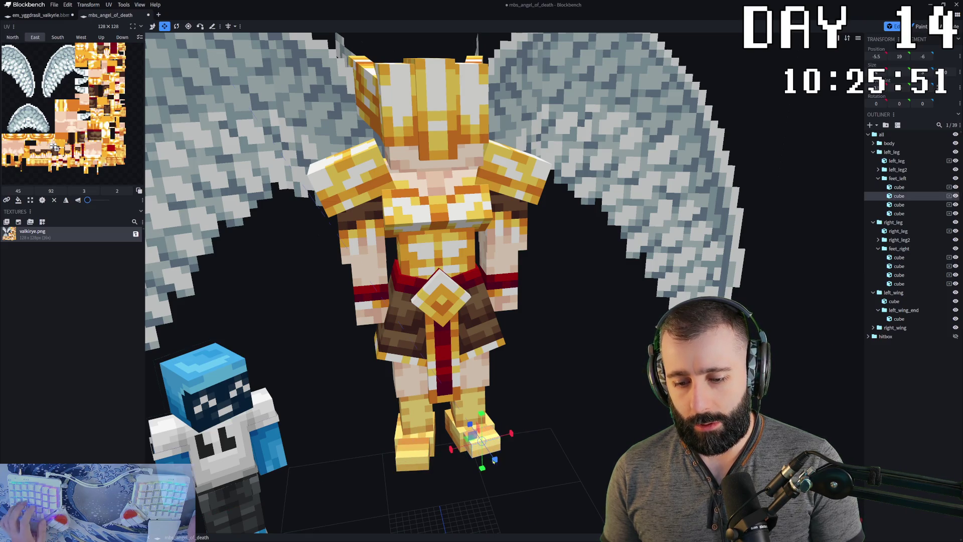
left_click_drag(502, 454, 535, 178)
scroll(534, 178, "down", 3)
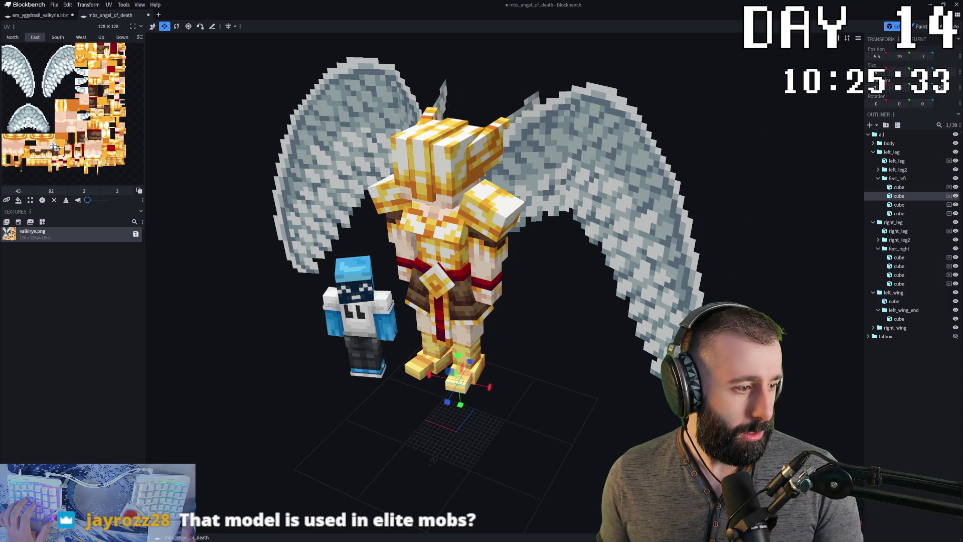
scroll(392, 335, "down", 3)
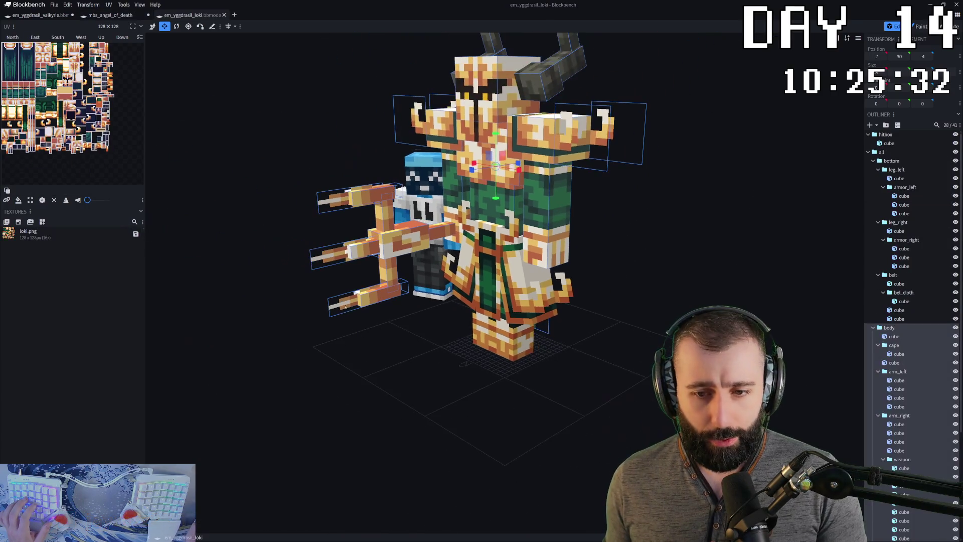
- Orbit the Loki model, then view the red two-headed wyrm sideways and head-on
left_click_drag(392, 335, 357, 329)
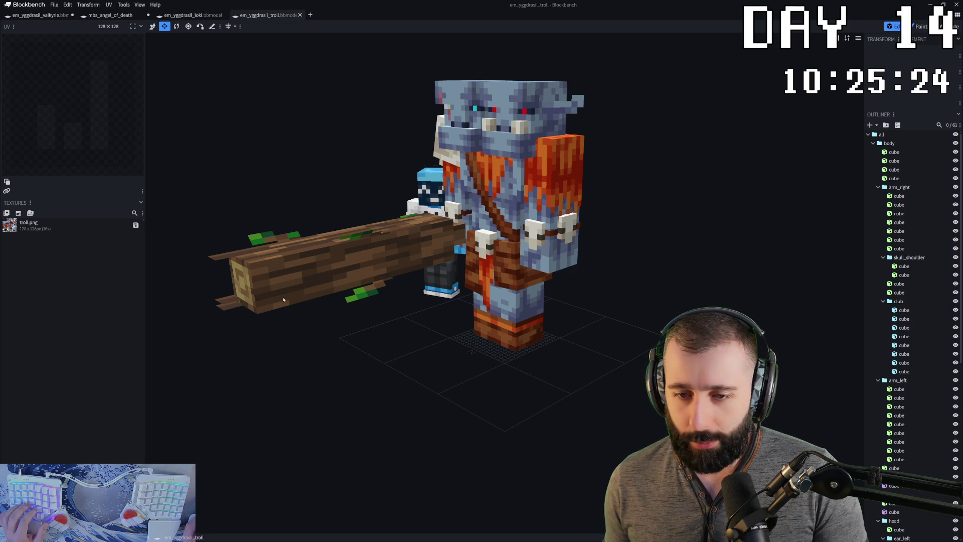
left_click_drag(331, 300, 503, 243)
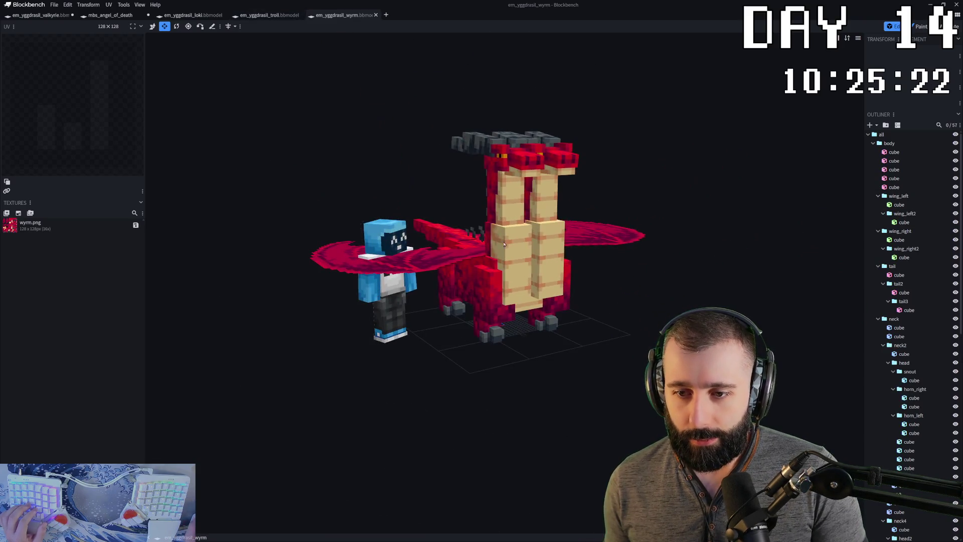
left_click_drag(413, 116, 656, 192)
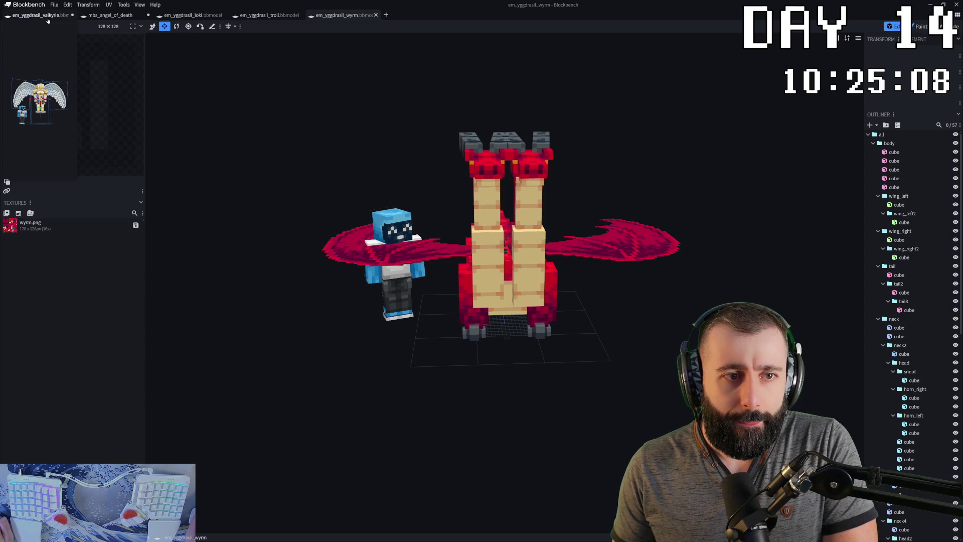
- Return to mbs_angel_of_death and inspect the feet and left wing end from several angles
left_click(118, 18)
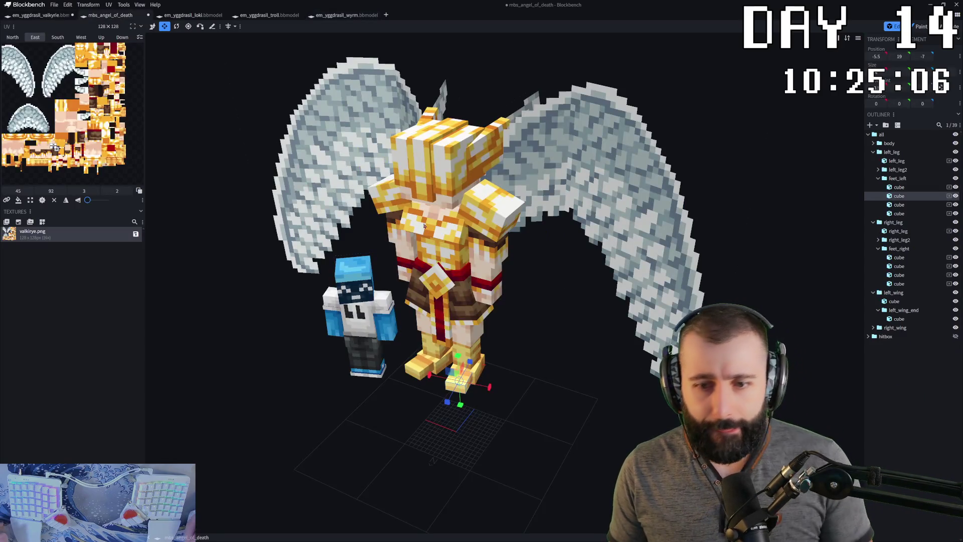
left_click_drag(354, 421, 421, 338)
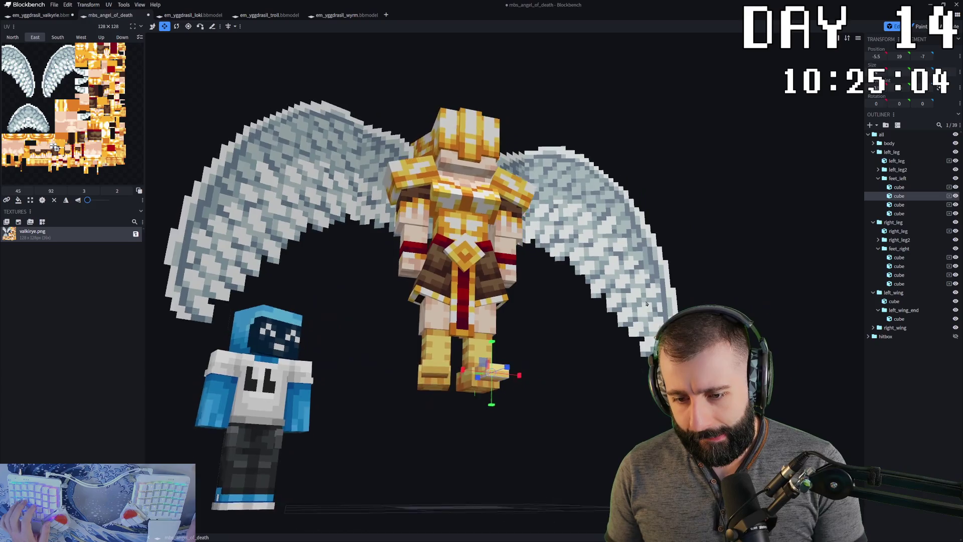
left_click(425, 338)
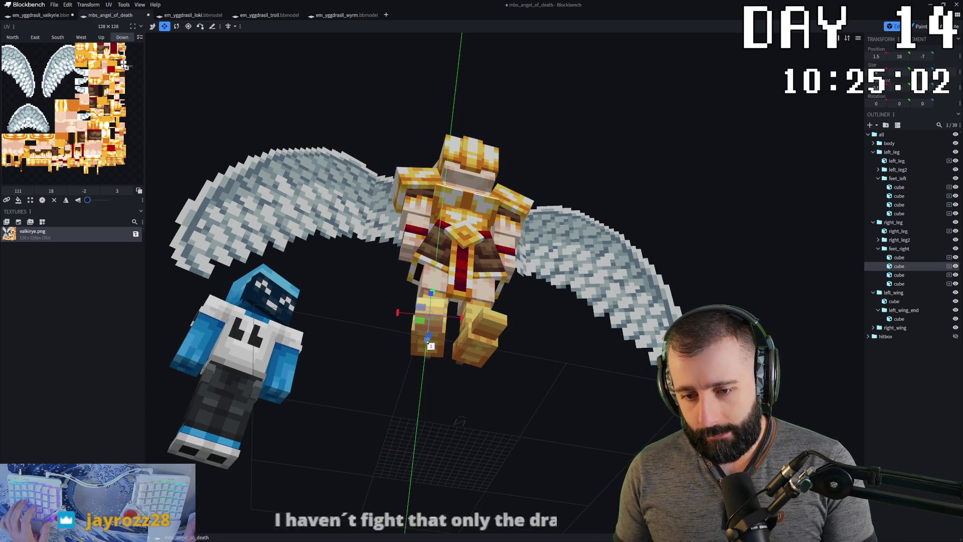
left_click(486, 331)
left_click(594, 308)
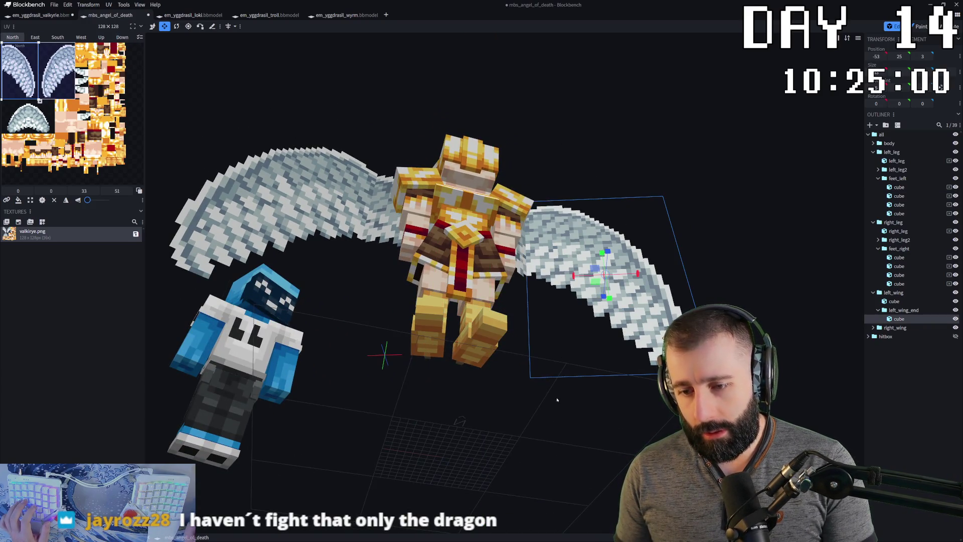
mouse_move(557, 391)
left_mouse_down()
mouse_move(628, 456)
mouse_move(466, 423)
left_mouse_up()
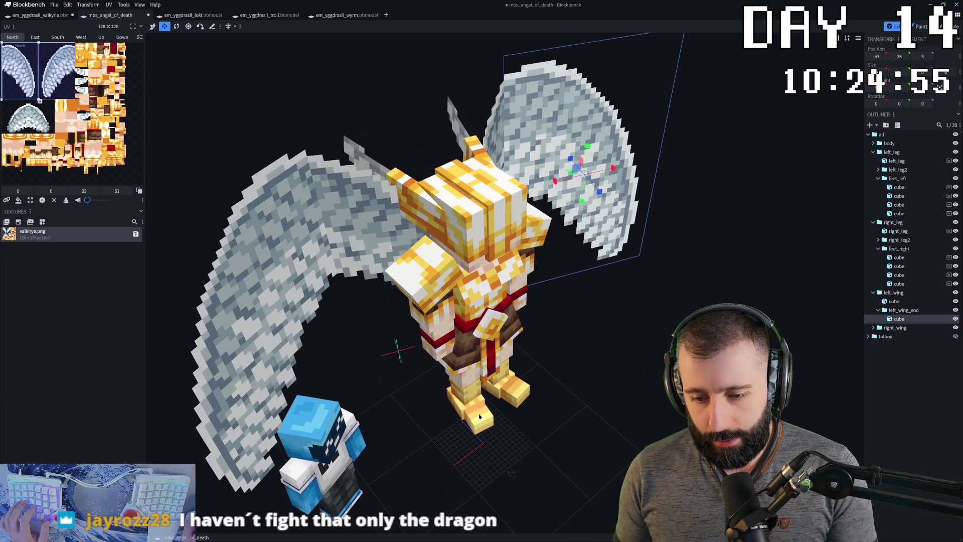
left_click(468, 420)
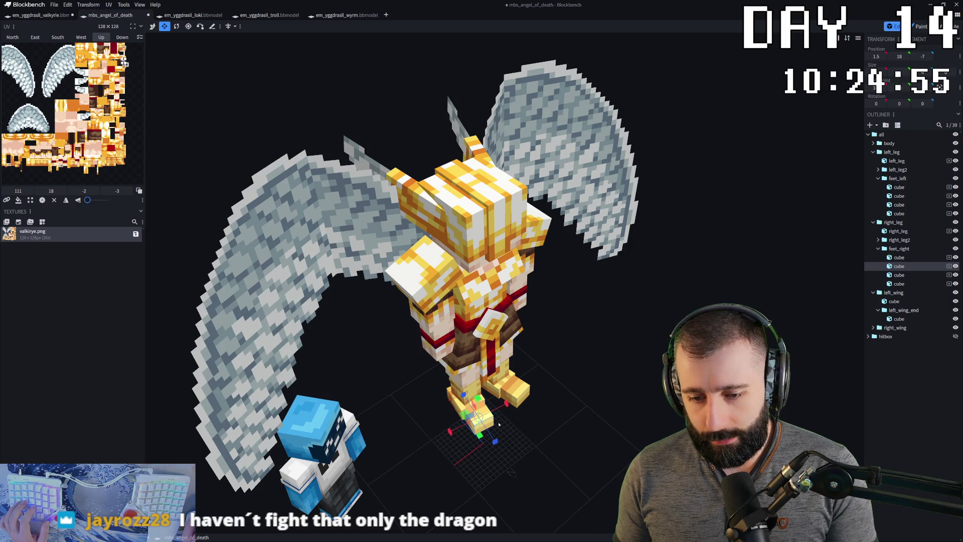
left_click(511, 387)
left_click_drag(583, 411, 548, 395)
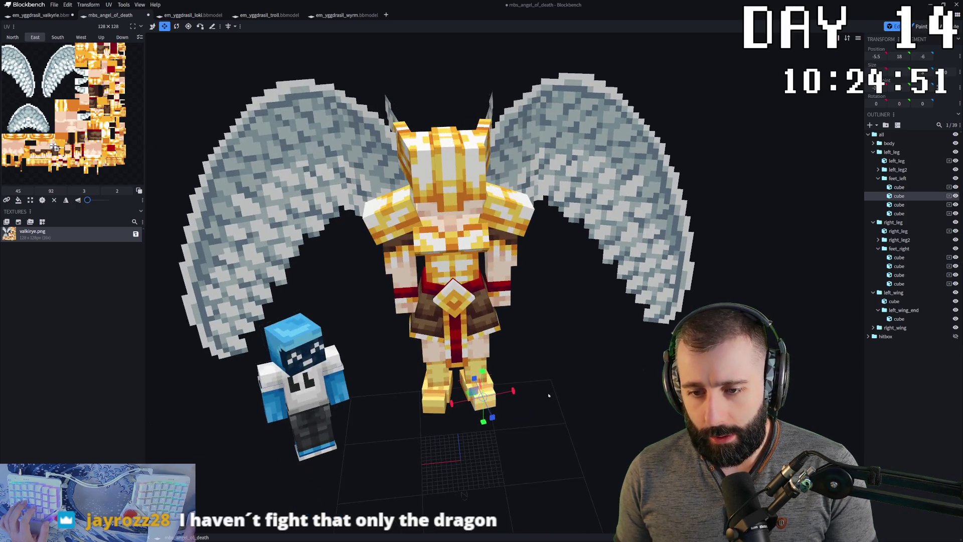
- Delete the gold right shoulder pad cube, undoing twice along the way
left_click(379, 214)
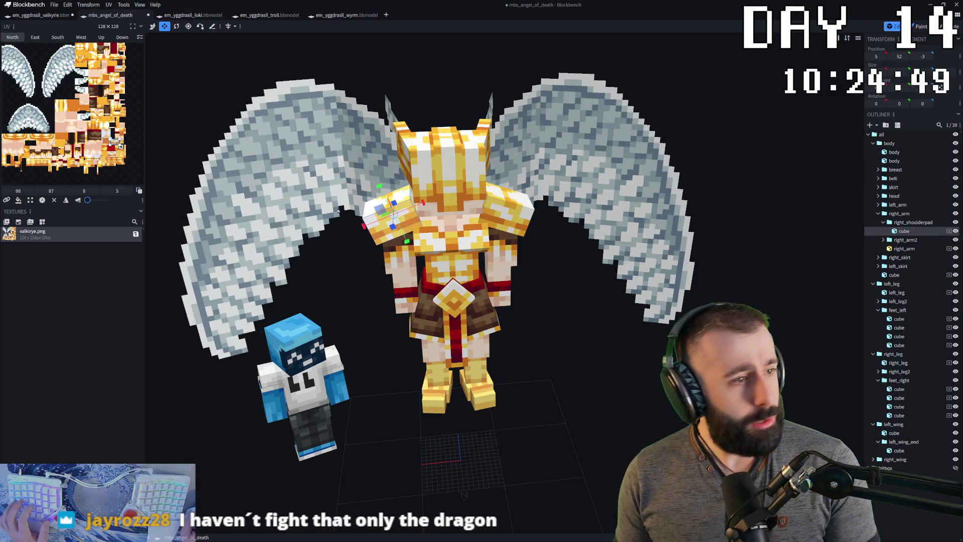
scroll(518, 190, "up", 2)
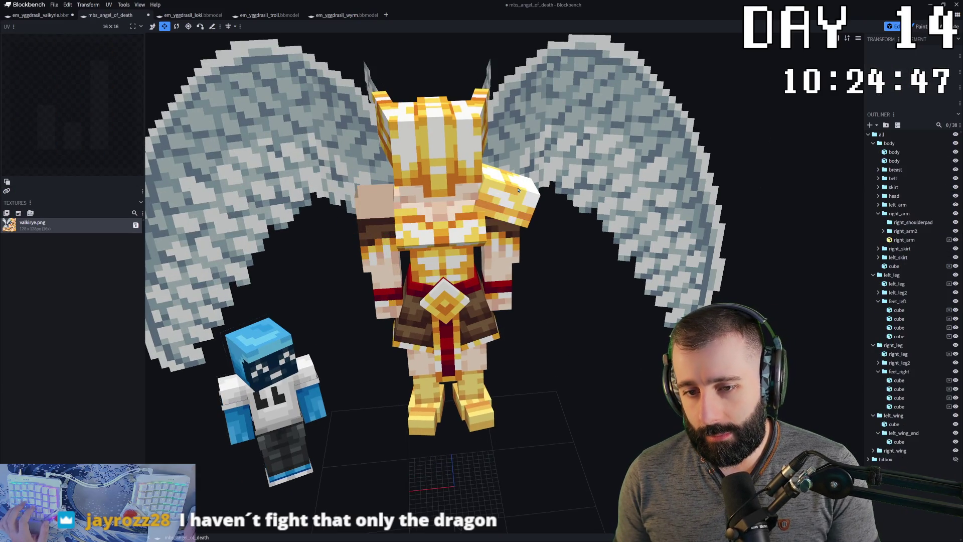
left_click(518, 189)
left_click_drag(519, 190, 485, 189)
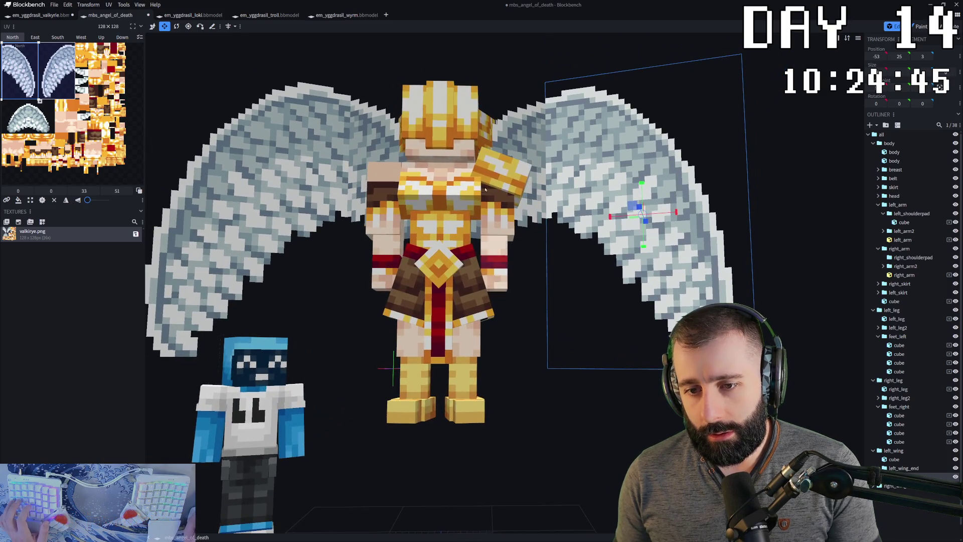
key("Delete")
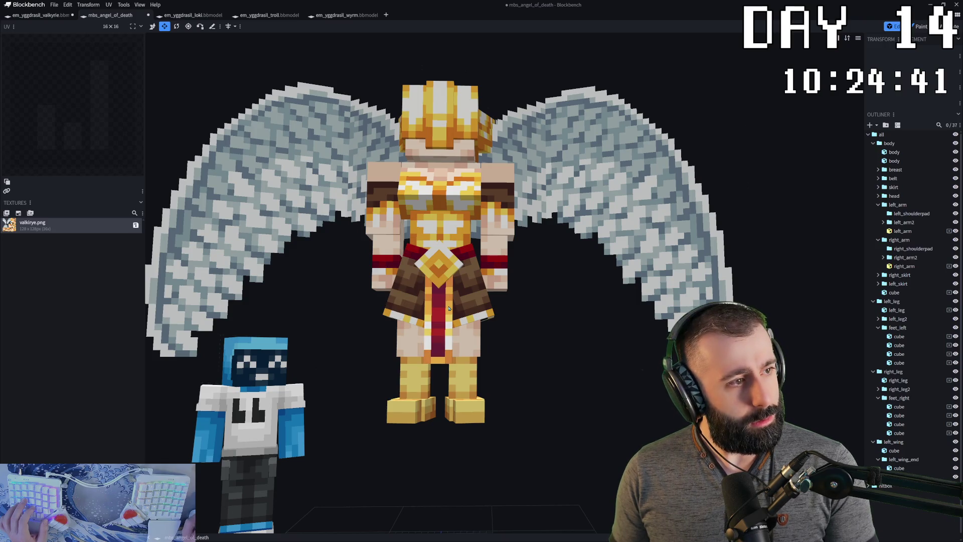
key("ctrl+z")
key("ctrl+z")
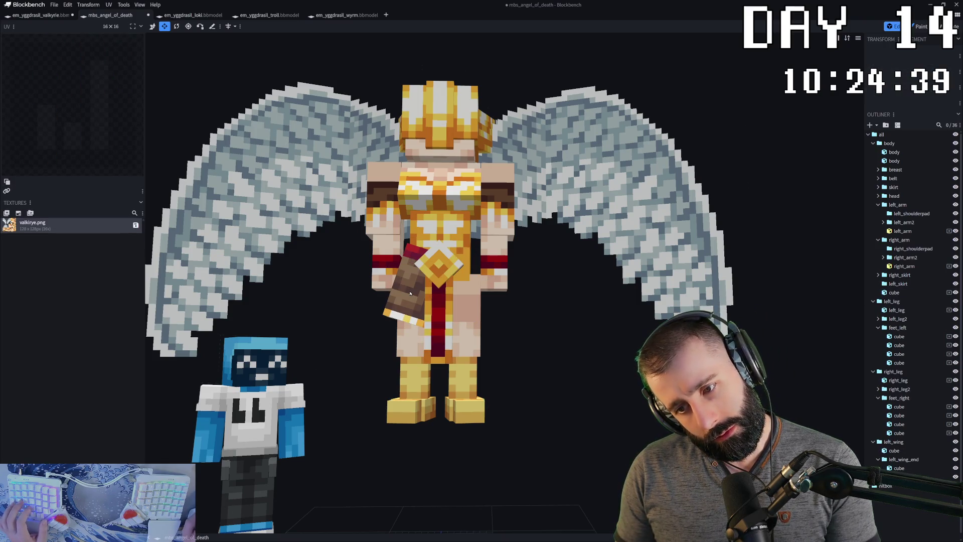
key("ctrl+z")
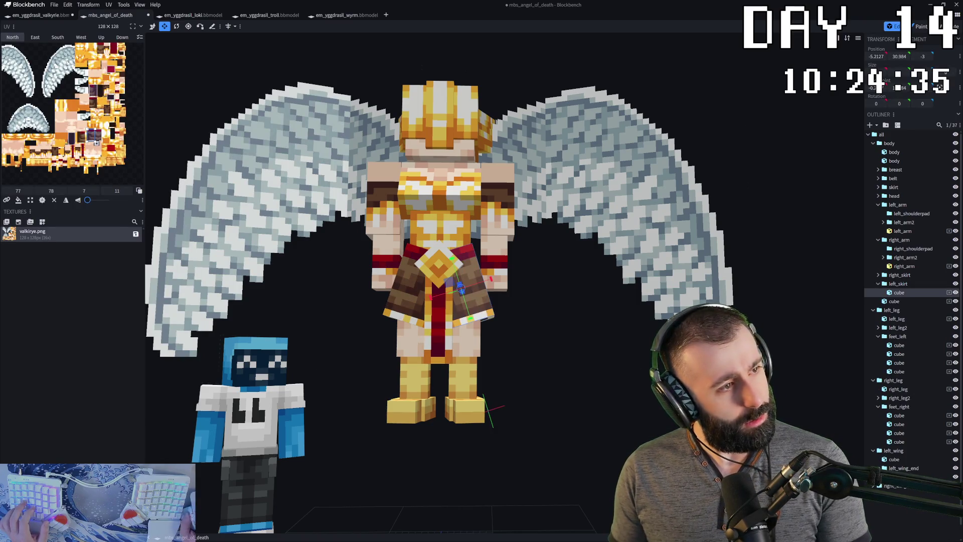
- Tile Blockbench to the right half and bring up the angel reference image
key("super+Right")
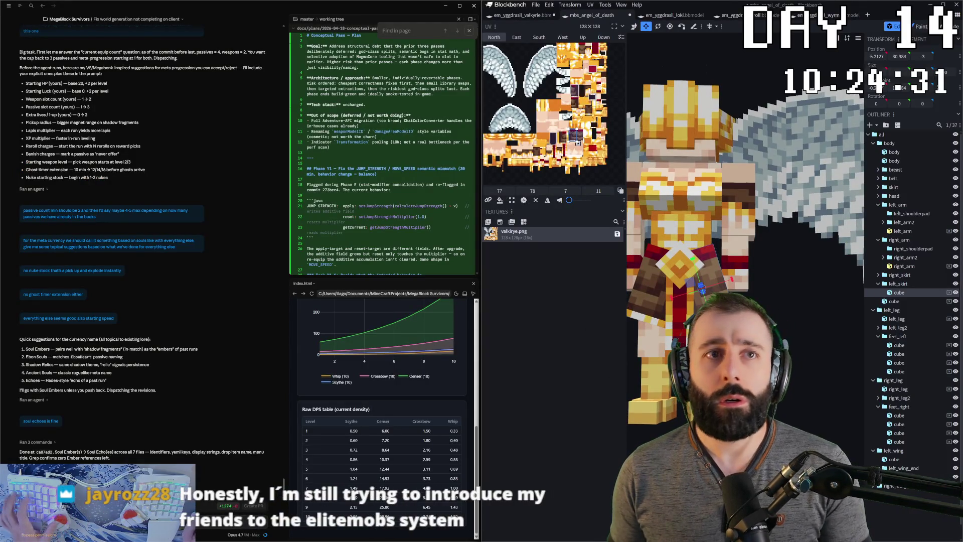
key("alt+Tab")
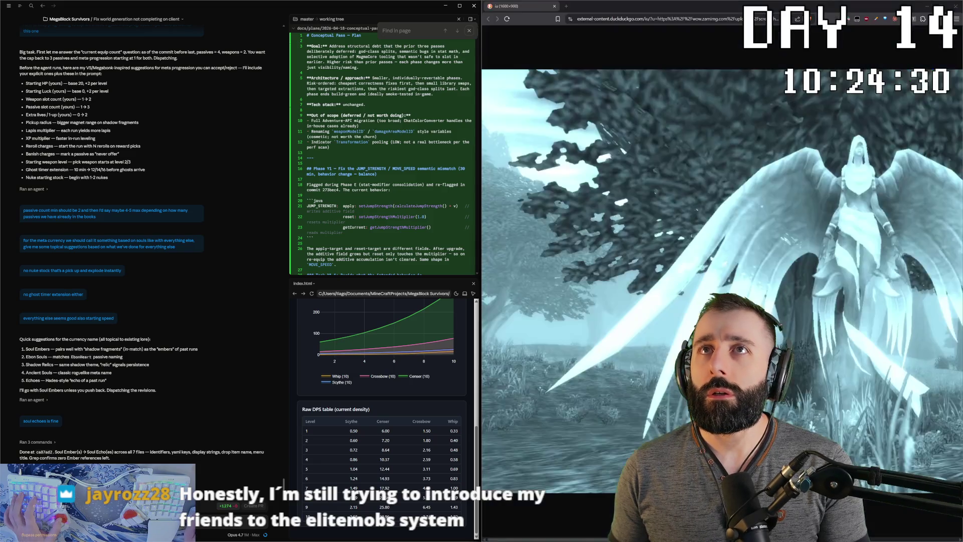
- Snap the reference image left, pick another angel picture and delete the gold skirt ornament pieces
key("super+Left")
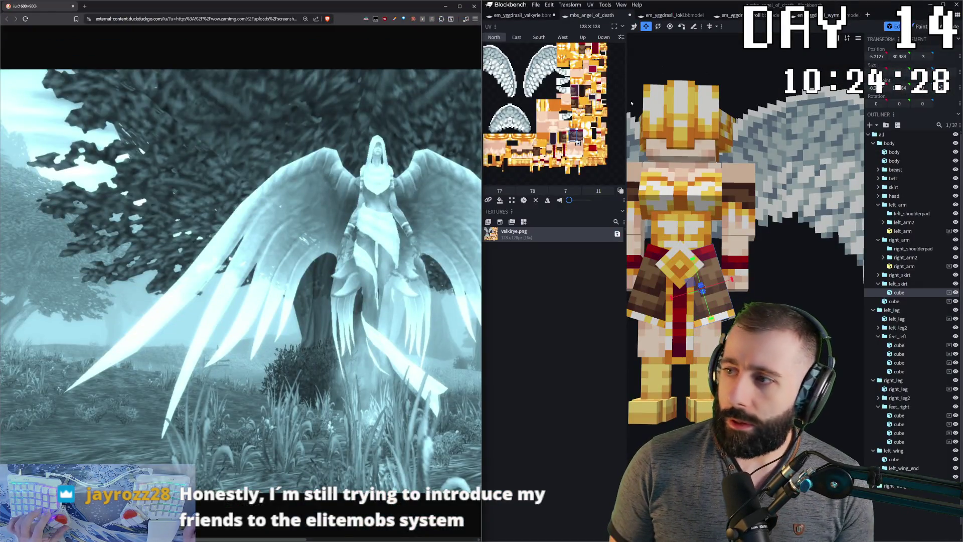
left_click(298, 303)
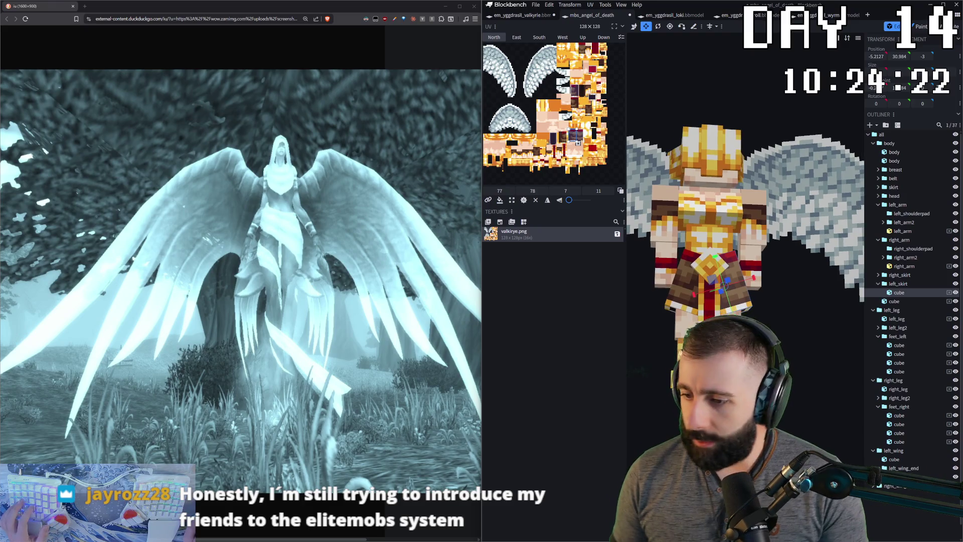
scroll(745, 226, "up", 2)
scroll(745, 226, "up", 2)
scroll(745, 227, "up", 2)
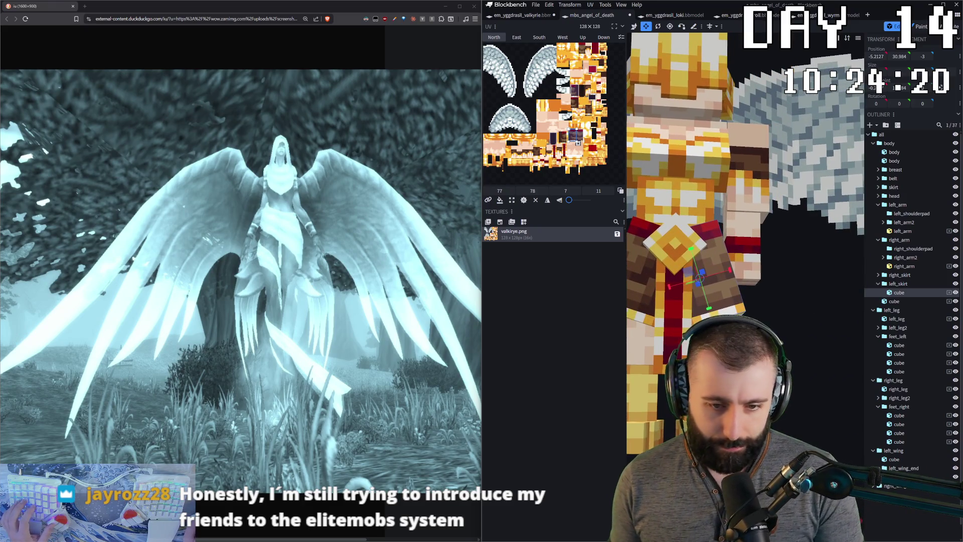
key("Delete")
key("Delete")
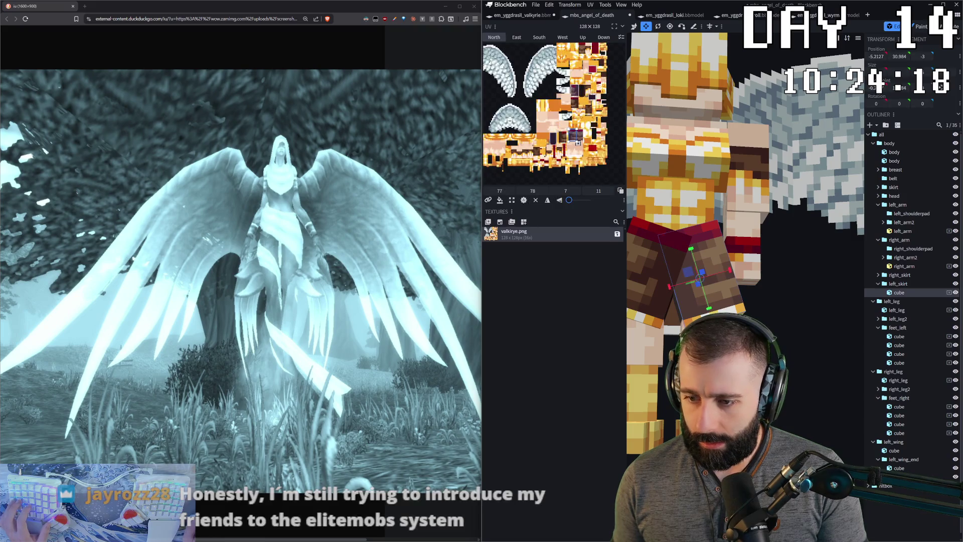
key("Delete")
- Reposition the front skirt cube, paste a copy into right_skirt and move it lower
left_click(671, 262)
left_click_drag(669, 280, 681, 258)
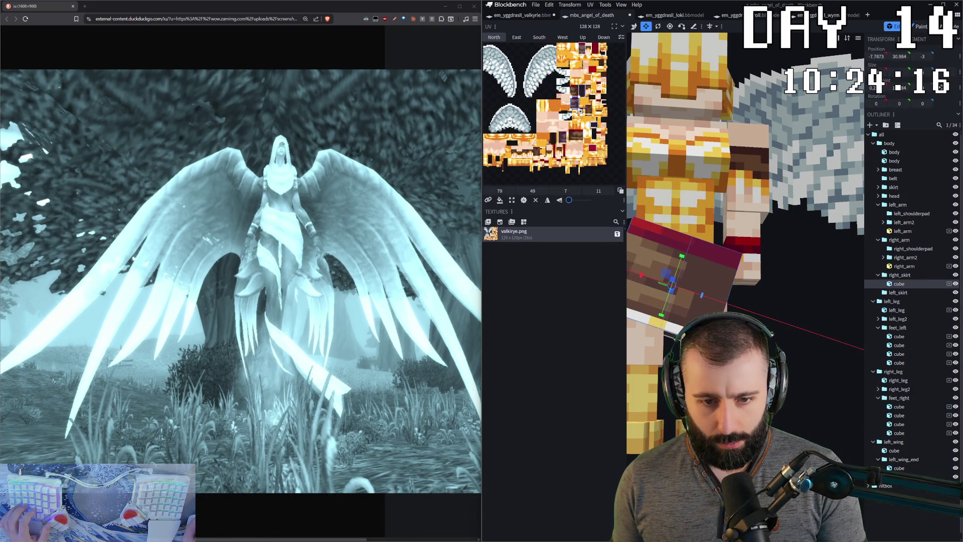
scroll(745, 226, "down", 2)
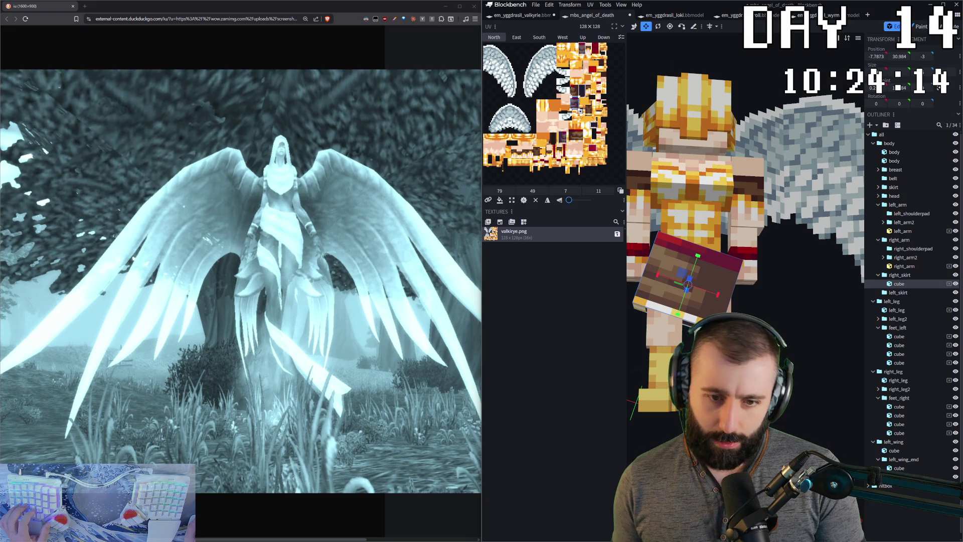
left_click(802, 316)
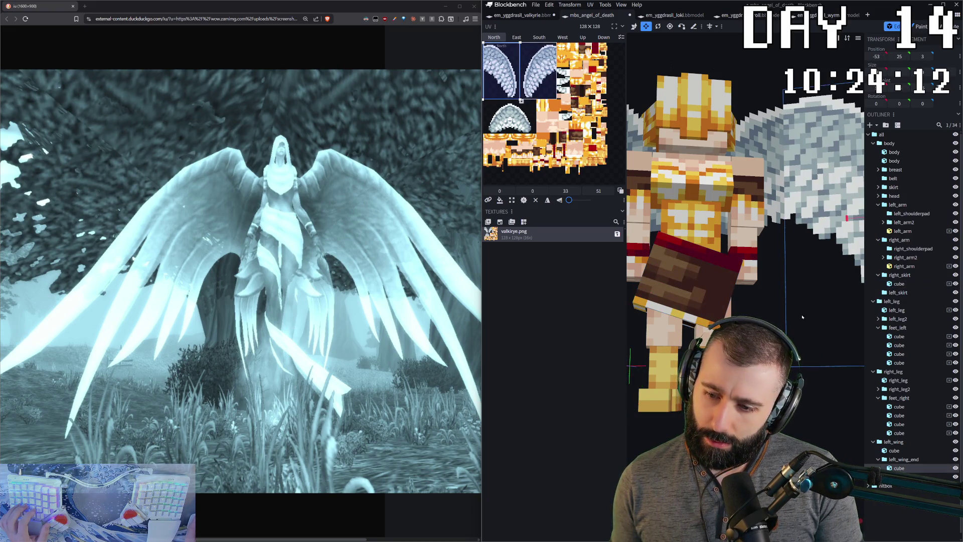
left_click_drag(846, 218, 850, 217)
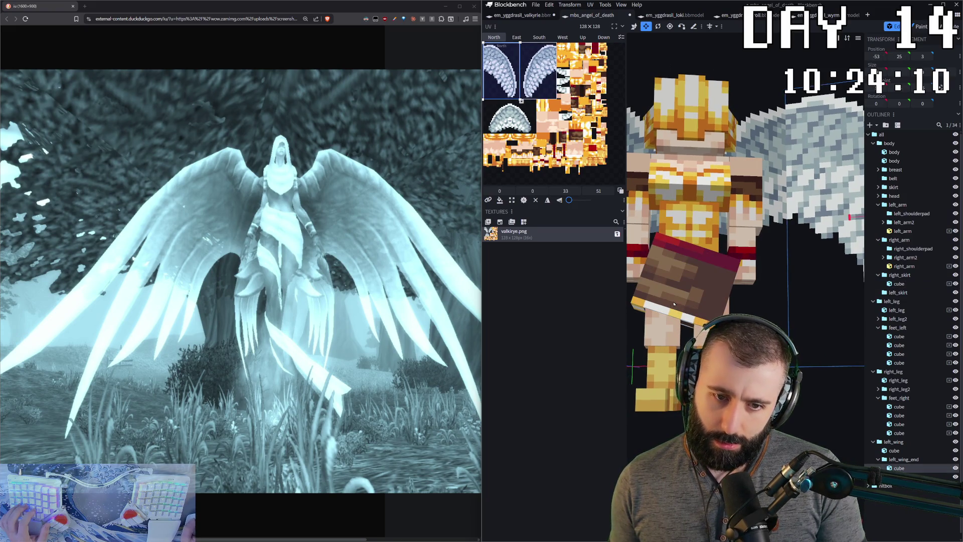
scroll(673, 301, "down", 2)
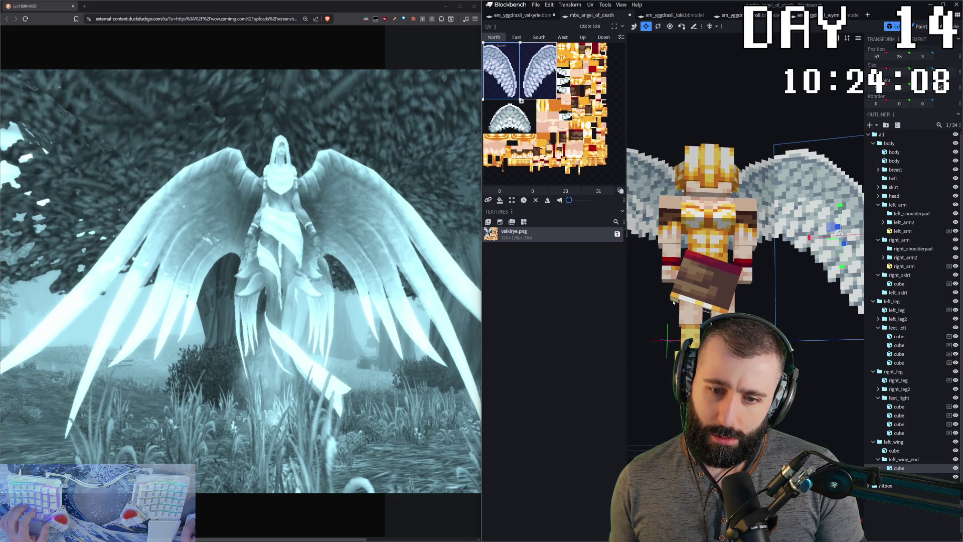
left_click(694, 280)
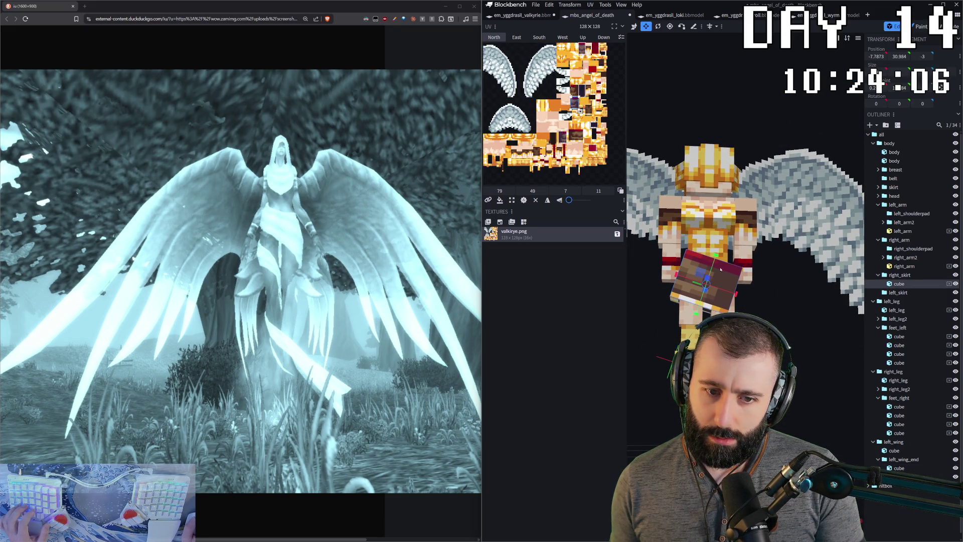
left_click(721, 302)
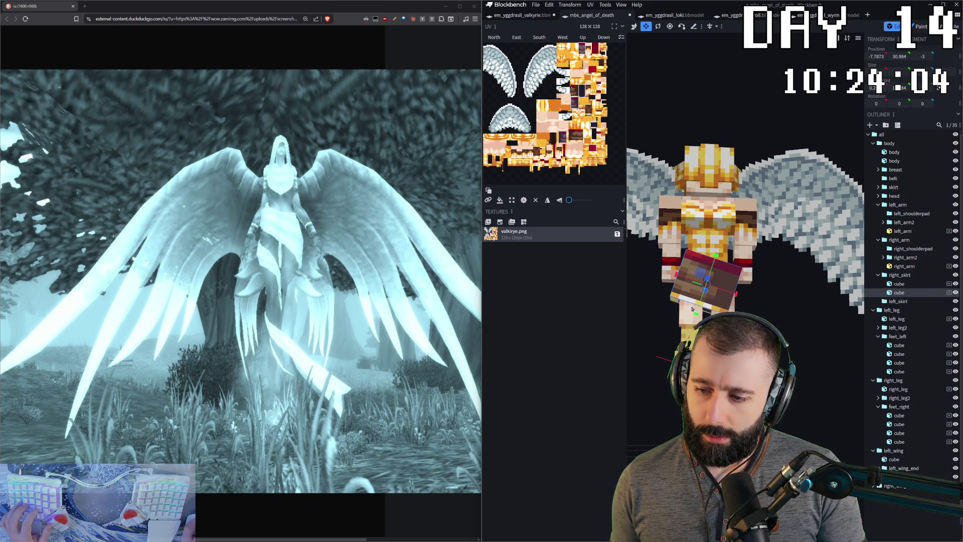
key("v")
mouse_move(711, 259)
left_mouse_down()
mouse_move(698, 317)
mouse_move(688, 309)
left_mouse_up()
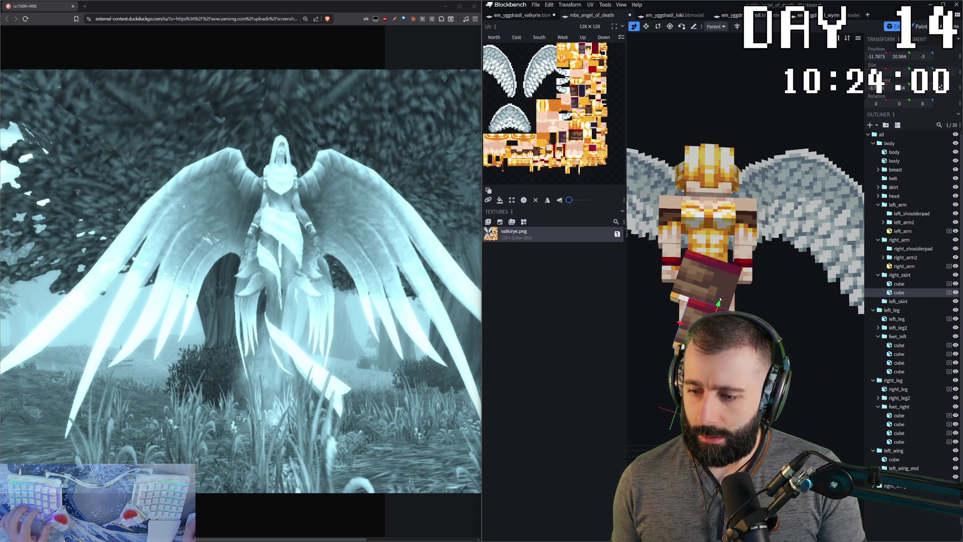
- Stretch the pasted skirt cube downward into a longer front panel
key("s")
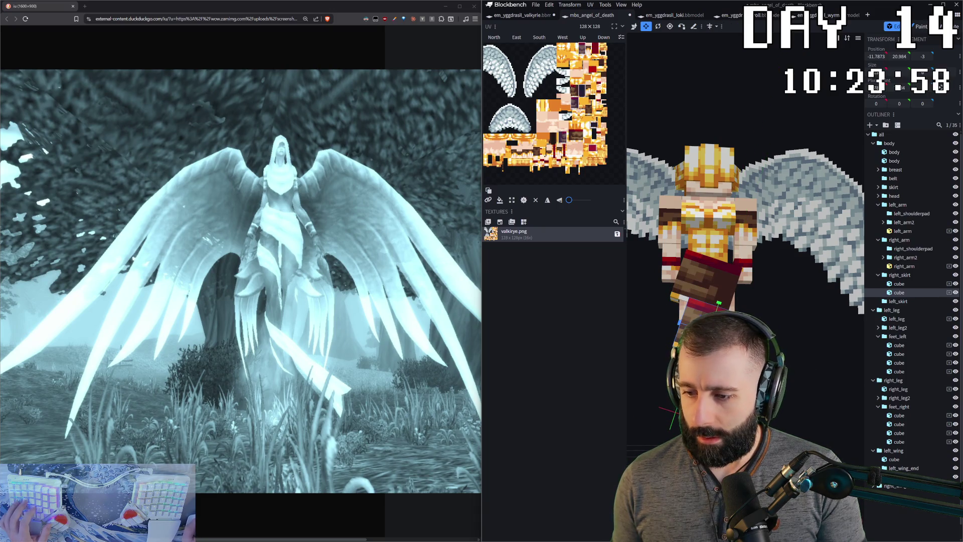
key("v")
key("s")
left_click_drag(655, 318, 656, 353)
left_click_drag(688, 306, 688, 308)
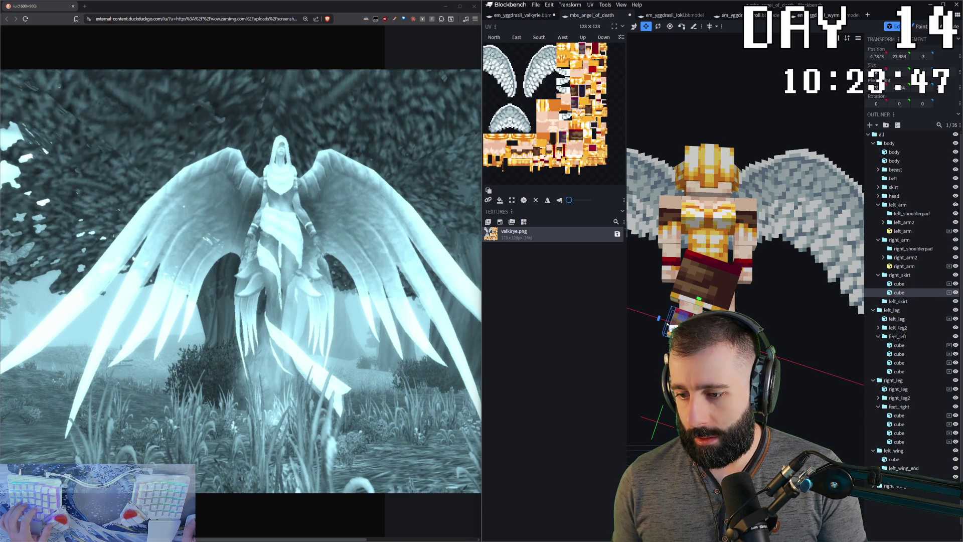
left_click_drag(746, 225, 752, 226)
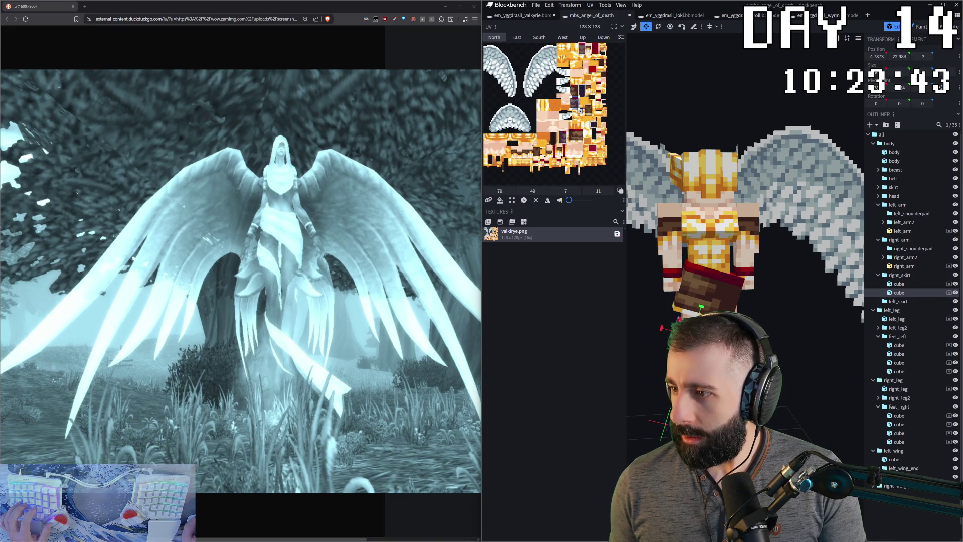
- Set the right_skirt group's tilt to 12.5 degrees and select only the second skirt cube
left_click(901, 276)
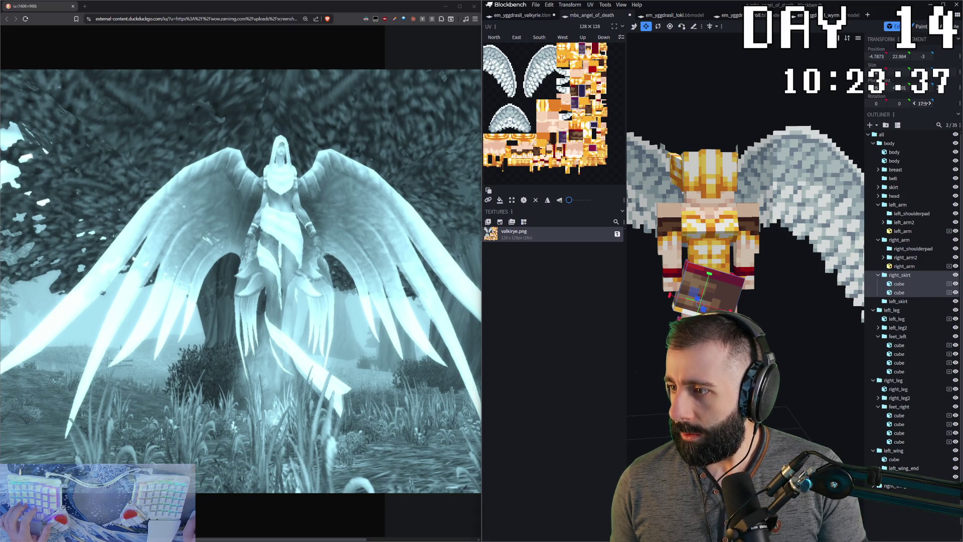
left_click(915, 104)
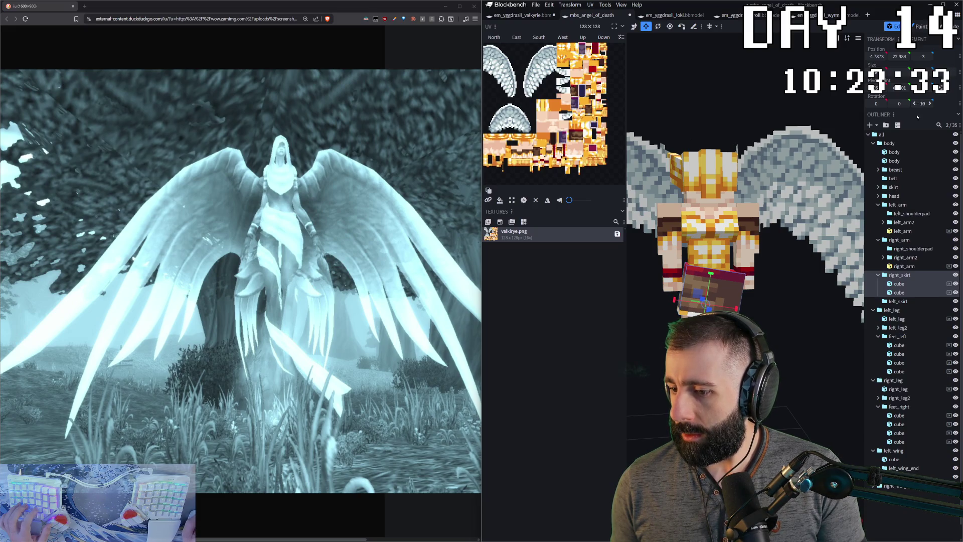
key("v")
left_click(897, 292)
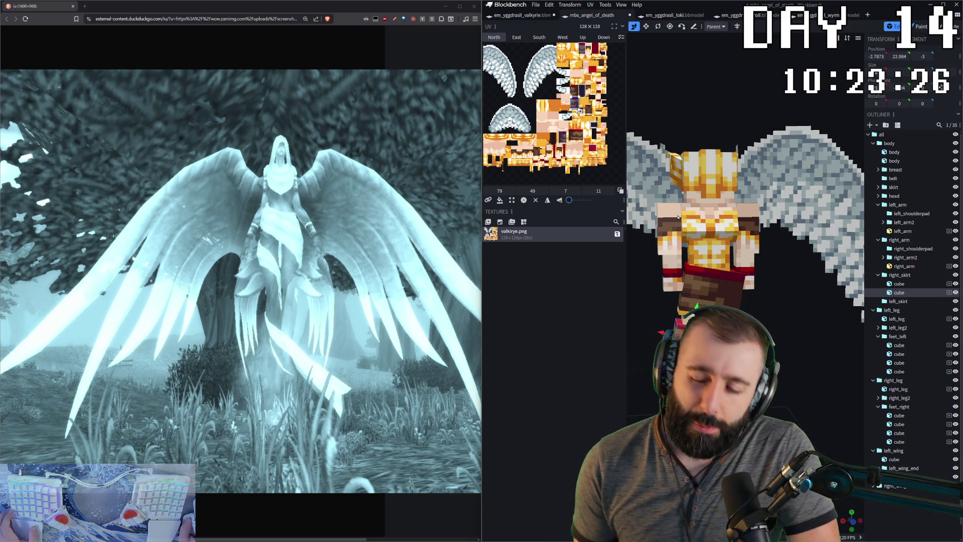
- Duplicate the upper right_skirt cube (Ctrl+D) and move the copy lower down the legs
left_click_drag(678, 217, 680, 241)
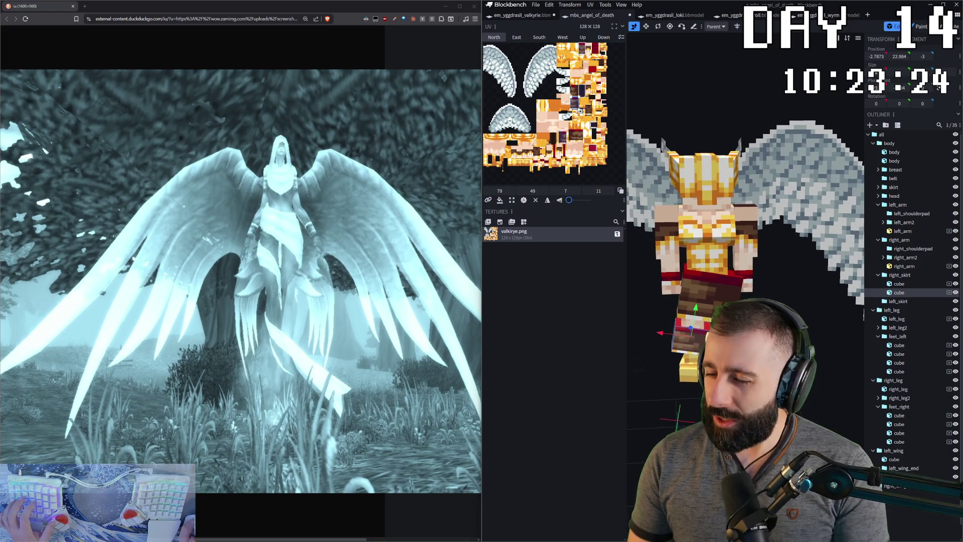
left_click(707, 288)
key("s")
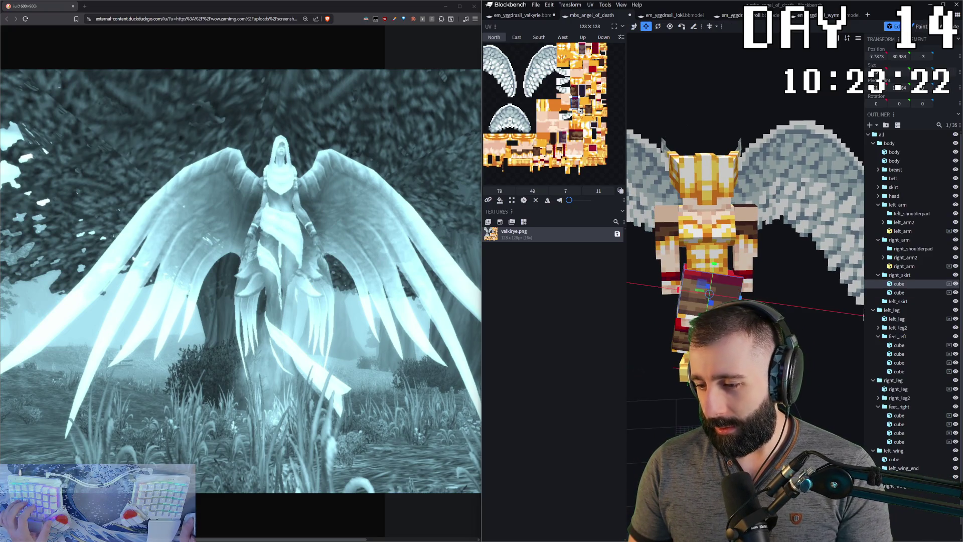
left_click_drag(775, 307, 779, 334)
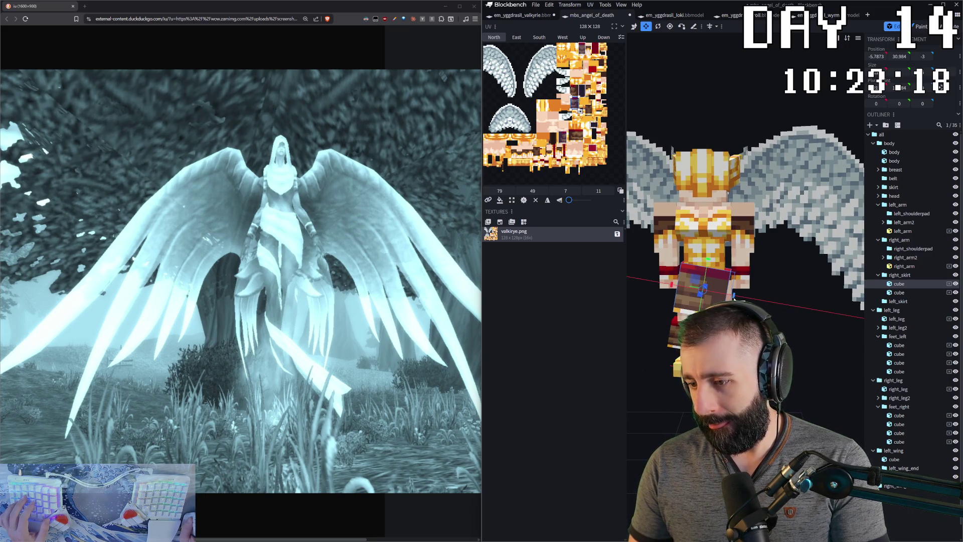
left_click_drag(780, 335, 760, 319)
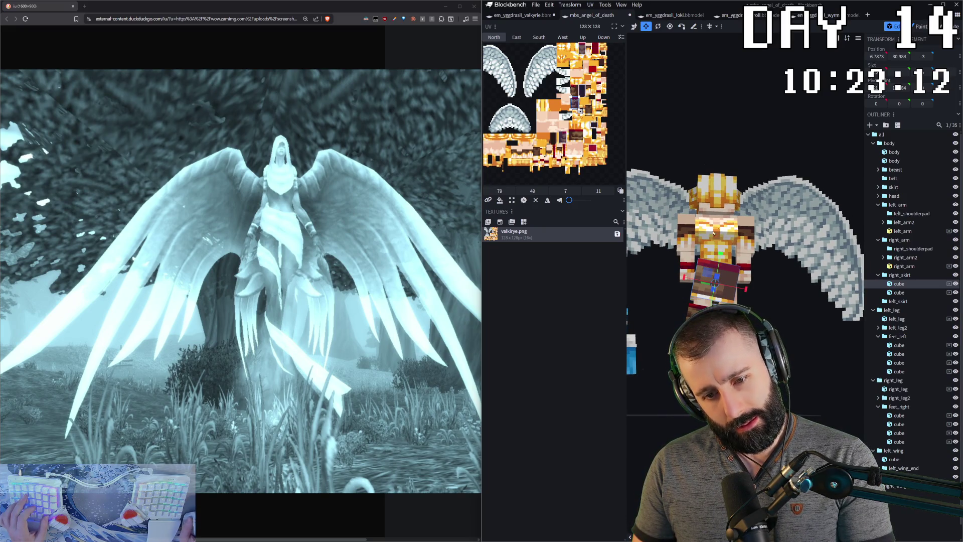
key("ctrl+d")
left_click_drag(719, 253, 707, 333)
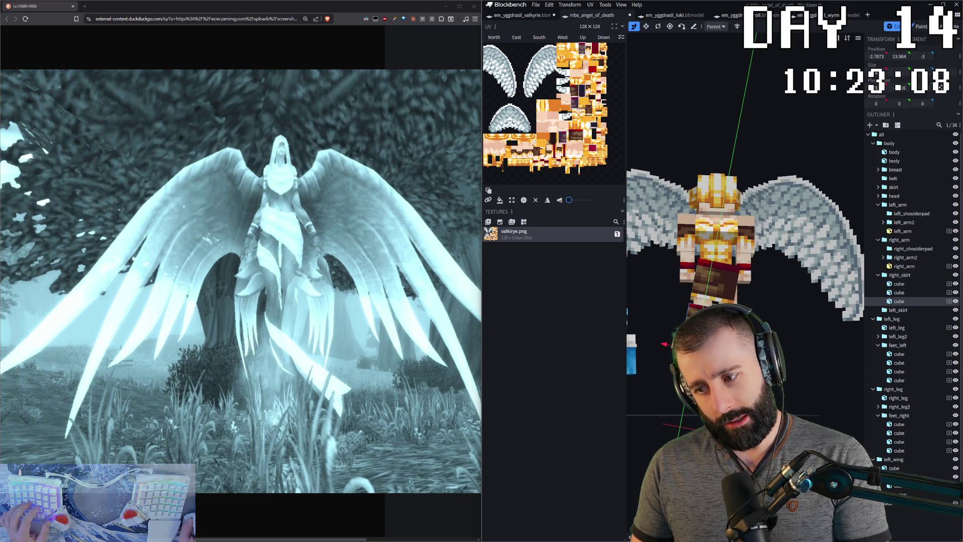
- Check the skirt from above, front and below, then select the breast cube
left_click_drag(665, 340, 662, 342)
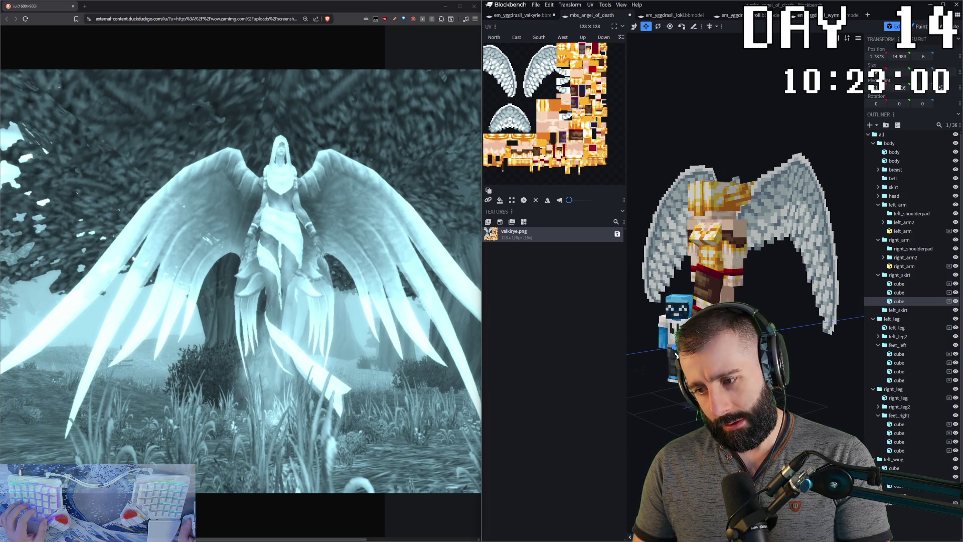
left_click_drag(662, 342, 649, 338)
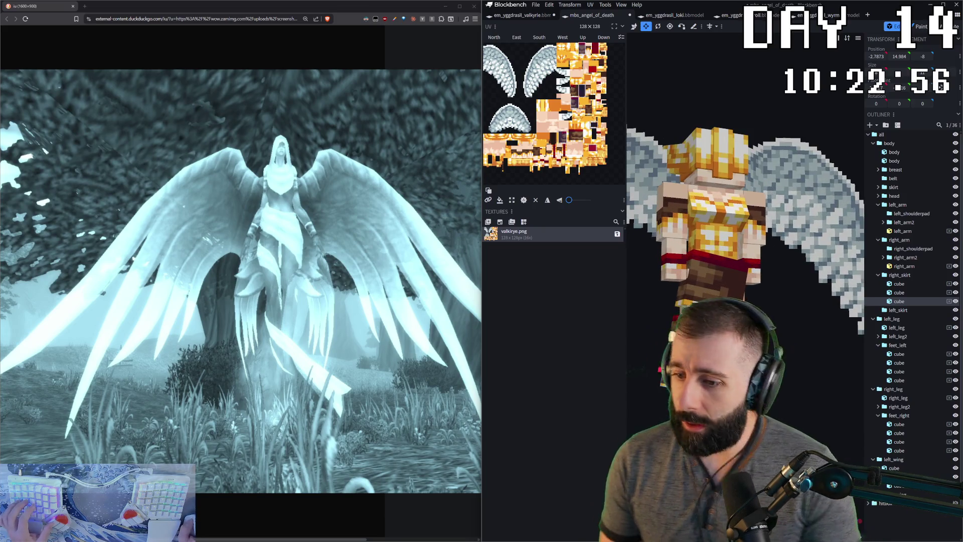
mouse_move(649, 339)
left_mouse_down()
mouse_move(638, 370)
mouse_move(632, 354)
left_mouse_up()
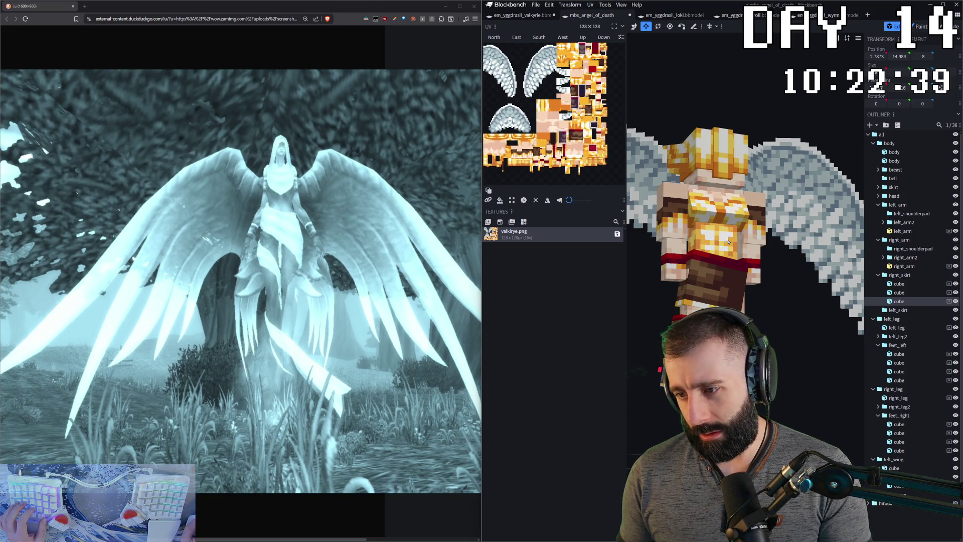
left_click_drag(743, 195, 801, 350)
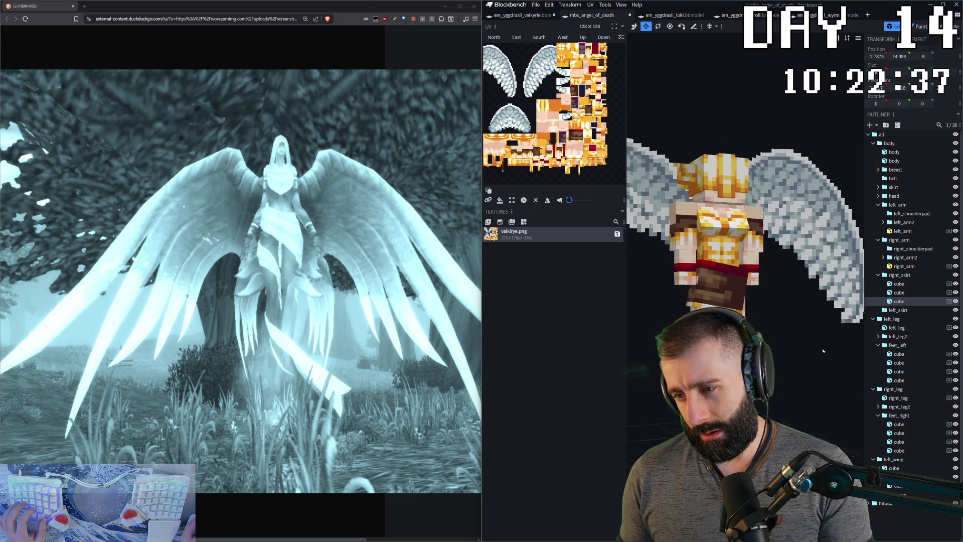
left_click(712, 251)
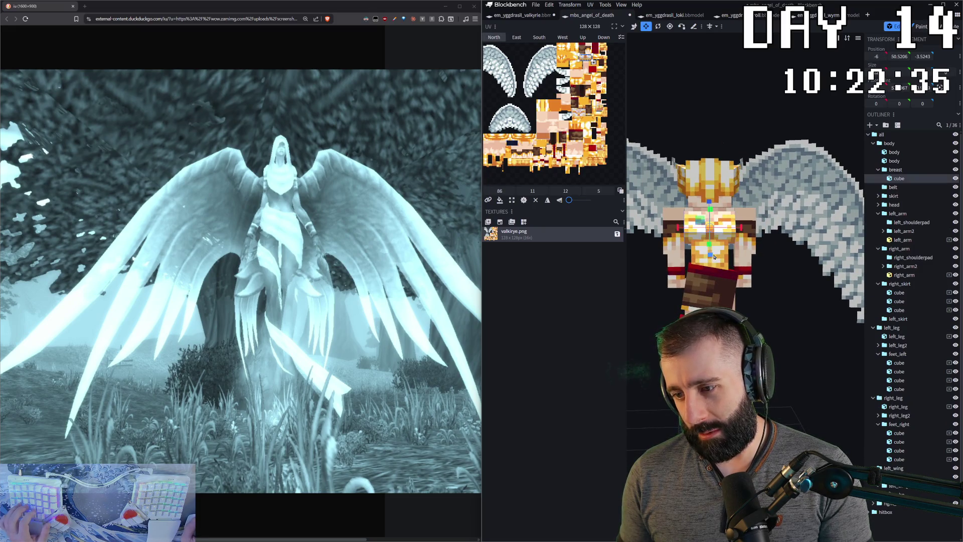
- Select the helmet wing cubes from a side view and delete the first one
left_click(808, 226)
mouse_move(809, 225)
left_mouse_down()
mouse_move(835, 382)
mouse_move(661, 232)
mouse_move(700, 181)
left_mouse_up()
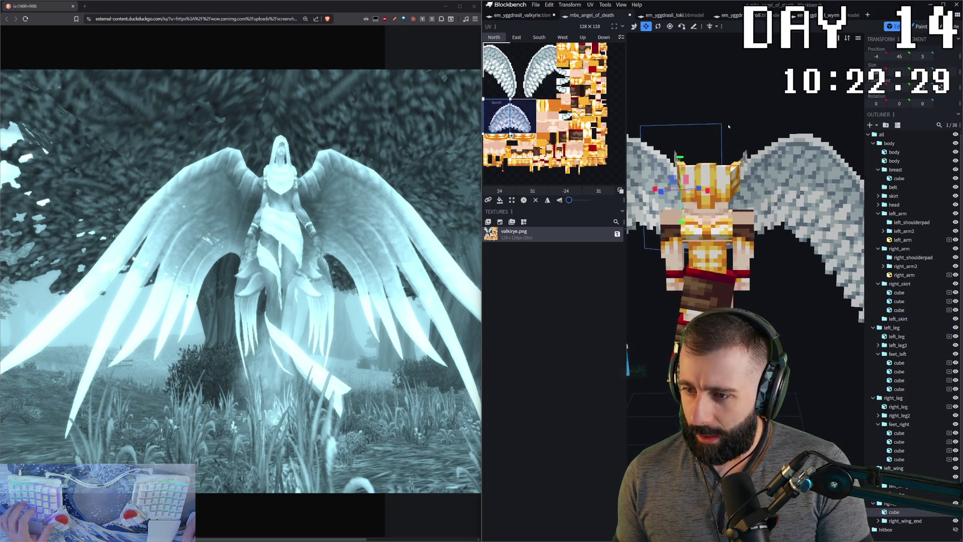
left_click(704, 172)
scroll(711, 180, "up", 2)
scroll(726, 203, "up", 2)
scroll(744, 226, "up", 2)
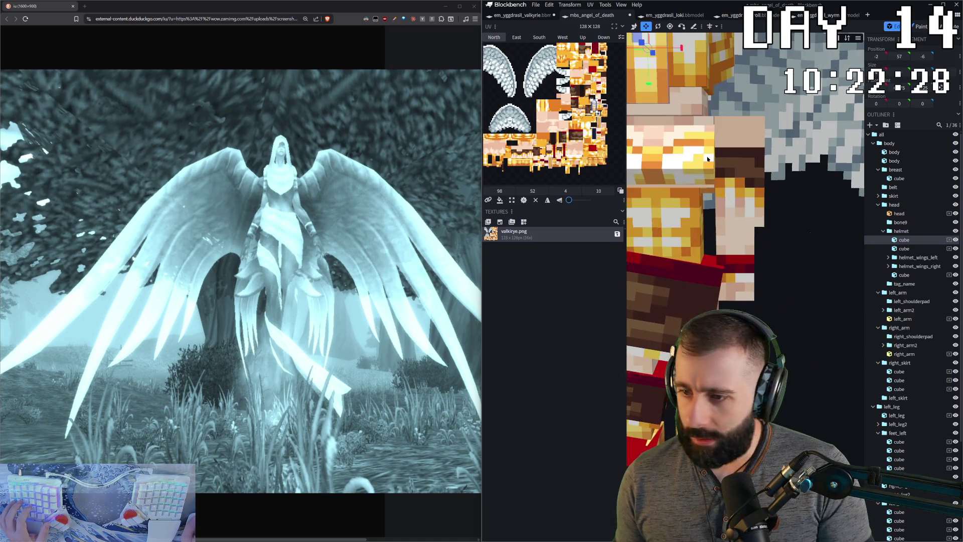
scroll(775, 257, "up", 2)
scroll(775, 257, "down", 3)
left_click(779, 174)
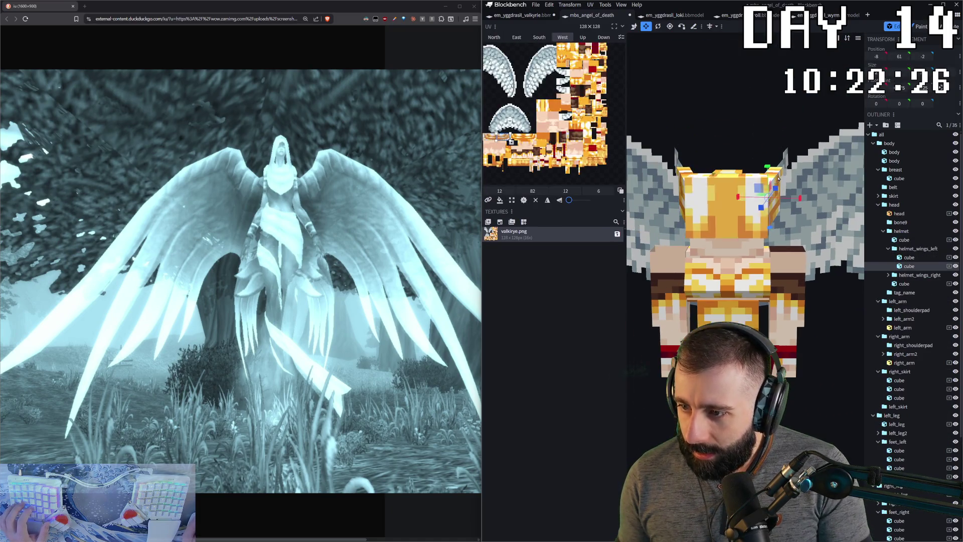
left_click(648, 219)
left_click_drag(649, 218, 644, 263)
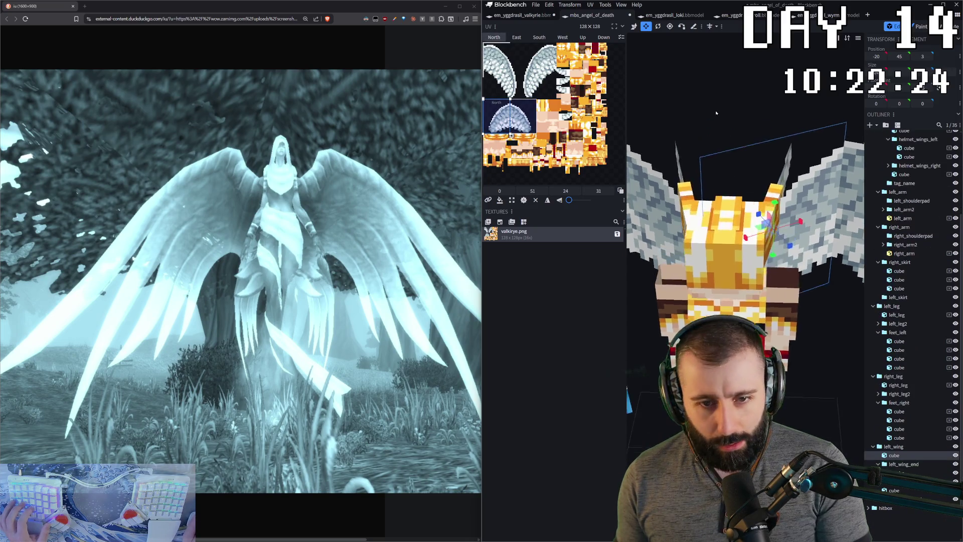
key("Delete")
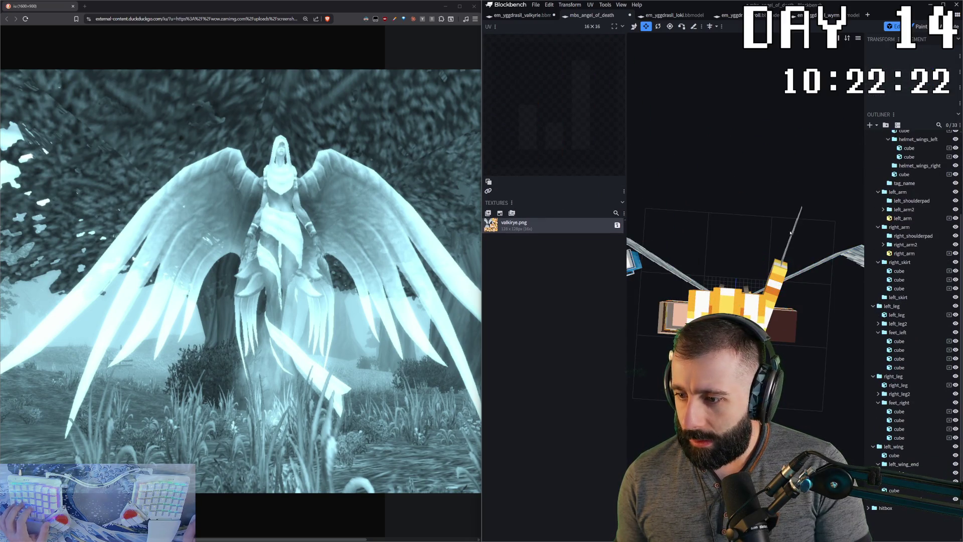
- Delete the next helmet wing cube and select a left wing cube from the front
left_click(790, 250)
key("Delete")
mouse_move(789, 249)
left_mouse_down()
mouse_move(731, 169)
mouse_move(708, 206)
left_mouse_up()
left_click(731, 169)
- Duplicate the helmet cube and lower the copy onto the head
left_click(709, 205)
left_click_drag(725, 174, 722, 155)
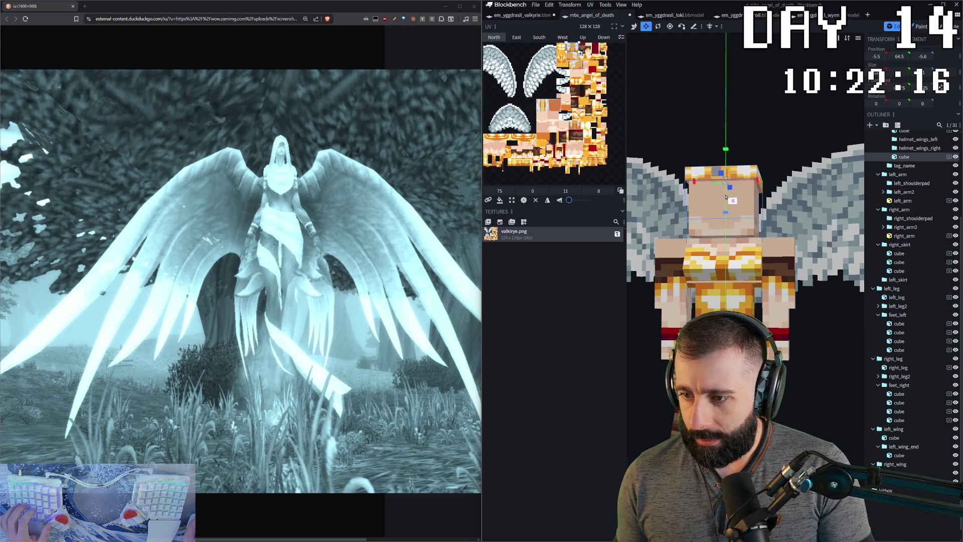
left_click_drag(723, 91, 739, 121)
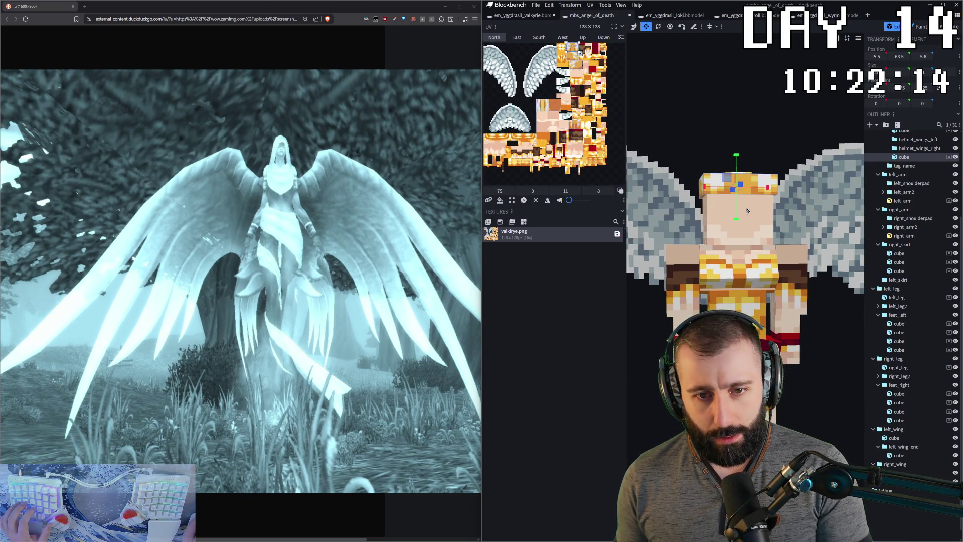
key("ctrl+c")
key("ctrl+v")
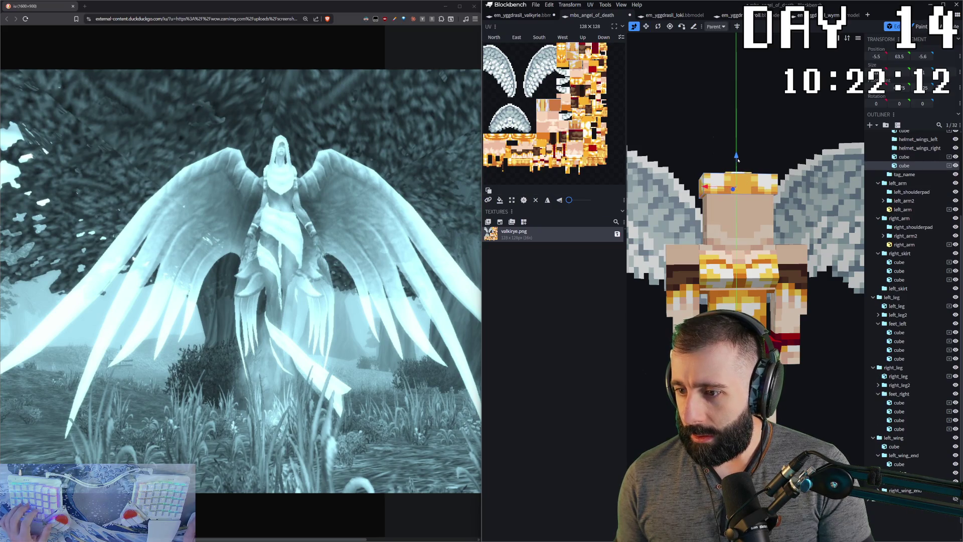
left_click_drag(736, 162, 737, 186)
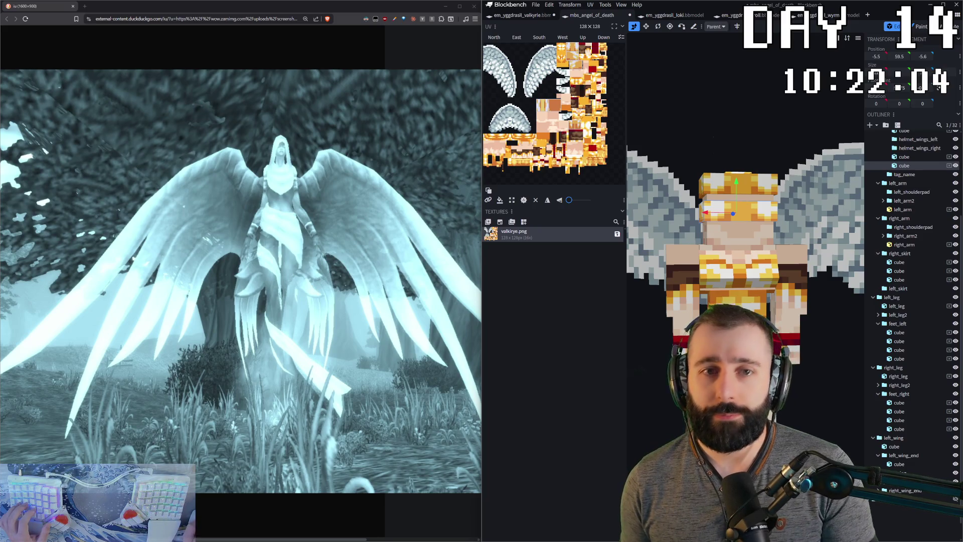
left_click_drag(717, 83, 690, 192)
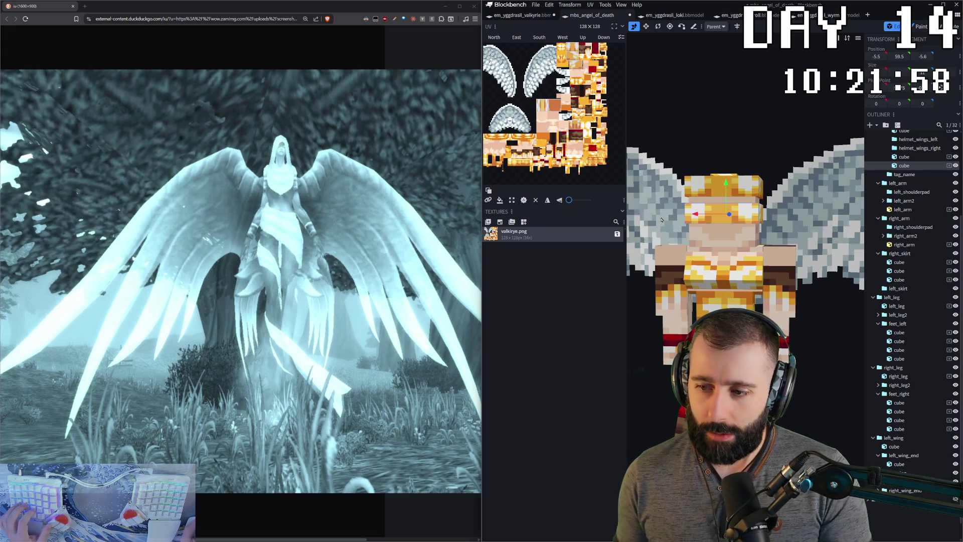
- Enlarge the head cube and lower it eight units further onto the head
left_click(677, 219)
left_click_drag(678, 219, 633, 278)
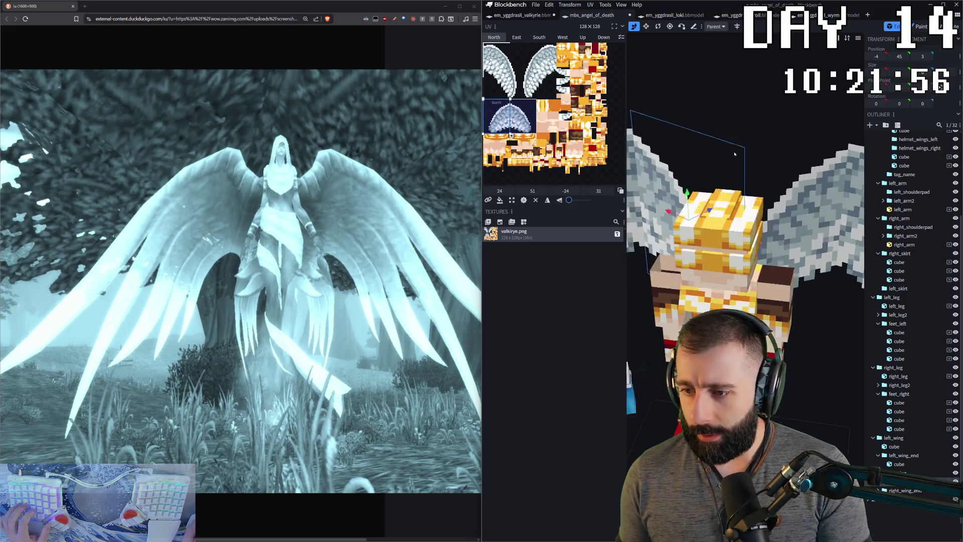
left_click(696, 291)
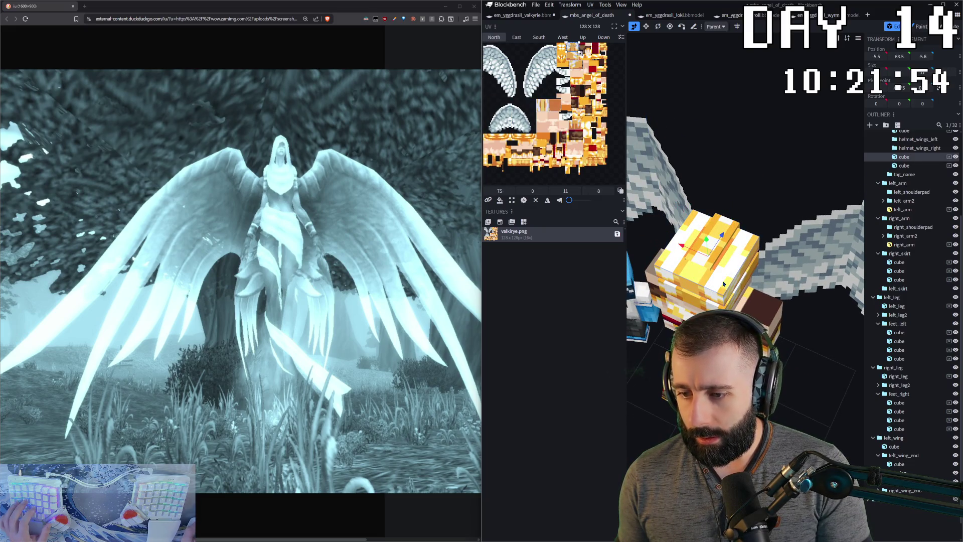
key("s")
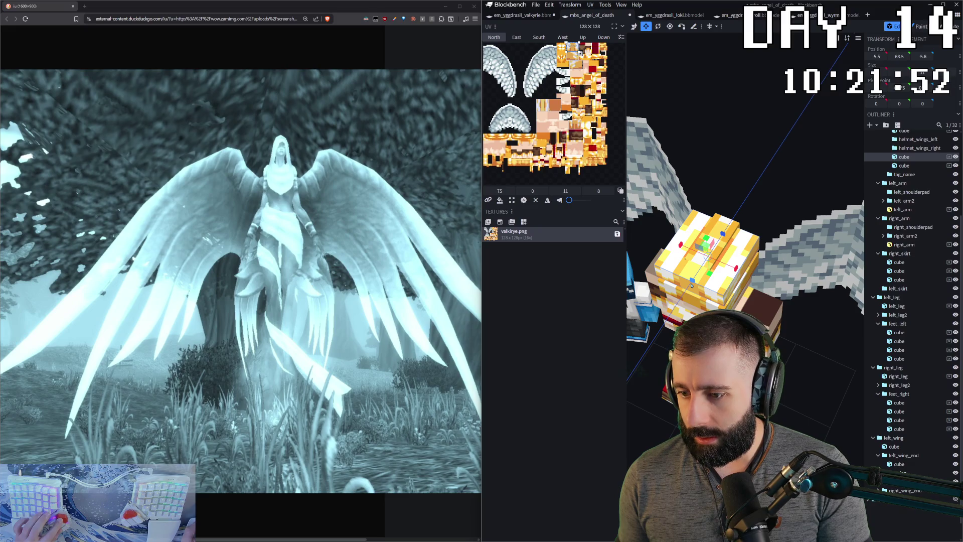
left_click_drag(691, 284, 711, 276)
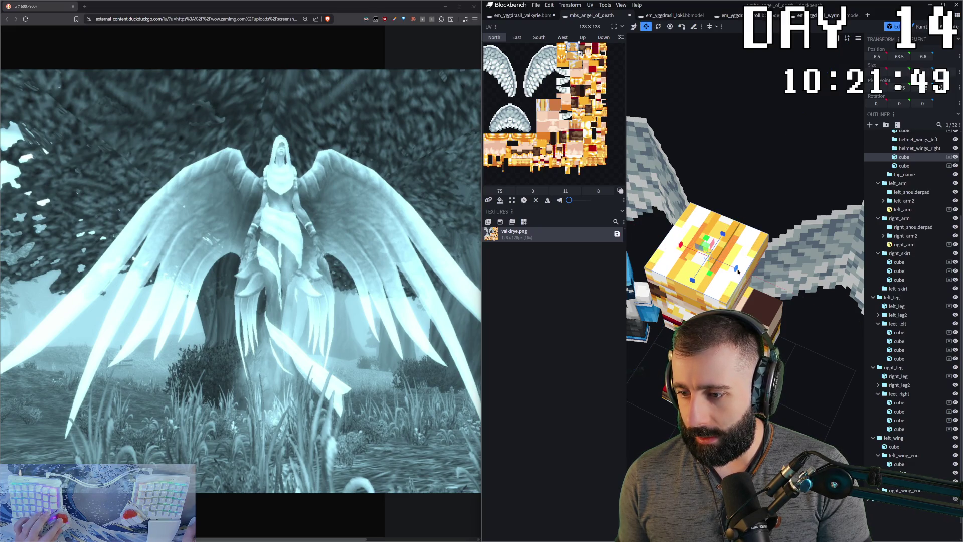
key("KP_1")
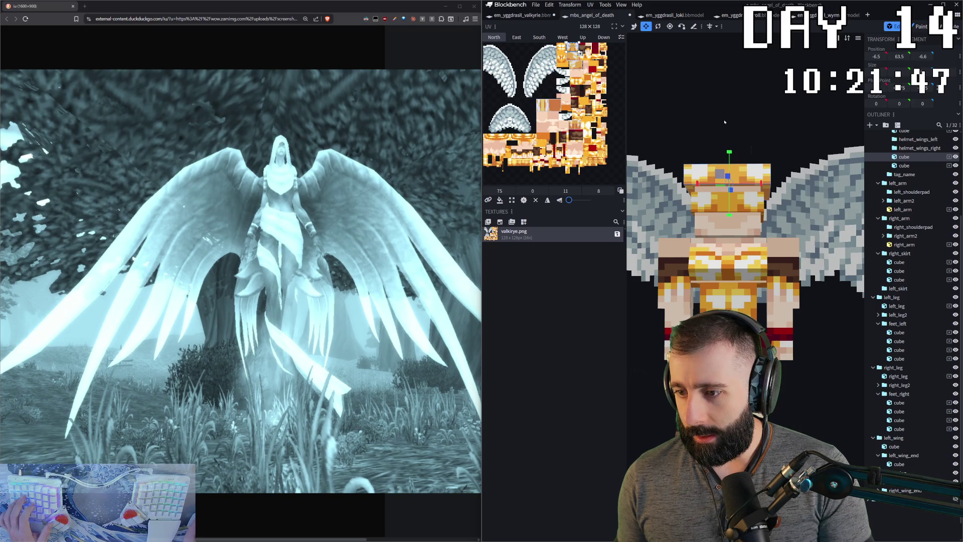
left_click_drag(725, 205, 731, 252)
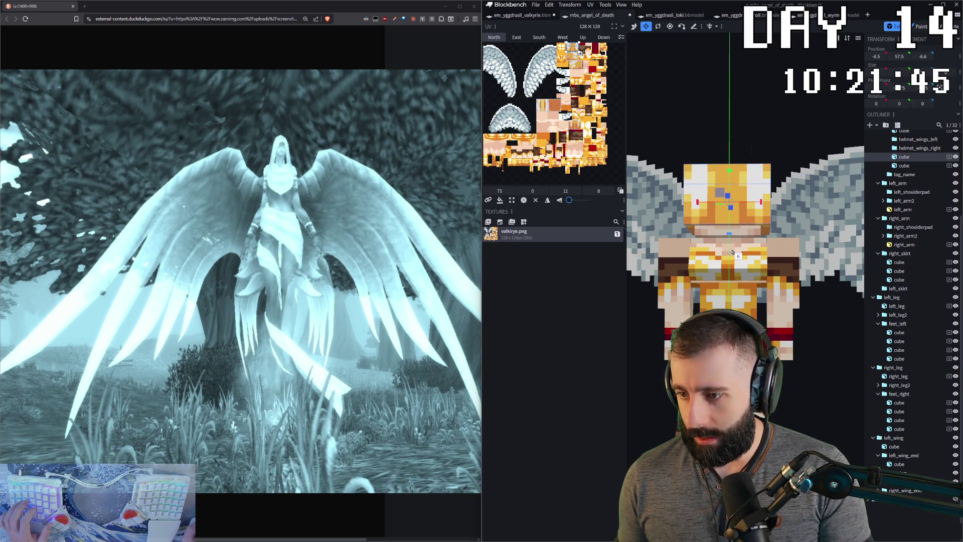
mouse_move(736, 255)
left_mouse_down()
mouse_move(734, 269)
mouse_move(783, 353)
left_mouse_up()
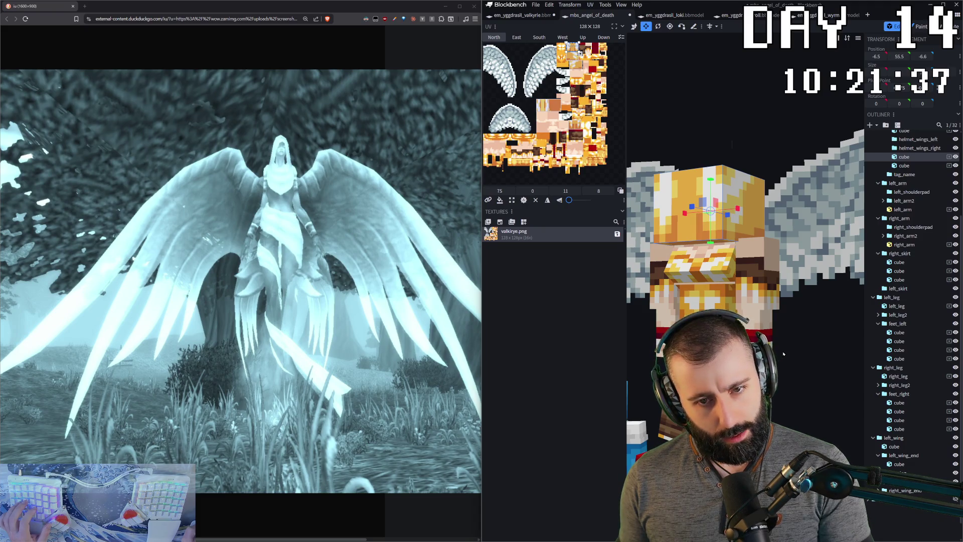
mouse_move(783, 353)
left_mouse_down()
mouse_move(744, 361)
mouse_move(829, 352)
mouse_move(795, 395)
mouse_move(760, 391)
left_mouse_up()
left_click(759, 331)
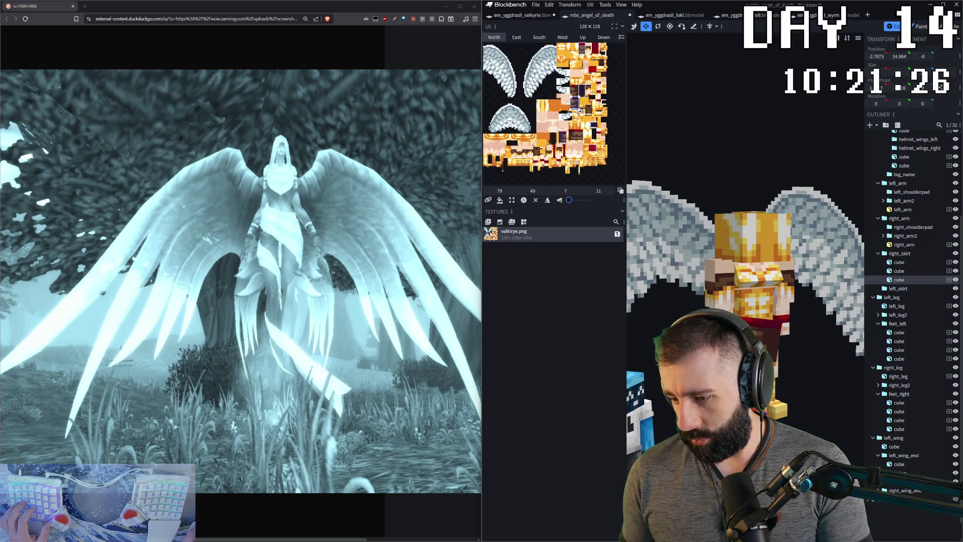
- Duplicate a right_skirt cube into a fourth one and lower it four units
left_click_drag(759, 331, 744, 331)
key("ctrl+c")
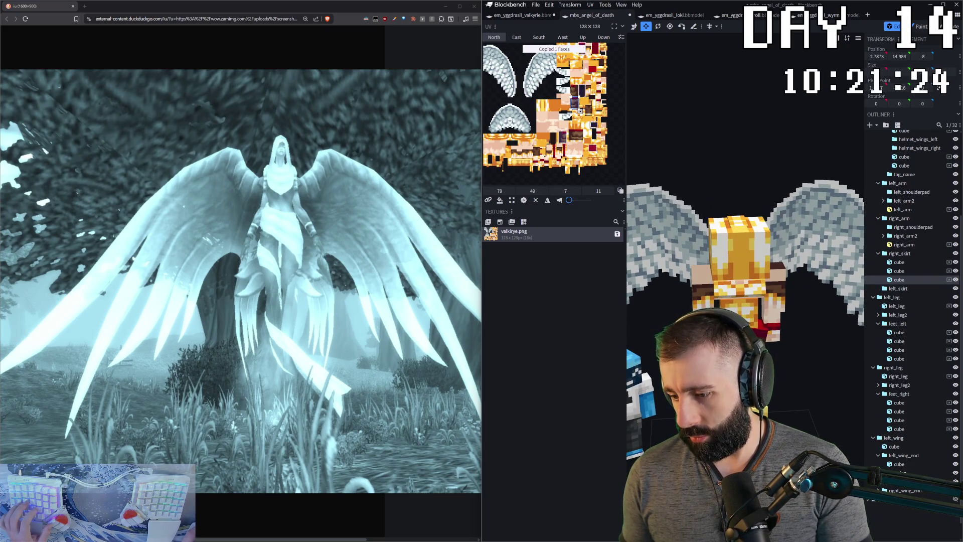
key("ctrl+v")
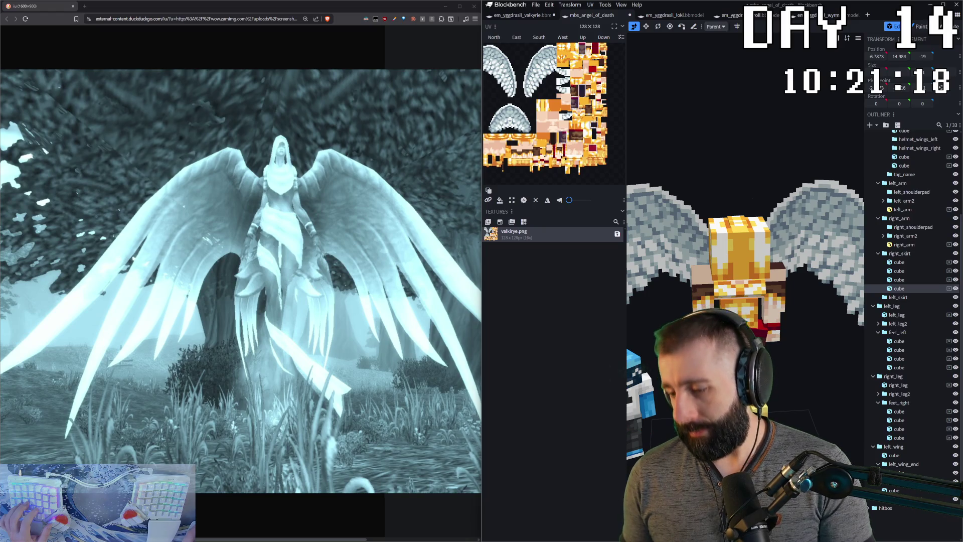
key("s")
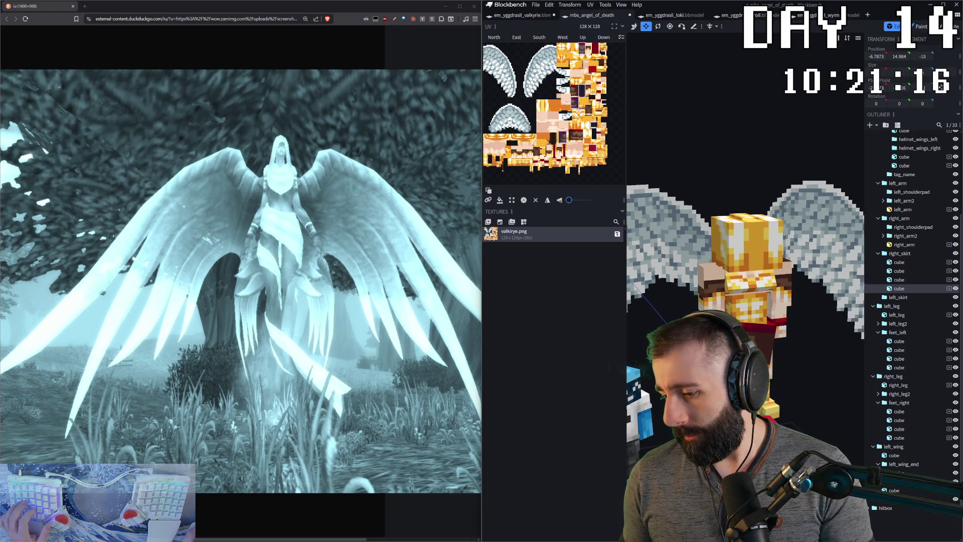
mouse_move(767, 400)
left_mouse_down()
mouse_move(768, 421)
mouse_move(769, 410)
left_mouse_up()
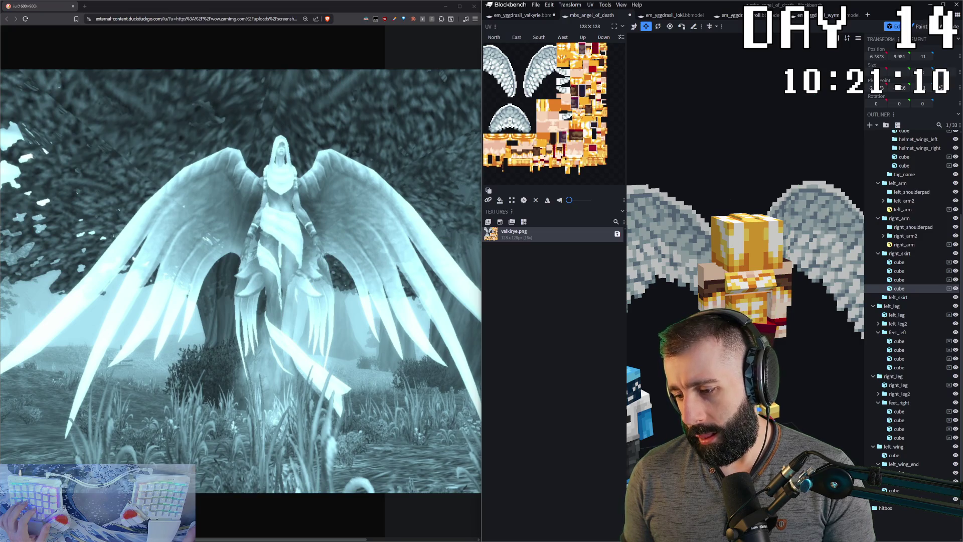
left_click_drag(768, 410, 790, 410)
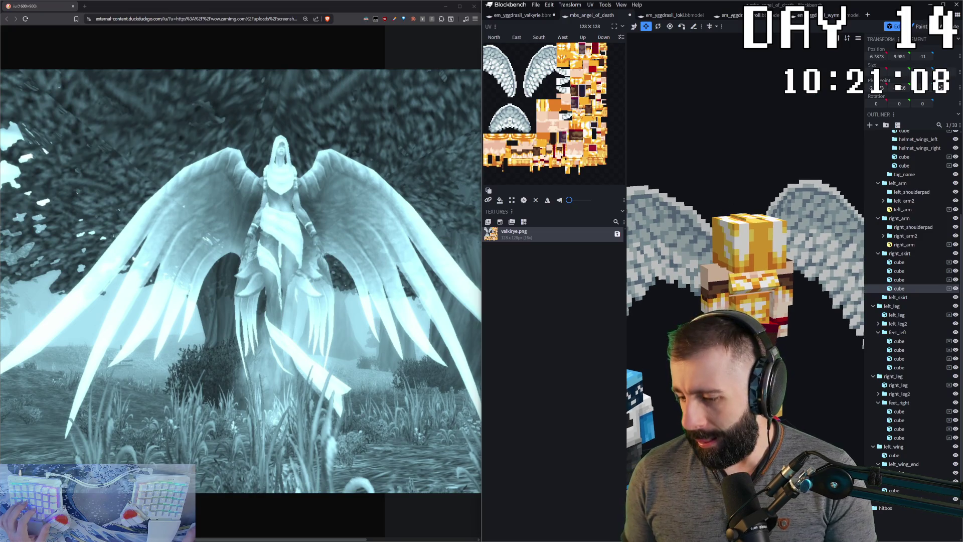
left_click_drag(753, 339, 797, 316)
- Clear the selection, inspect the winged model from several angles, then select all cubes
left_click(910, 516)
left_click_drag(753, 339, 807, 372)
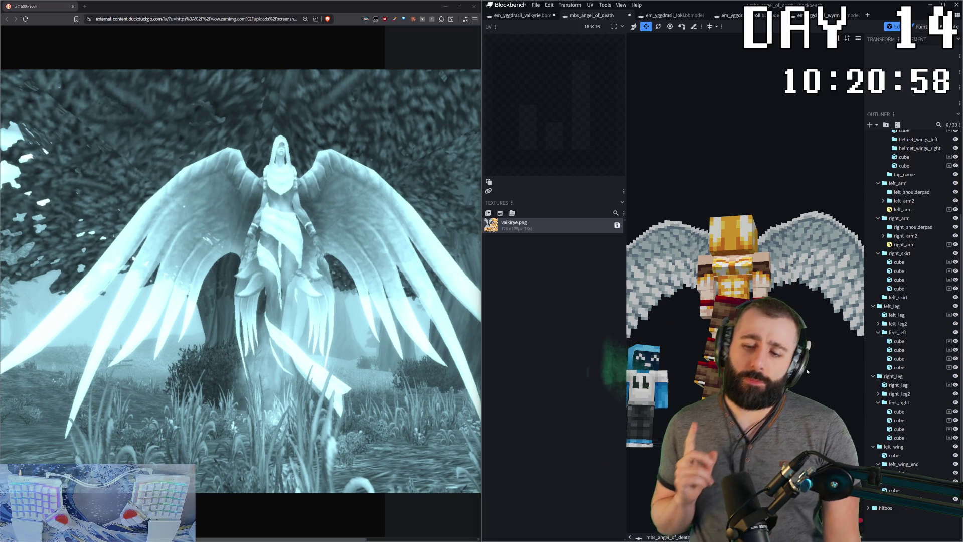
mouse_move(806, 371)
left_mouse_down()
mouse_move(814, 402)
mouse_move(813, 380)
left_mouse_up()
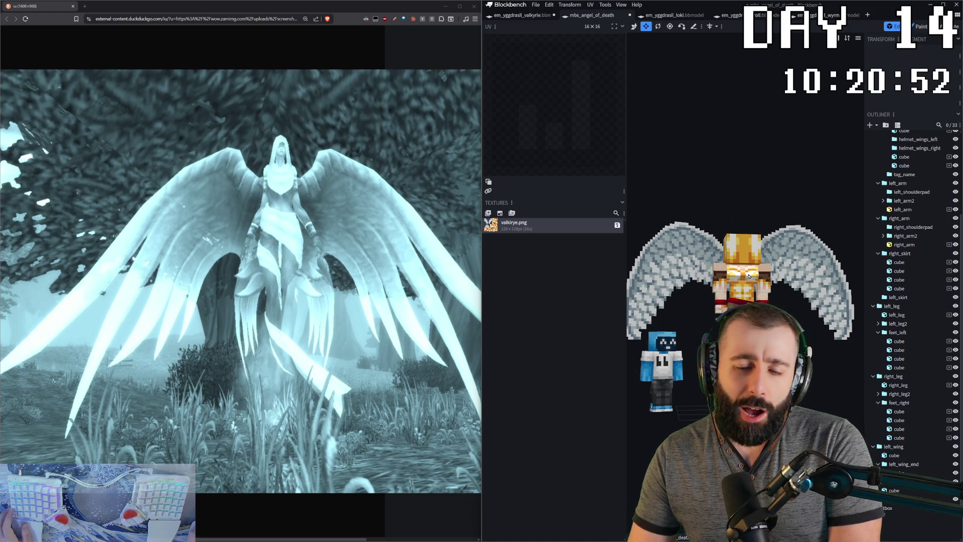
left_click_drag(726, 207, 707, 188)
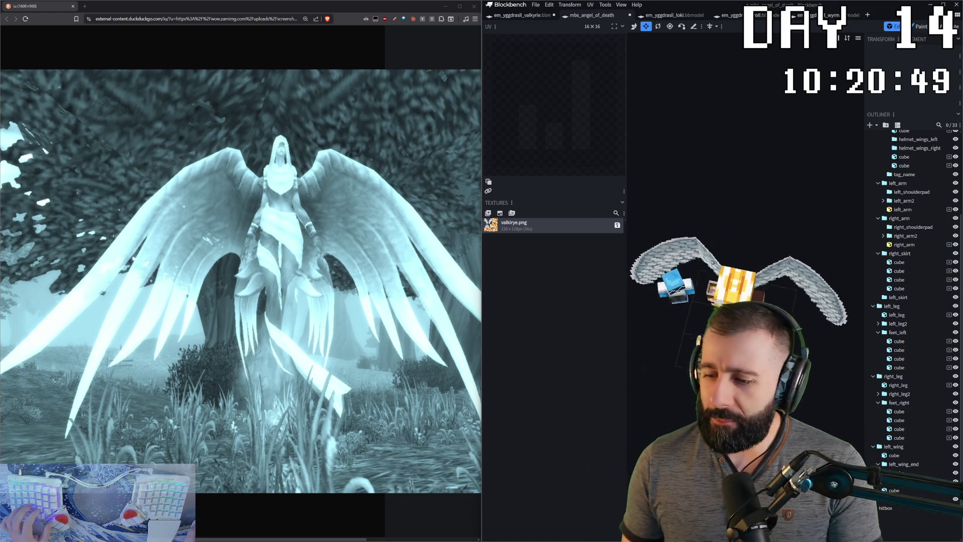
left_click_drag(692, 312, 686, 308)
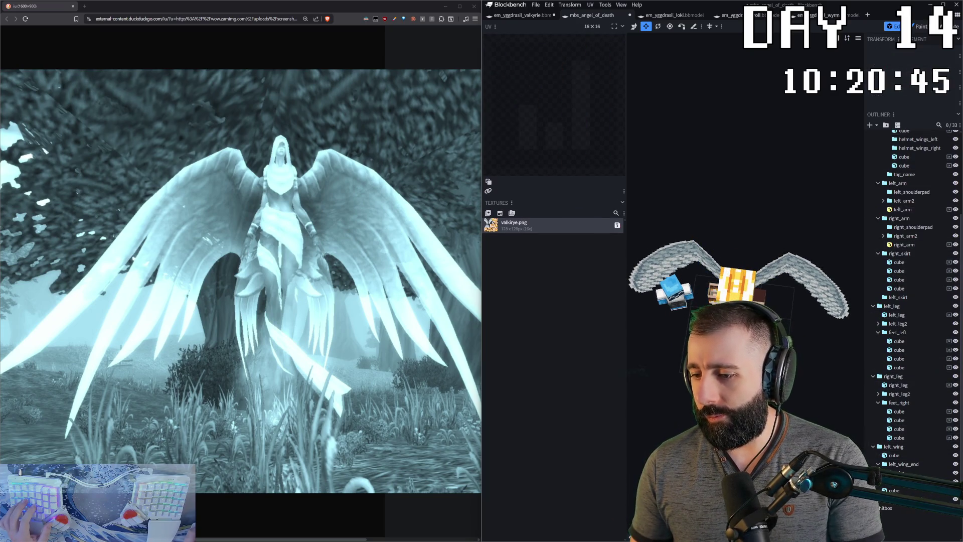
key("ctrl+a")
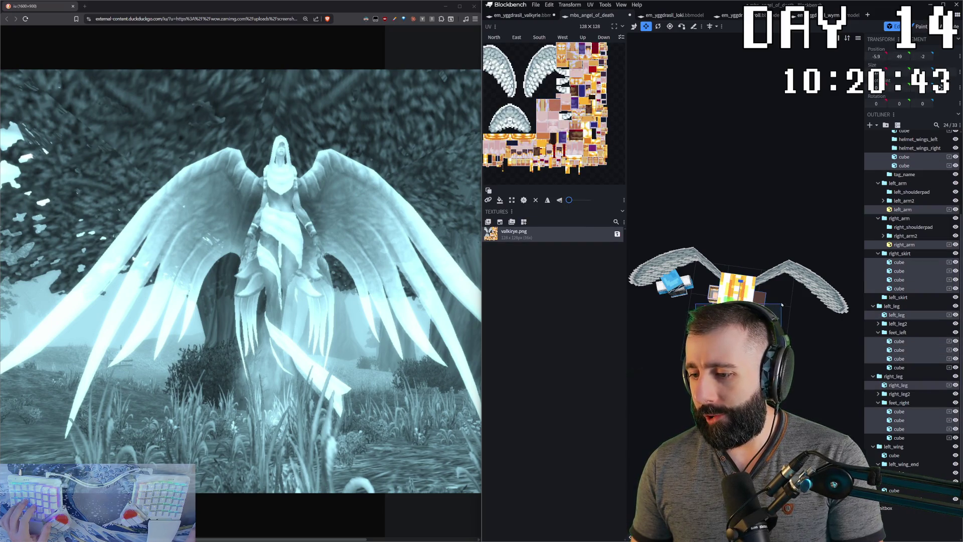
- Create a new 128×128 texture named texture beside valkyrie.png and enter paint mode
key("KP_1")
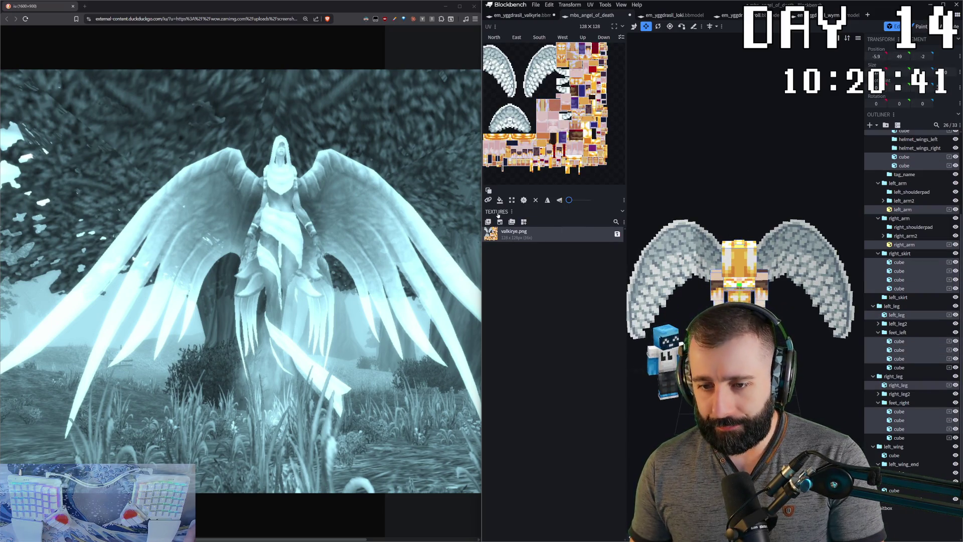
left_click(499, 221)
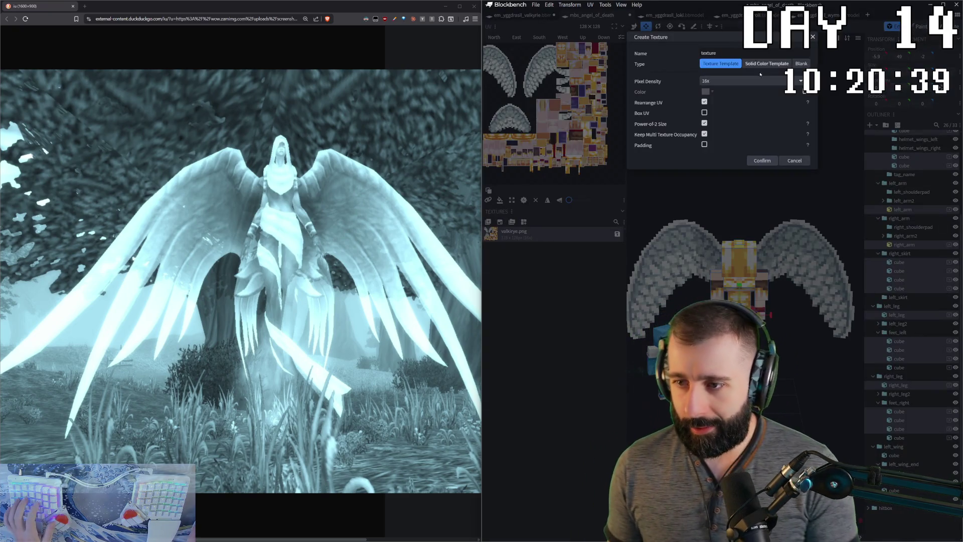
left_click(763, 161)
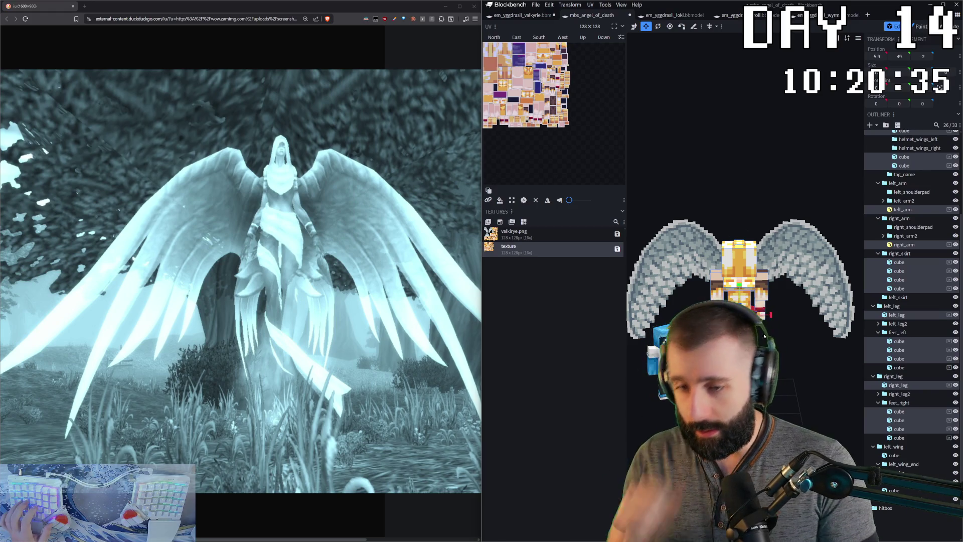
left_click_drag(764, 336, 750, 117)
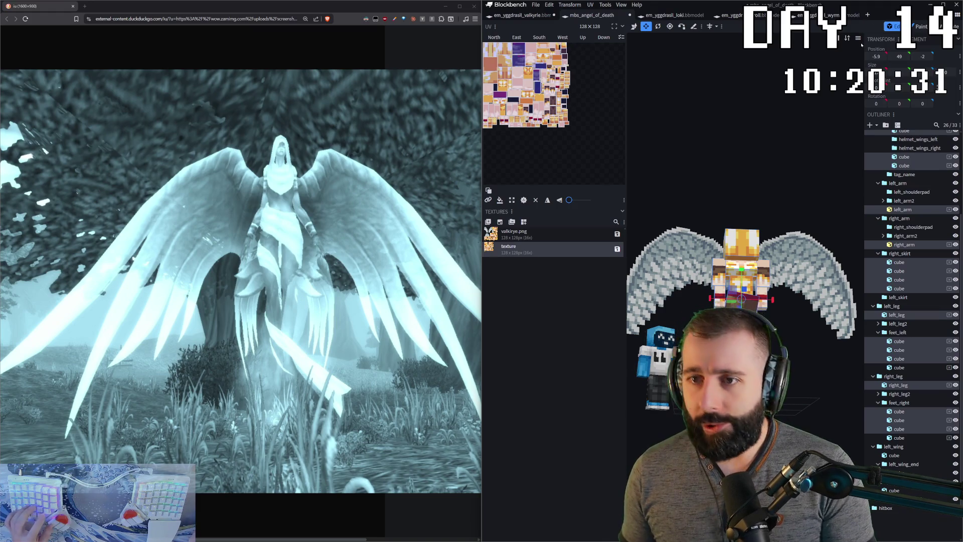
left_click(919, 27)
scroll(715, 278, "up", 3)
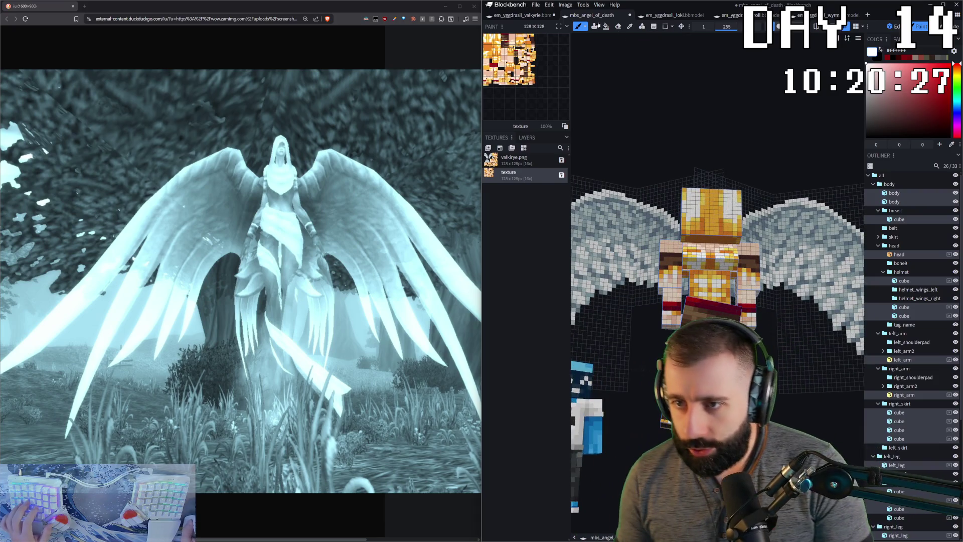
- Choose the Fill tool and close the em_yggdrasil_loki and other extra projects
left_click(606, 26)
left_click(594, 15)
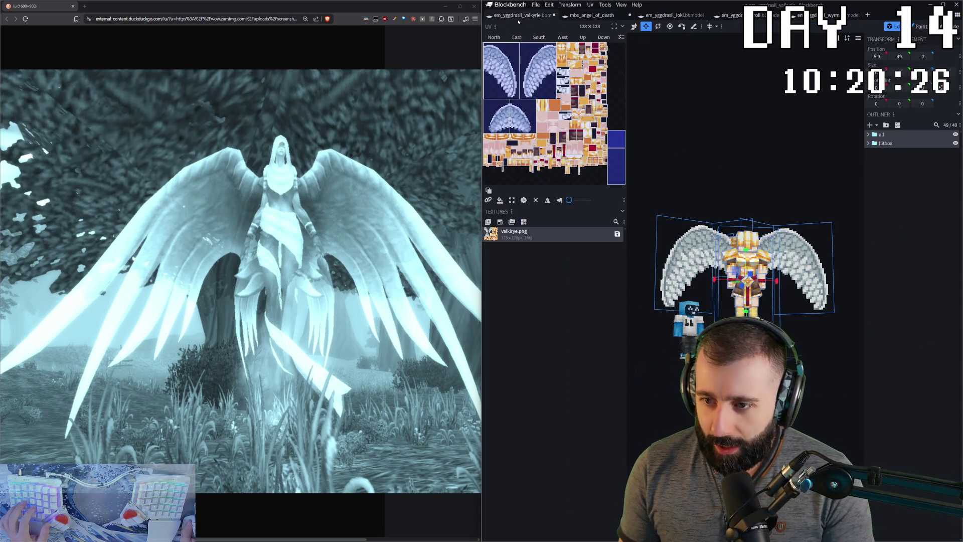
left_click(656, 15)
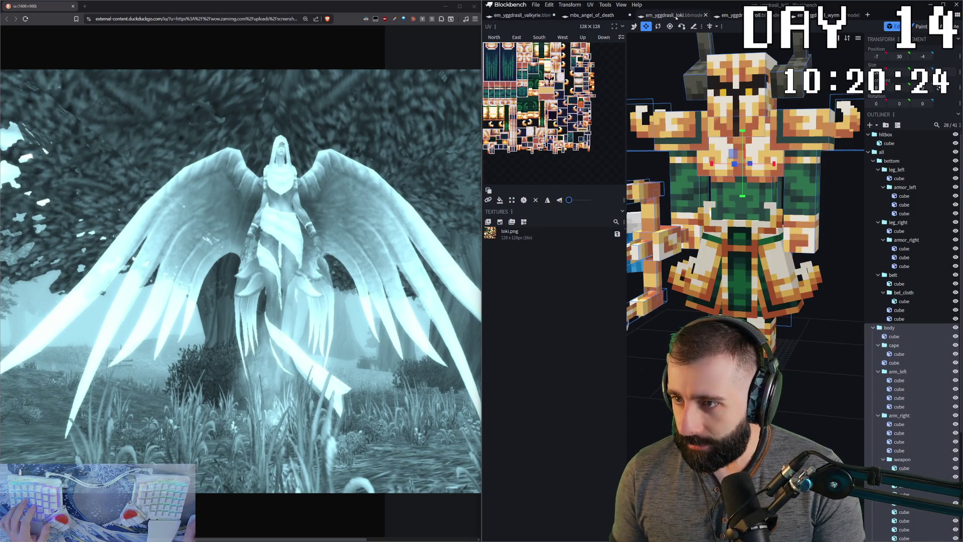
key("ctrl+w")
key("ctrl+w")
key("ctrl+w")
key("ctrl+w")
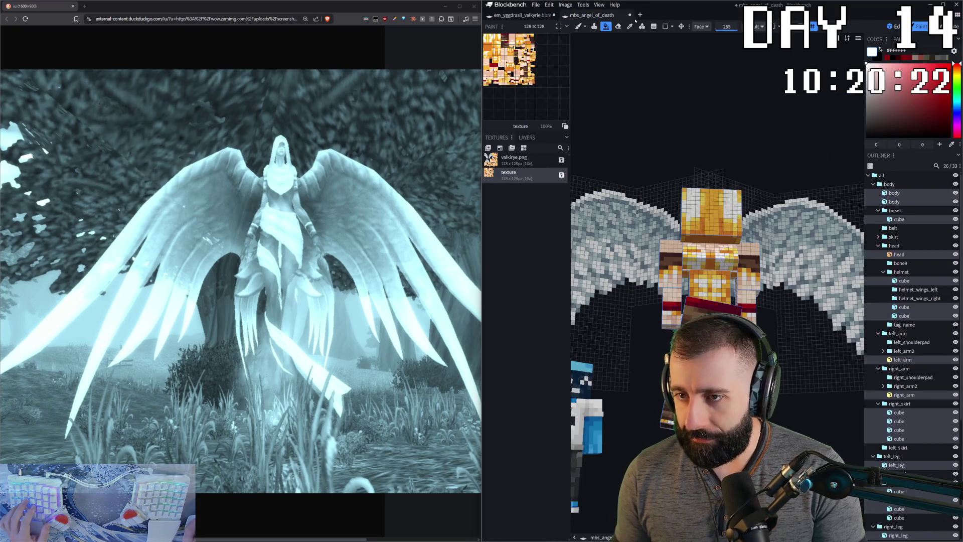
- Open mbs_chest_rare from Recent in paint mode, then trigger saving the angel project's textures
left_click(640, 14)
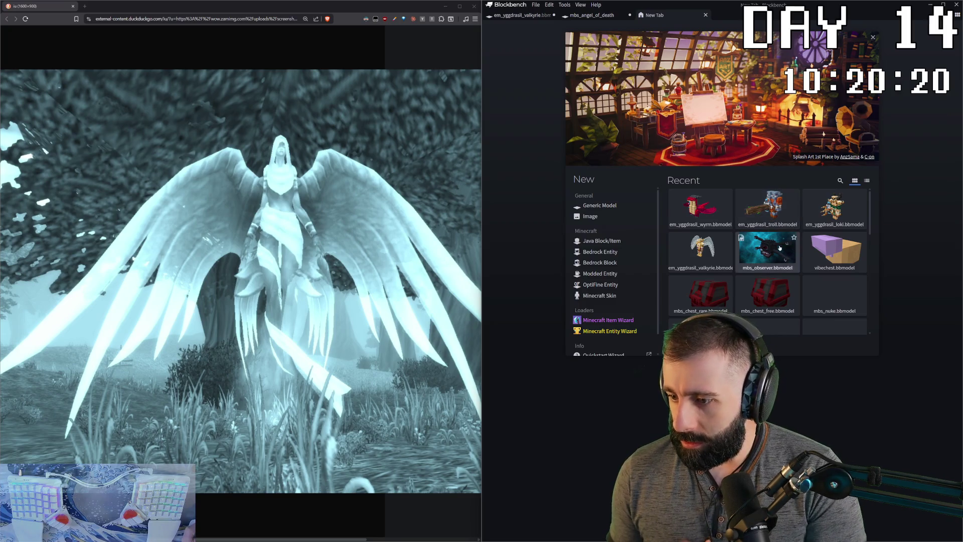
scroll(779, 246, "down", 1)
left_click(700, 263)
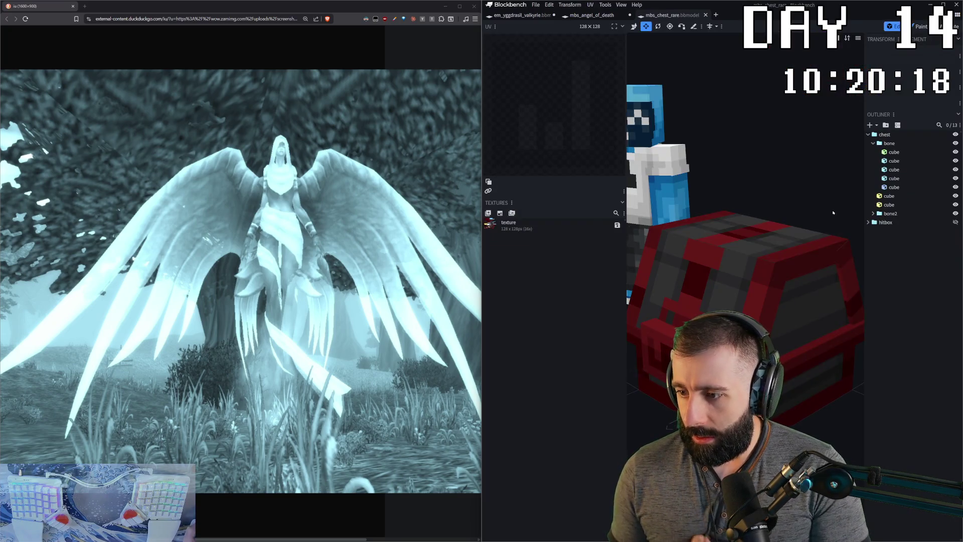
left_click(919, 27)
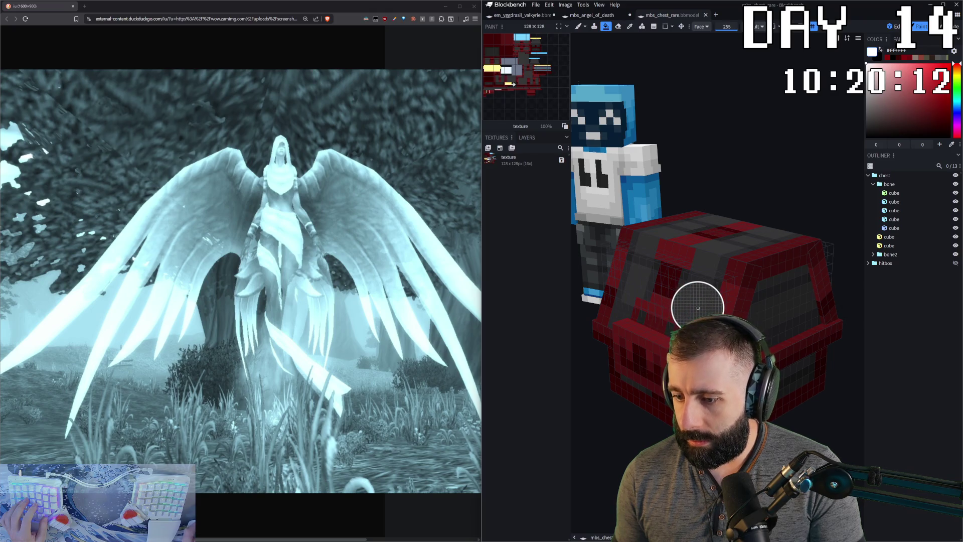
key("ctrl+w")
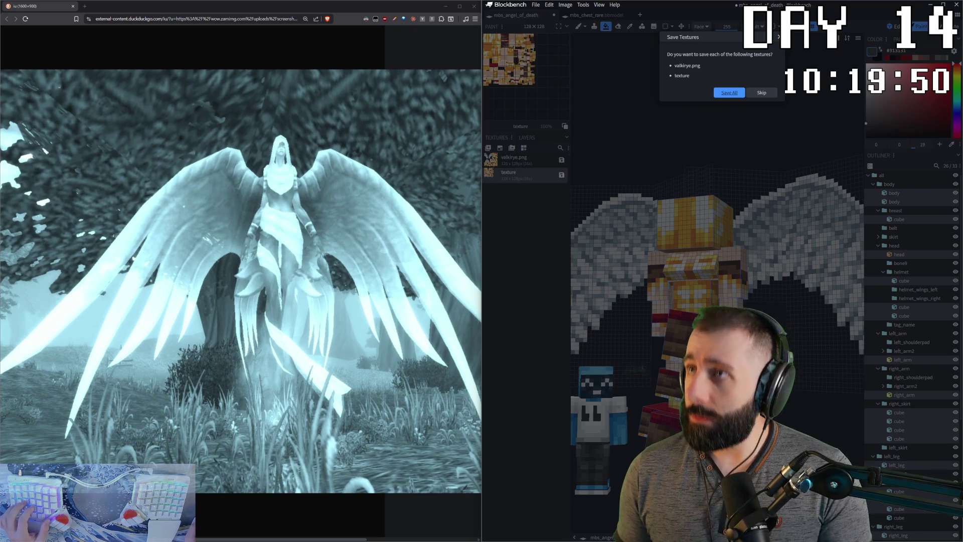
- Save all textures of mbs_angel_of_death.bbmodel and select a right_skirt cube
key("Return")
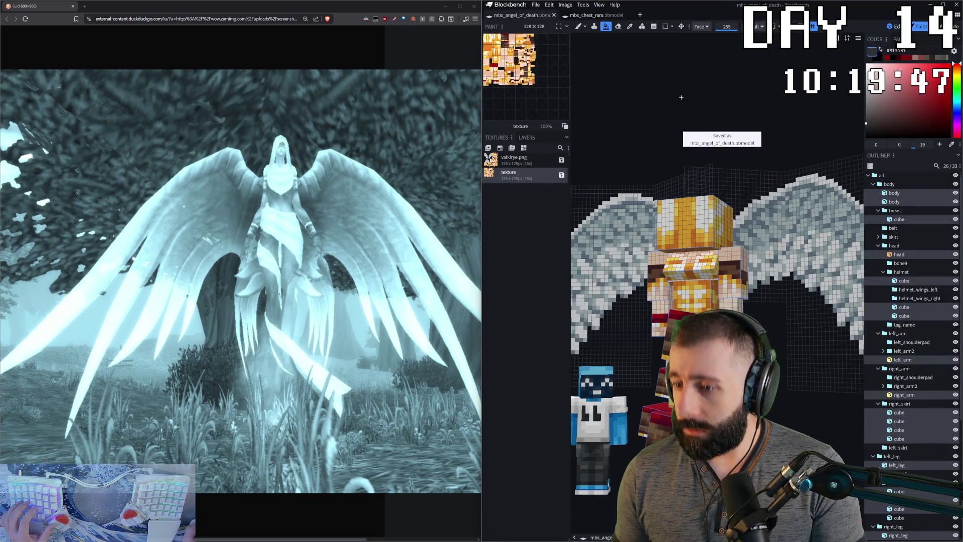
left_click_drag(681, 96, 662, 99)
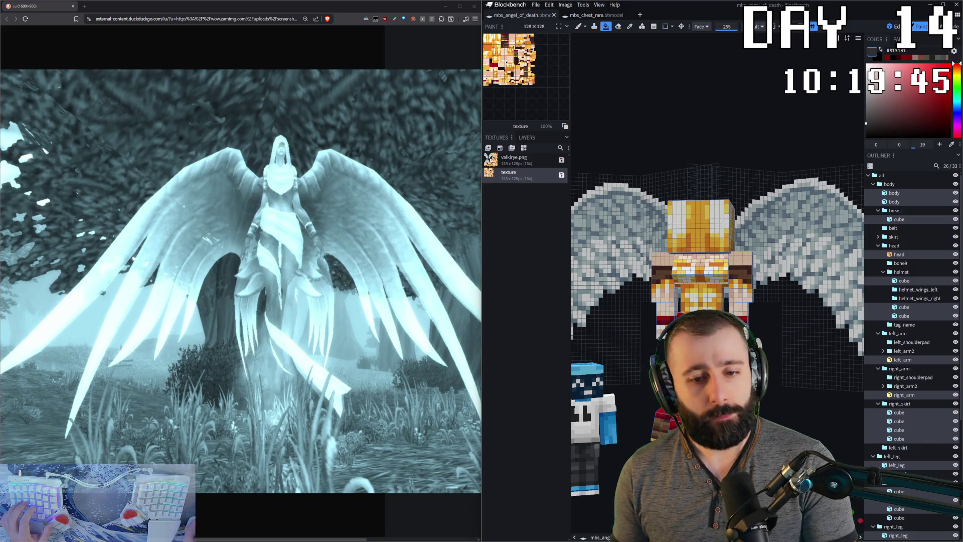
left_click(661, 421)
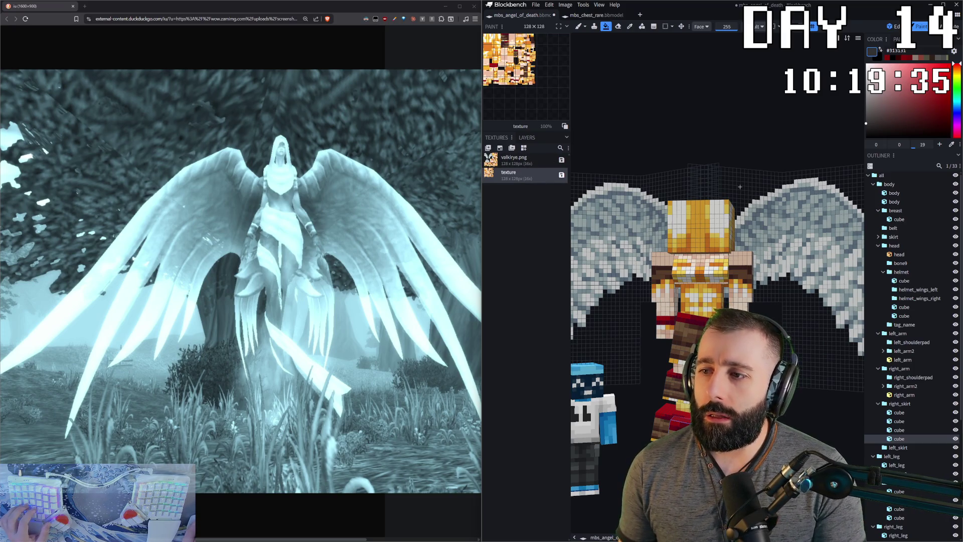
left_click_drag(728, 158, 725, 157)
- Return to edit mode and delete the unwanted helmet cube, leaving 32 elements
left_click(893, 28)
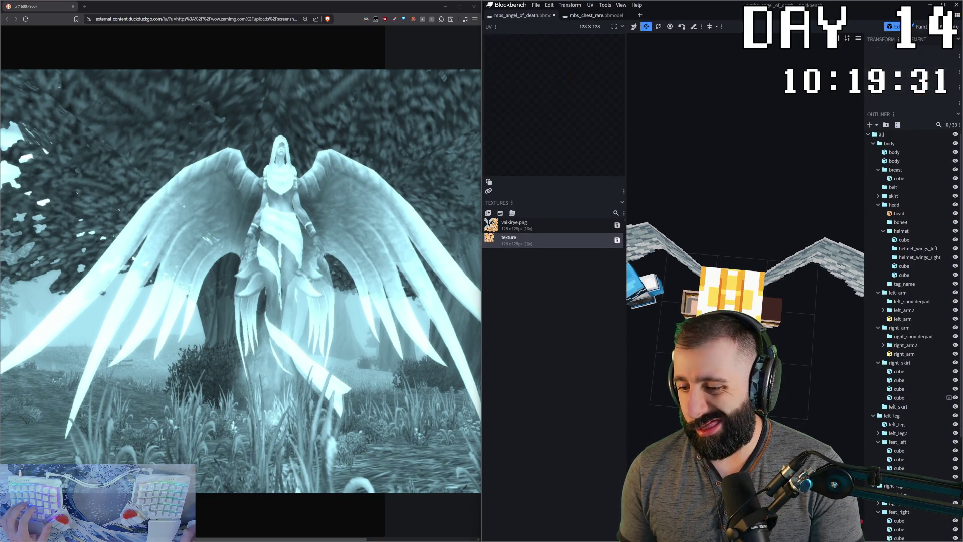
key("ctrl+a")
key("KP_1")
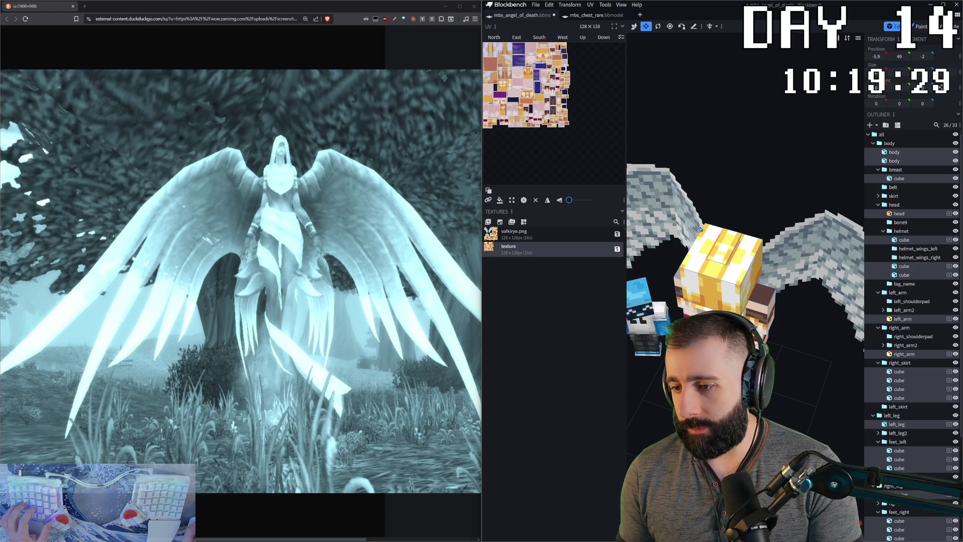
key("Delete")
left_click_drag(557, 376, 677, 383)
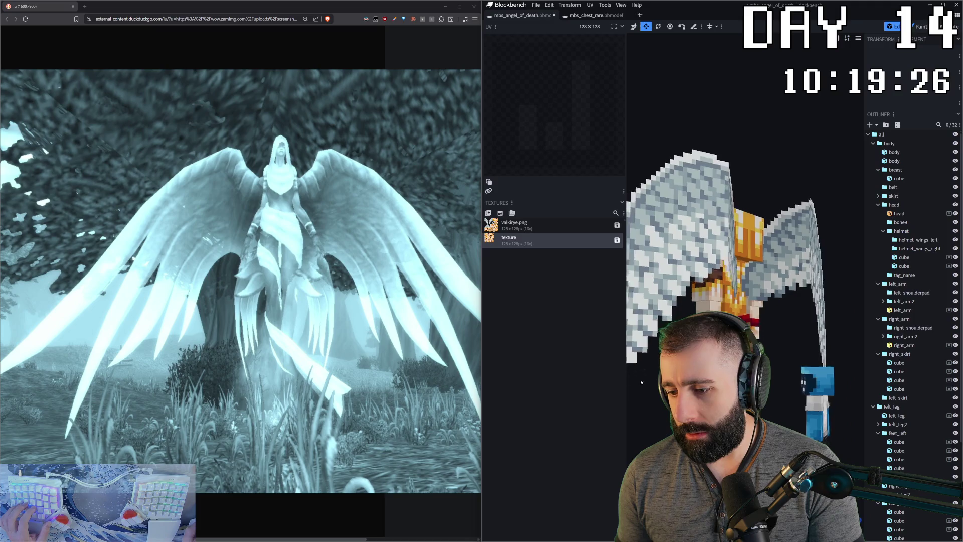
- Select a right_skirt cube and bring up the UV editor options
left_click(752, 324)
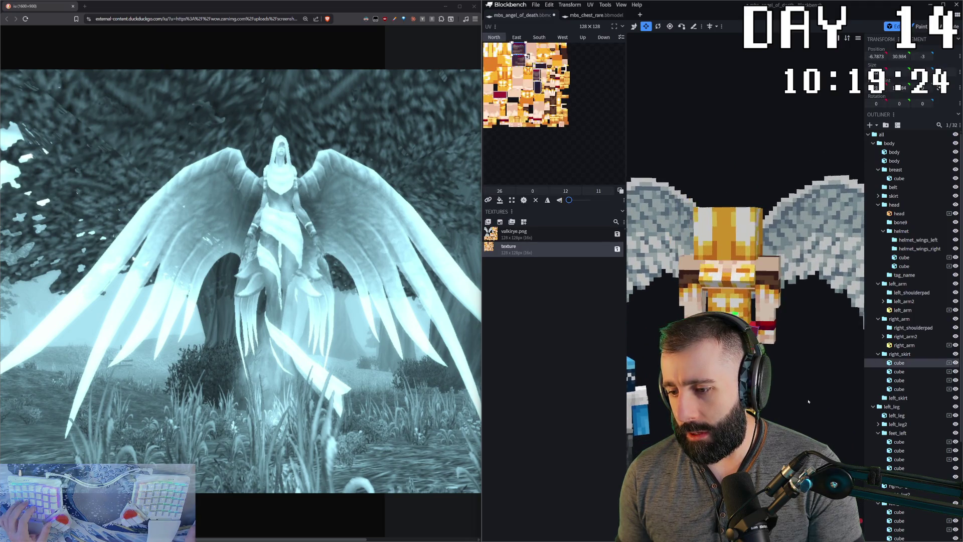
left_click_drag(753, 324, 770, 390)
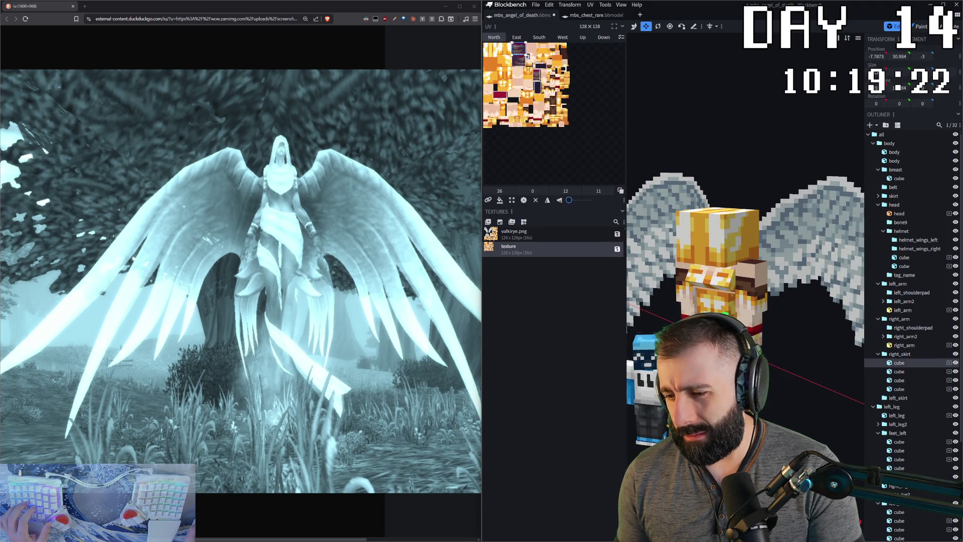
mouse_move(777, 385)
left_mouse_down()
mouse_move(774, 343)
mouse_move(789, 316)
mouse_move(576, 283)
mouse_move(639, 281)
left_mouse_up()
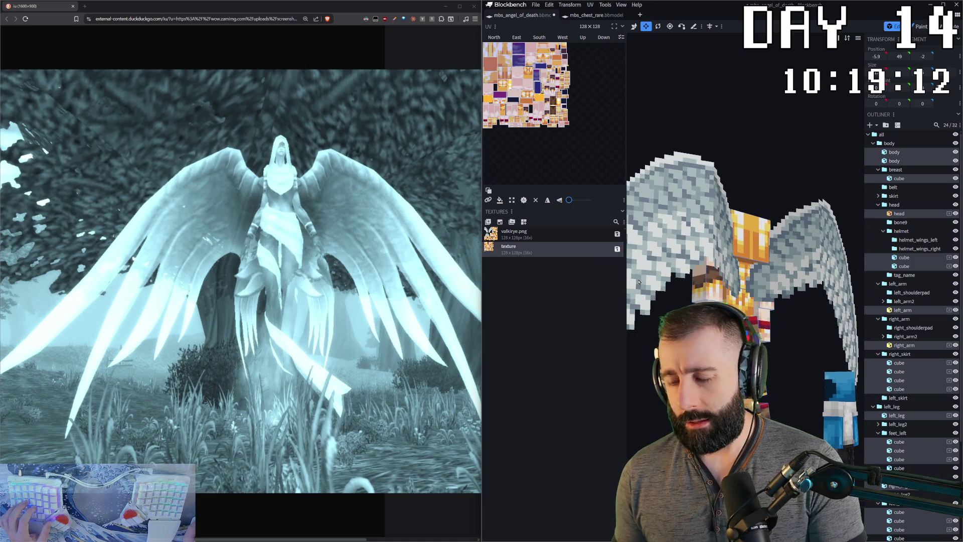
right_click(562, 164)
mouse_move(589, 178)
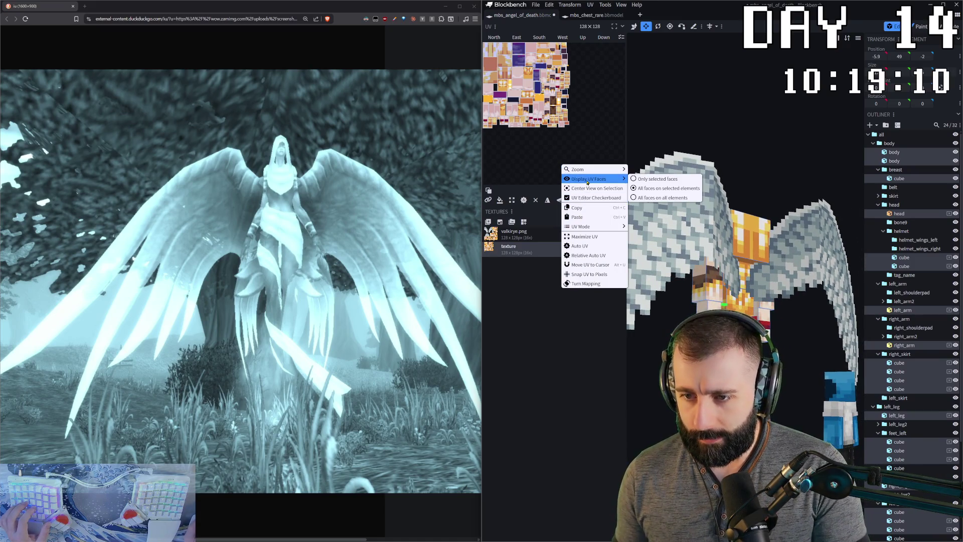
- Apply Auto UV and then Maximize UV to the selected elements' faces
left_click(595, 244)
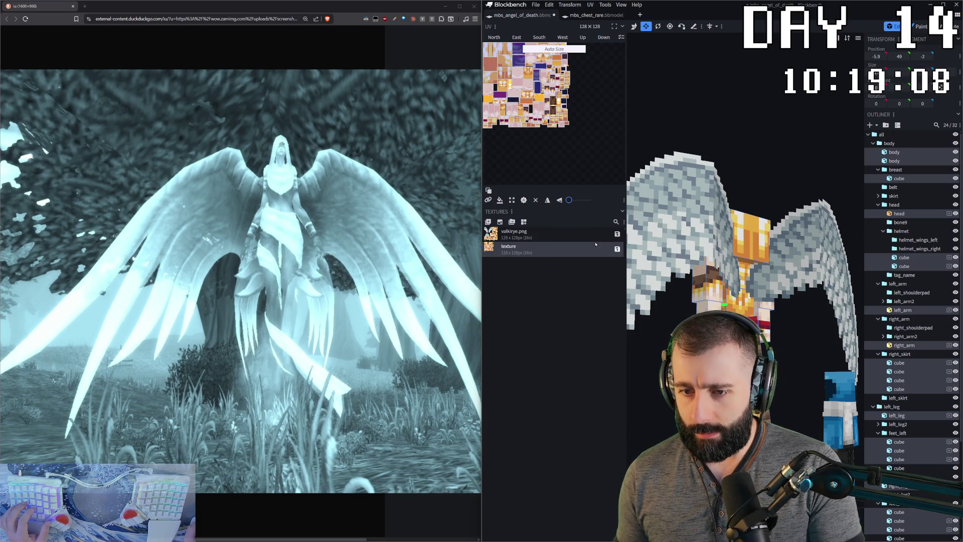
right_click(566, 158)
left_click(581, 210)
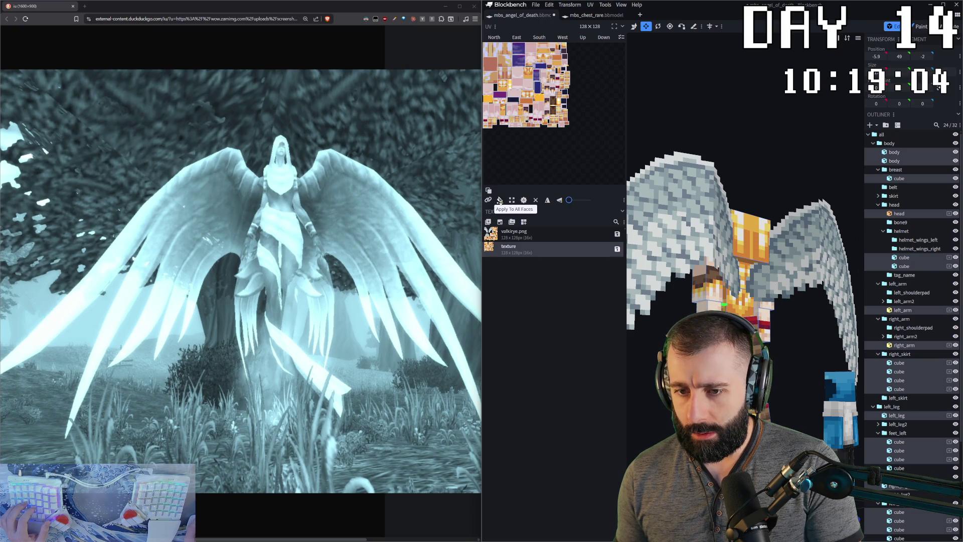
left_click(663, 211)
left_click_drag(745, 286, 797, 286)
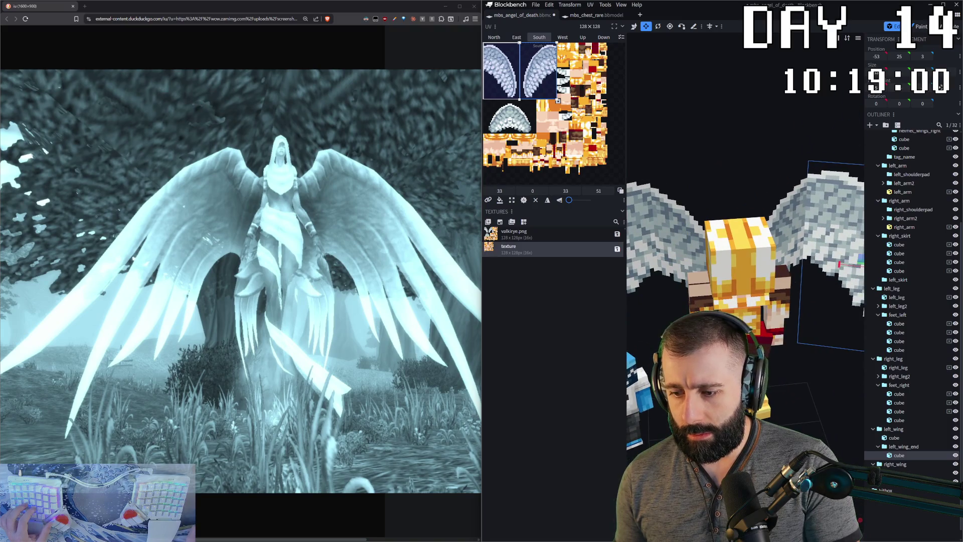
left_click_drag(745, 256, 745, 226)
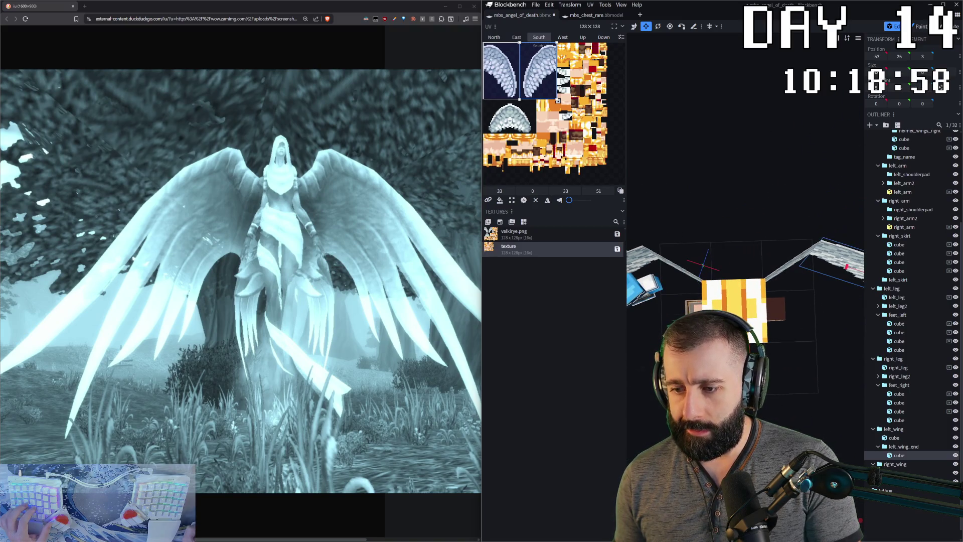
- Reselect all cubes and bring up the UV editor options again
key("ctrl+z")
mouse_move(784, 226)
left_mouse_down()
mouse_move(784, 281)
mouse_move(554, 190)
left_mouse_up()
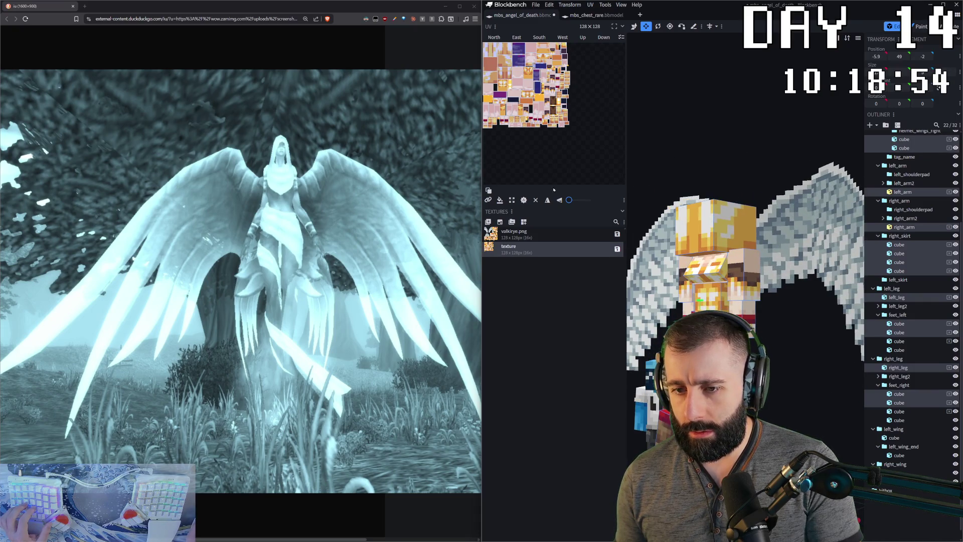
right_click(504, 142)
mouse_move(524, 204)
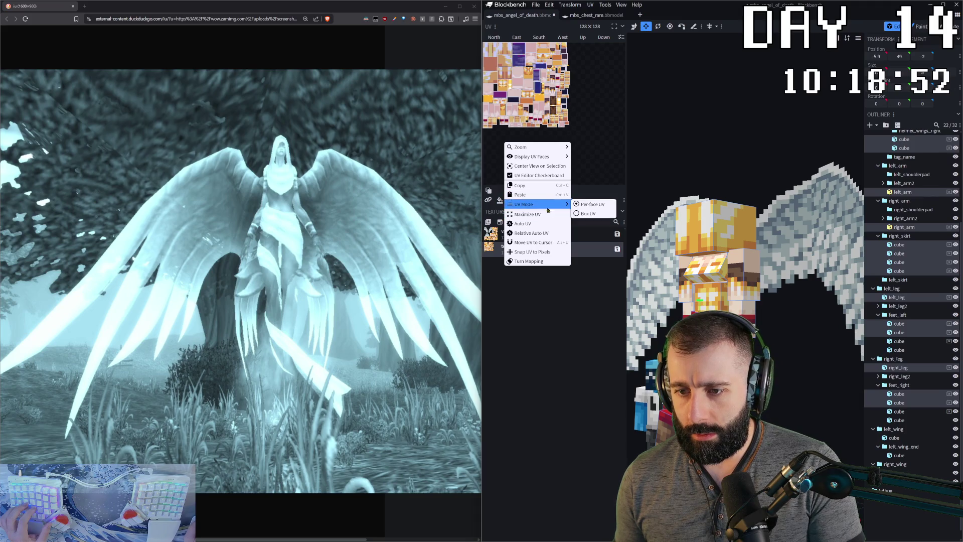
- Toggle box UV and back to per-face UV, then apply Auto UV twice
left_click(587, 213)
right_click(568, 175)
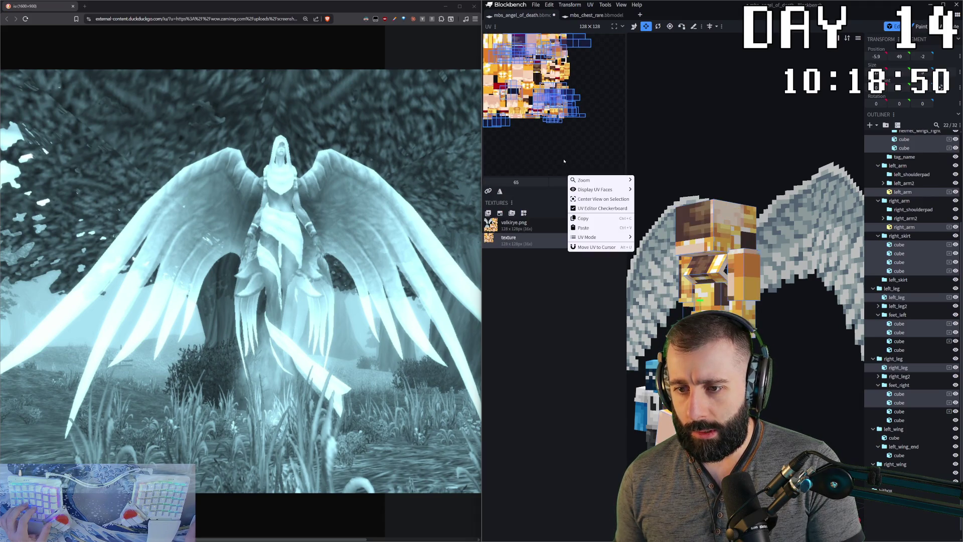
mouse_move(582, 221)
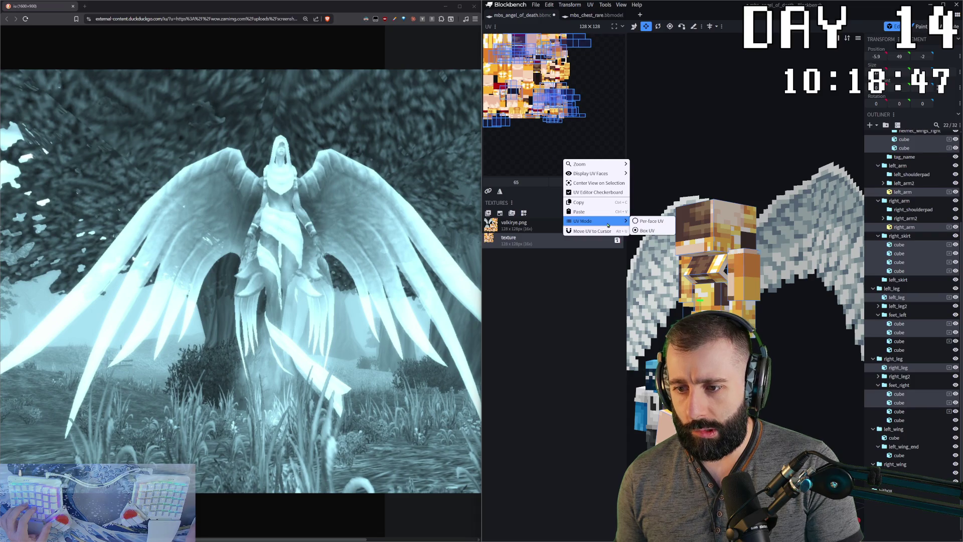
left_click(637, 221)
right_click(565, 165)
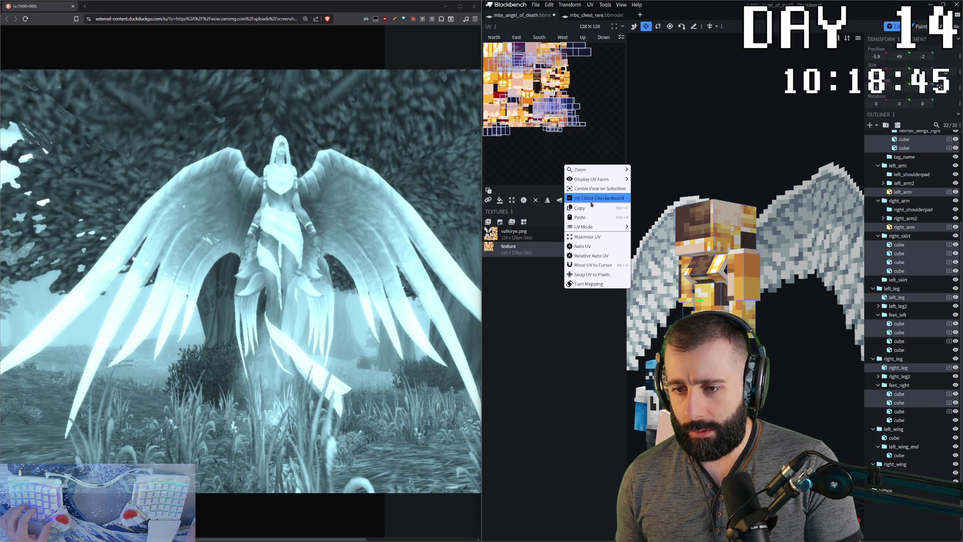
left_click(583, 246)
right_click(565, 164)
left_click(583, 246)
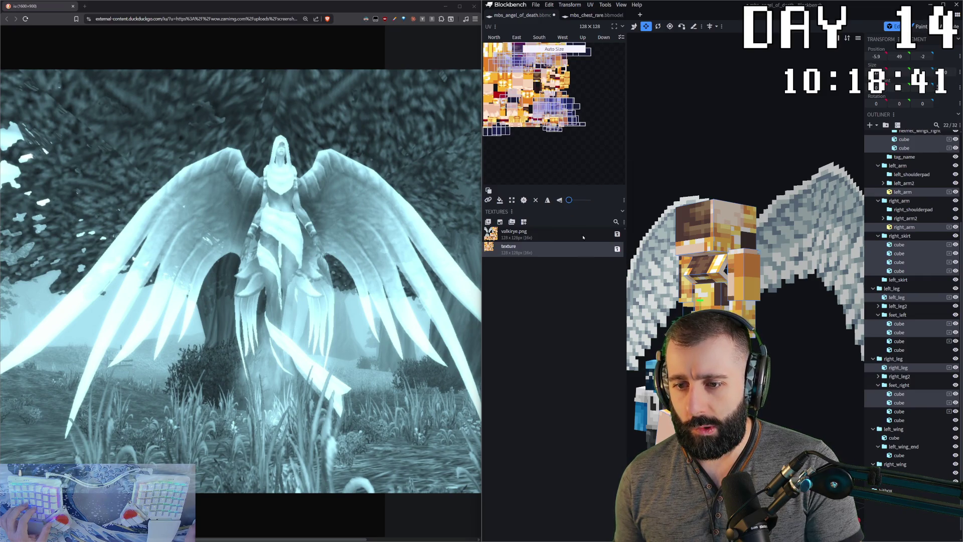
- Select all UV faces and reapply Auto UV to repack the layout
right_click(550, 152)
key("Escape")
key("ctrl+a")
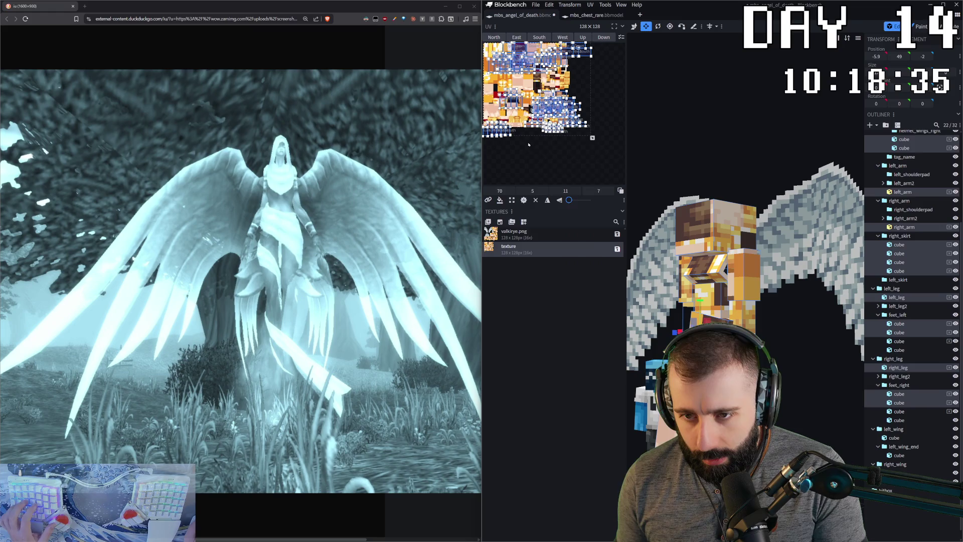
right_click(529, 143)
left_click(546, 223)
right_click(539, 162)
left_click(552, 243)
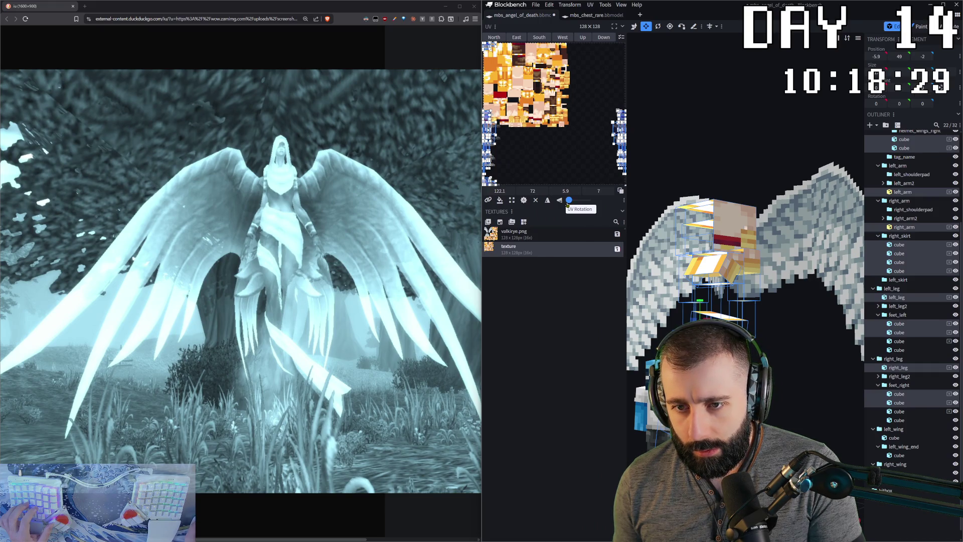
- Regenerate the UV layout with Auto UV and move the faces to the cursor
right_click(550, 148)
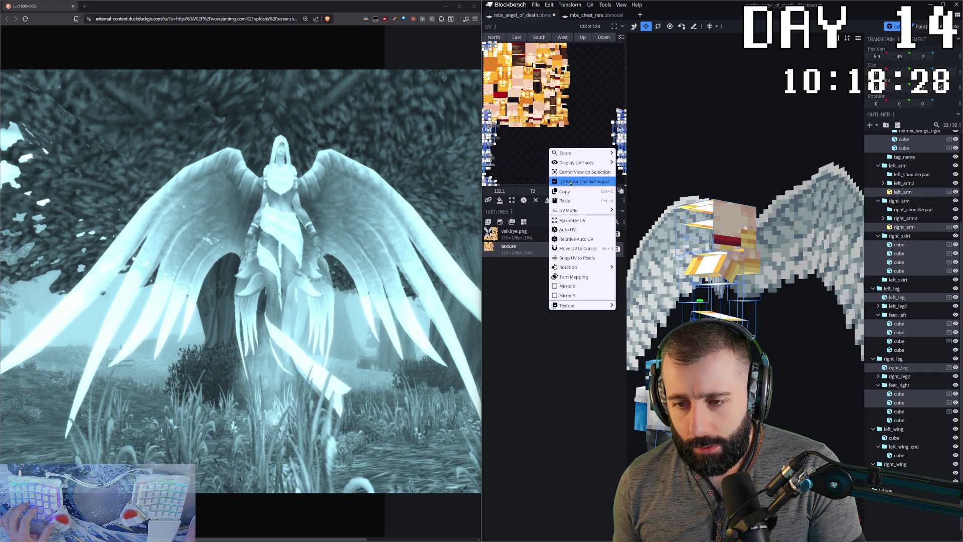
left_click(578, 229)
right_click(567, 170)
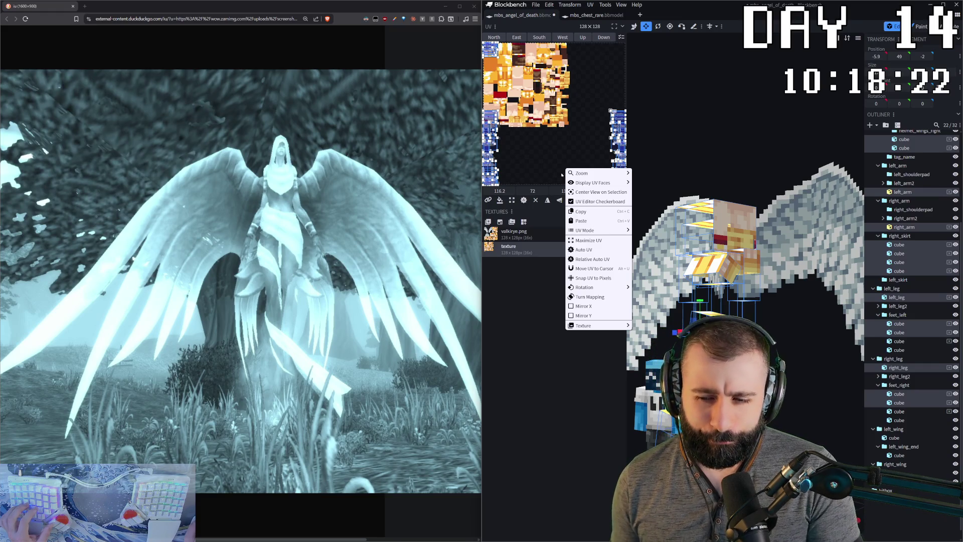
left_click(594, 268)
right_click(591, 136)
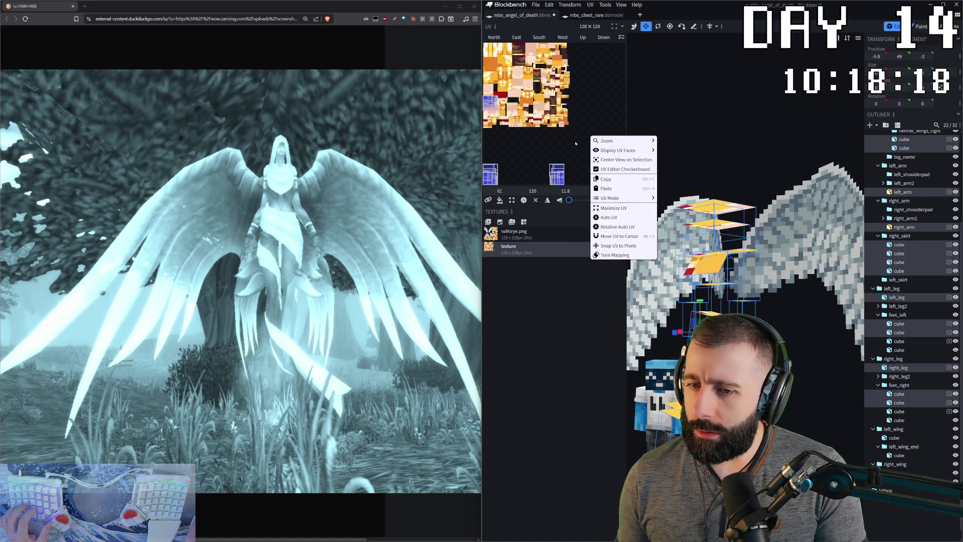
left_click(576, 144)
- Maximize the UVs, run Auto UV again, then delete the old texture
right_click(576, 143)
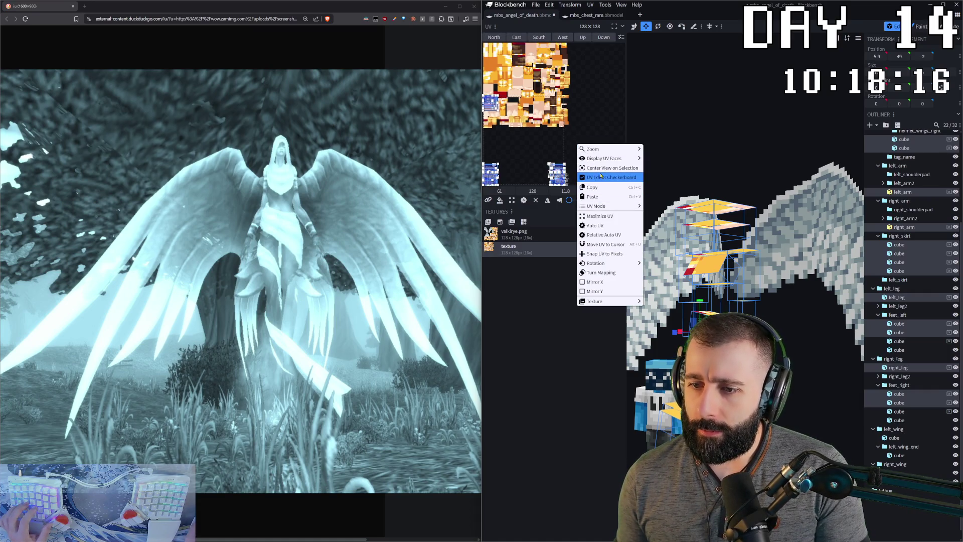
left_click(600, 216)
right_click(568, 143)
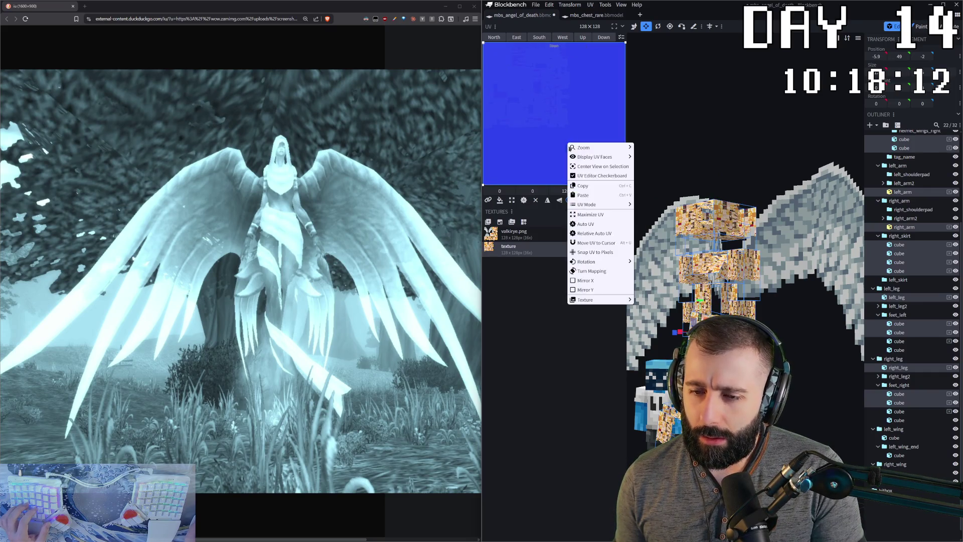
left_click(589, 216)
right_click(554, 132)
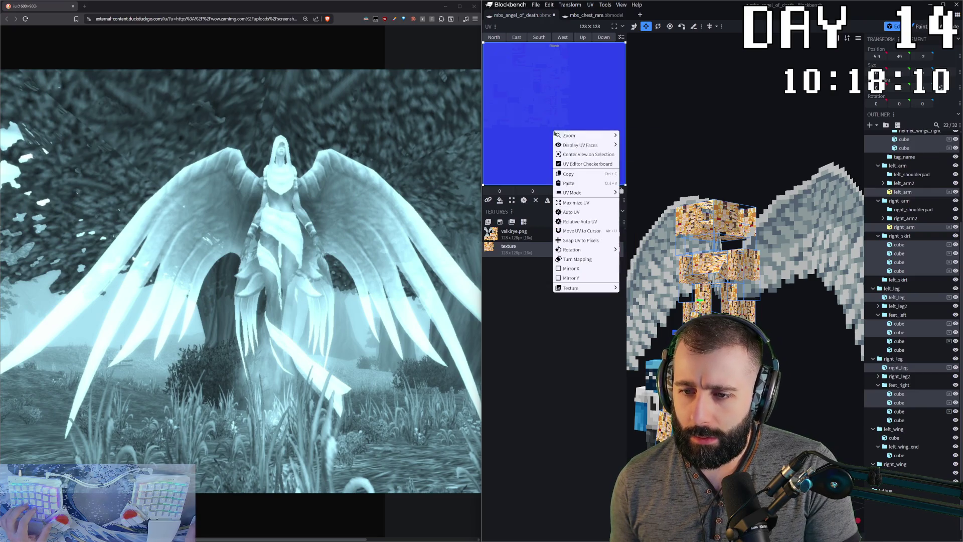
left_click(581, 213)
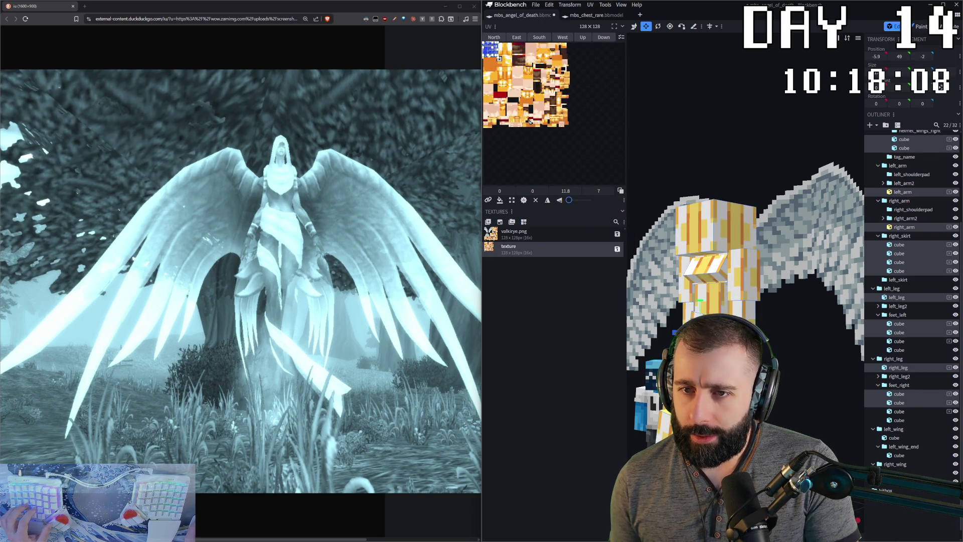
right_click(537, 143)
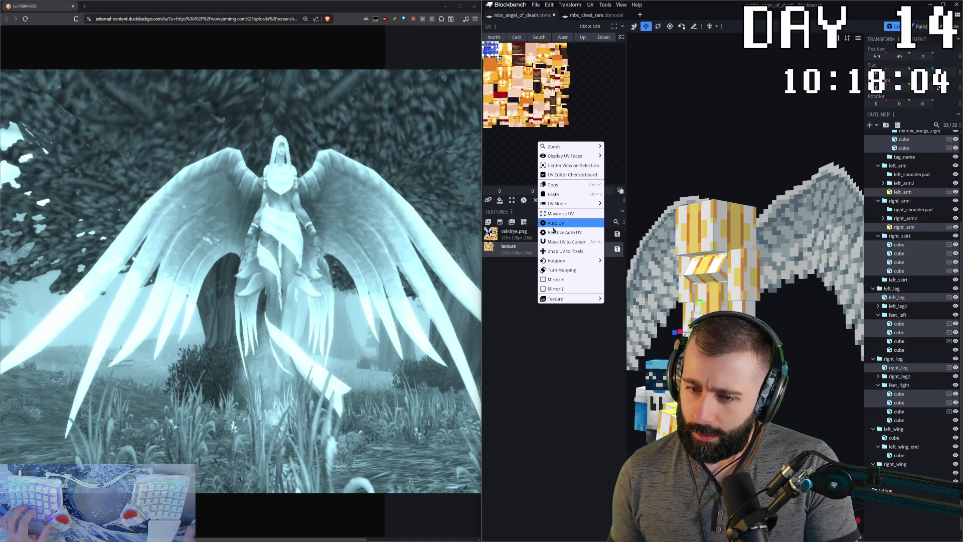
left_click(524, 155)
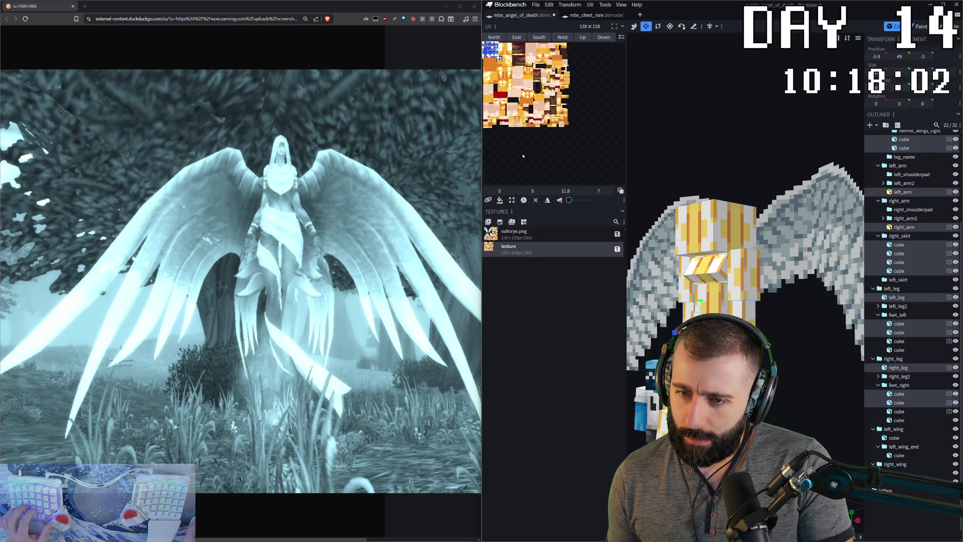
key("Delete")
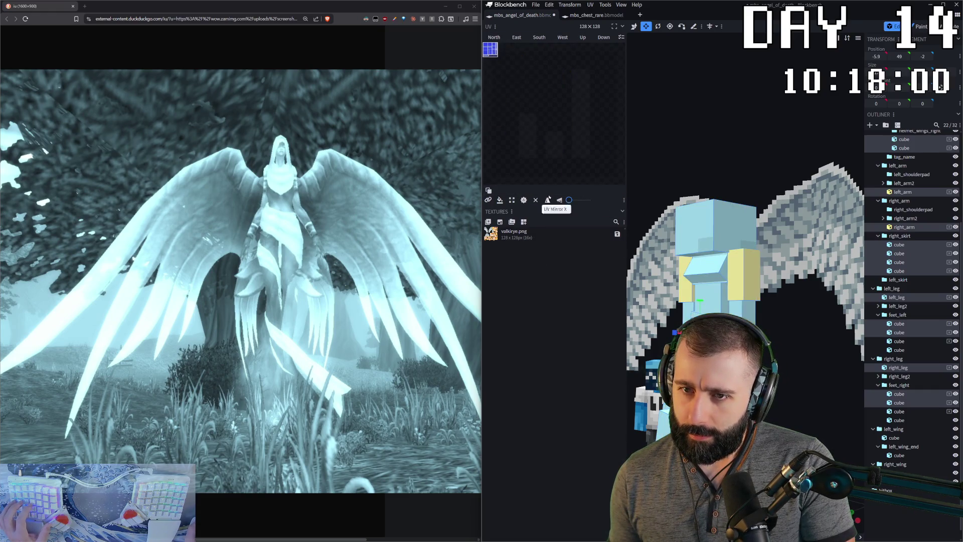
- Create a new 128×128 colour-coded template texture, select a chest cube and enter paint mode
left_click(500, 222)
left_click(762, 160)
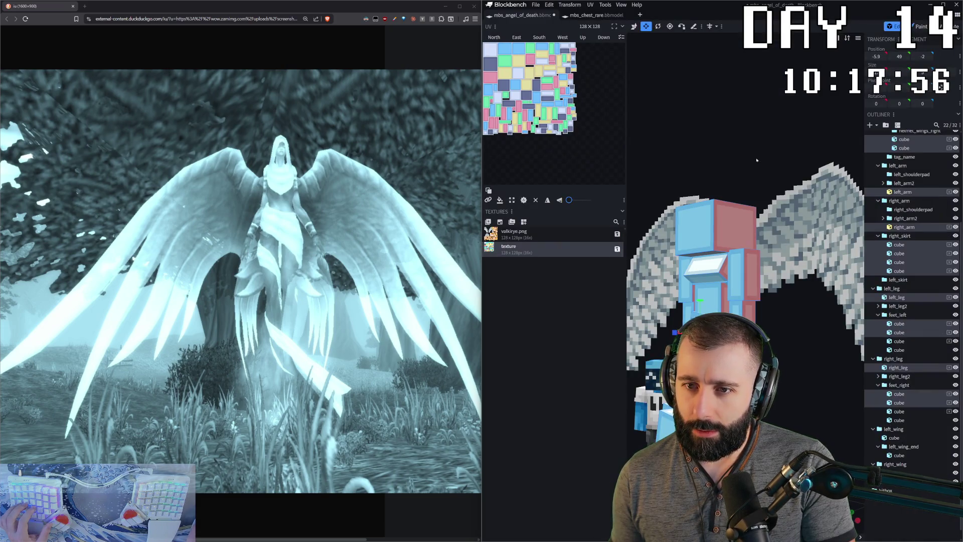
left_click_drag(690, 157, 733, 157)
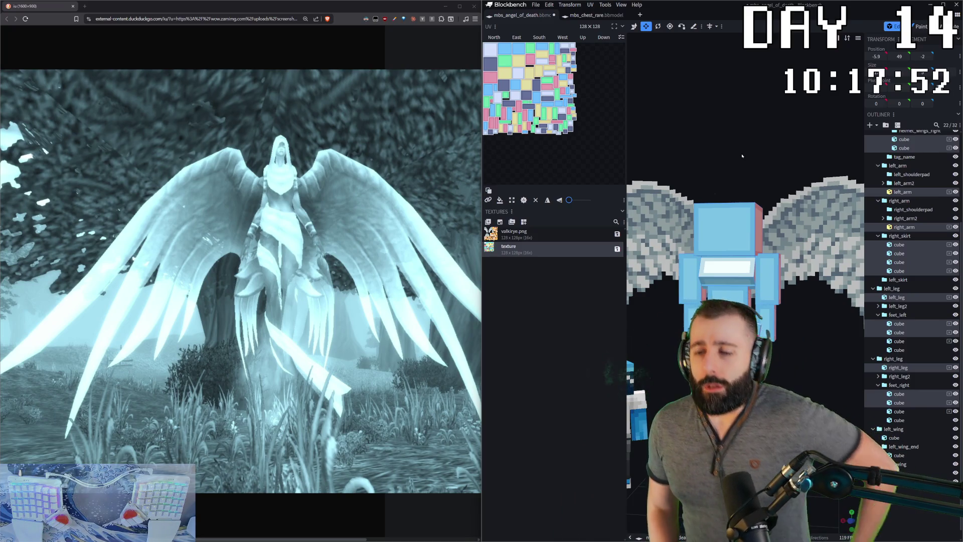
left_click(723, 226)
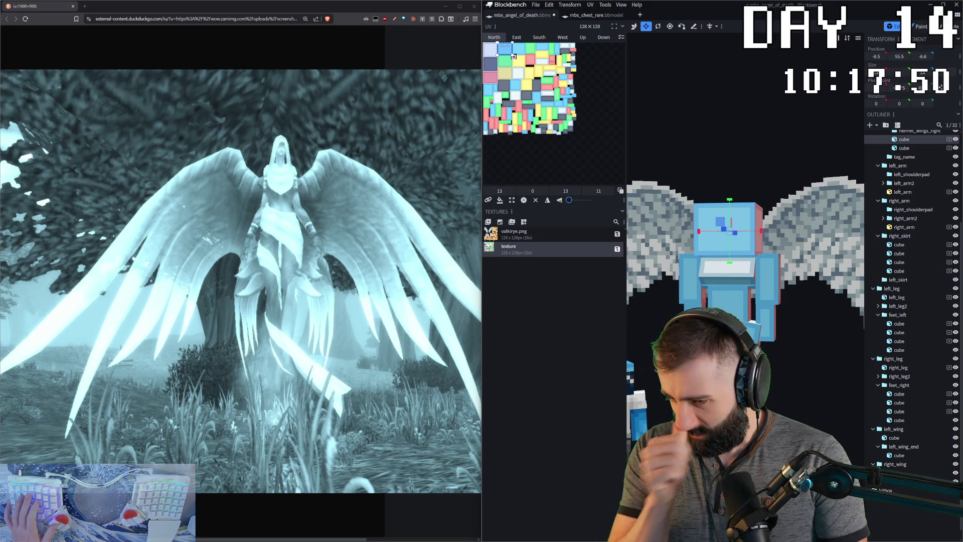
key("2")
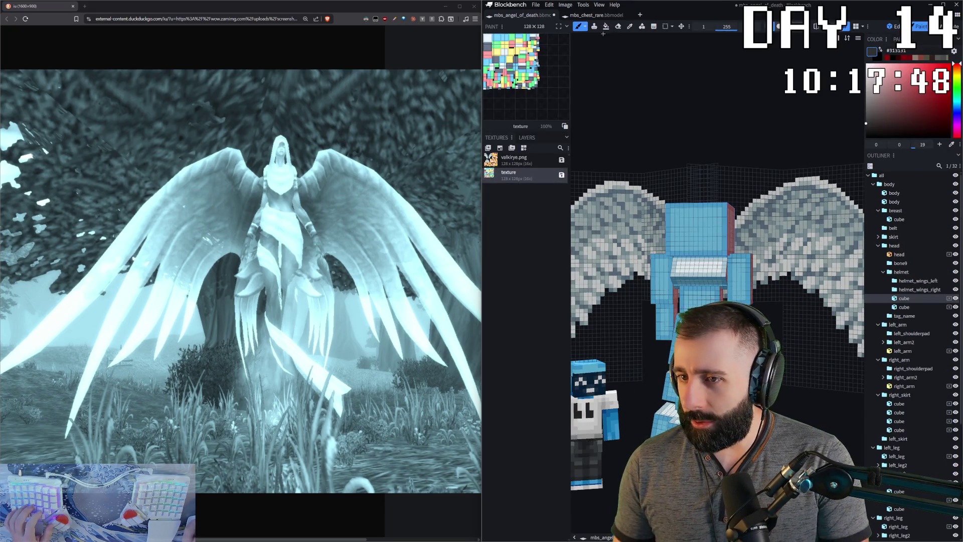
- Switch to the Fill tool and set its fill mode to whole elements
left_click(606, 26)
left_click_drag(736, 133, 715, 376)
left_click(715, 376)
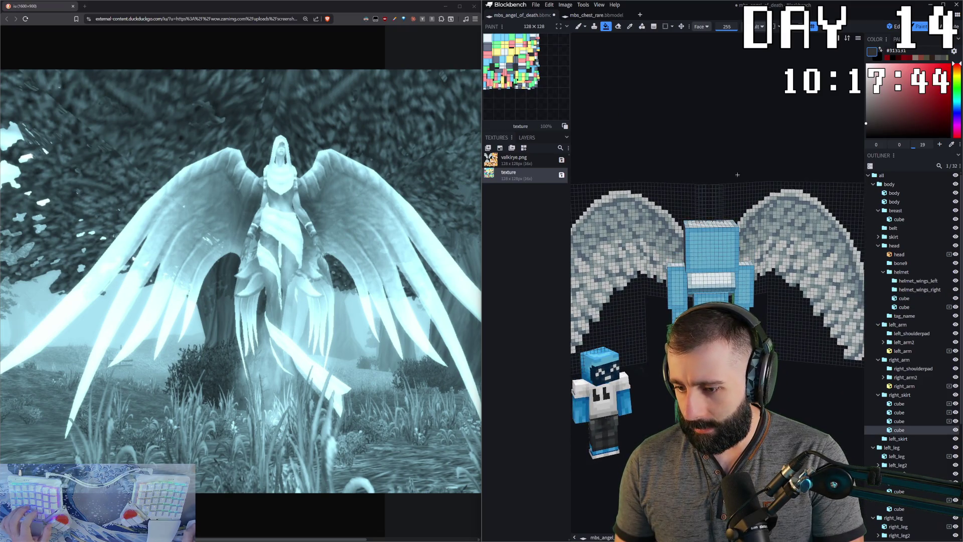
left_click(701, 27)
left_click(703, 44)
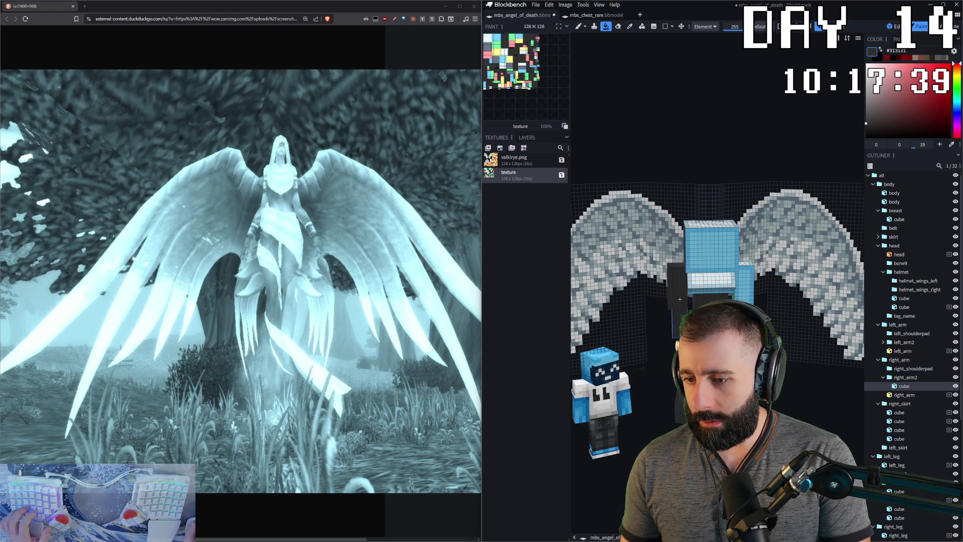
- Fill the helmet, head-side and chest cubes solid dark grey, then return to edit mode
left_click(712, 276)
left_click(740, 285)
left_click_drag(739, 284, 722, 275)
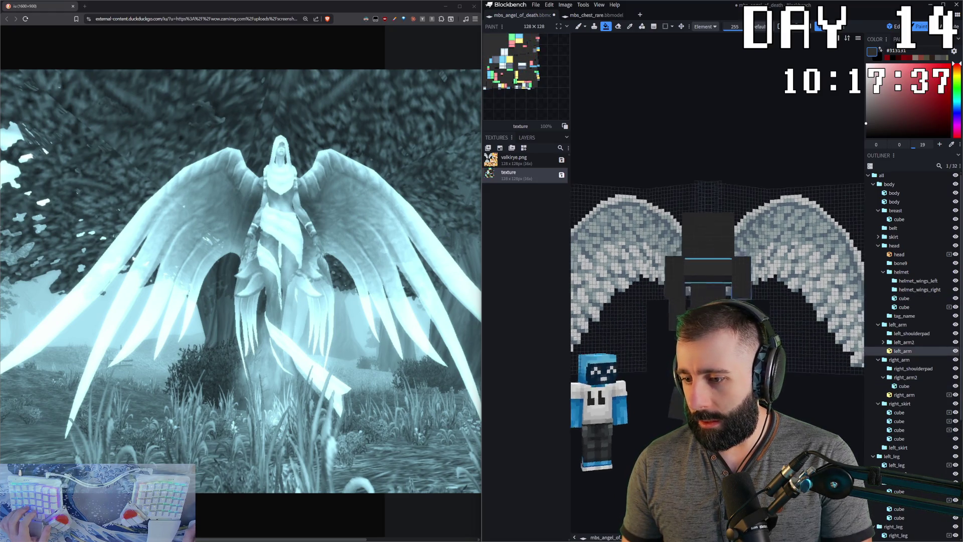
left_click(723, 275)
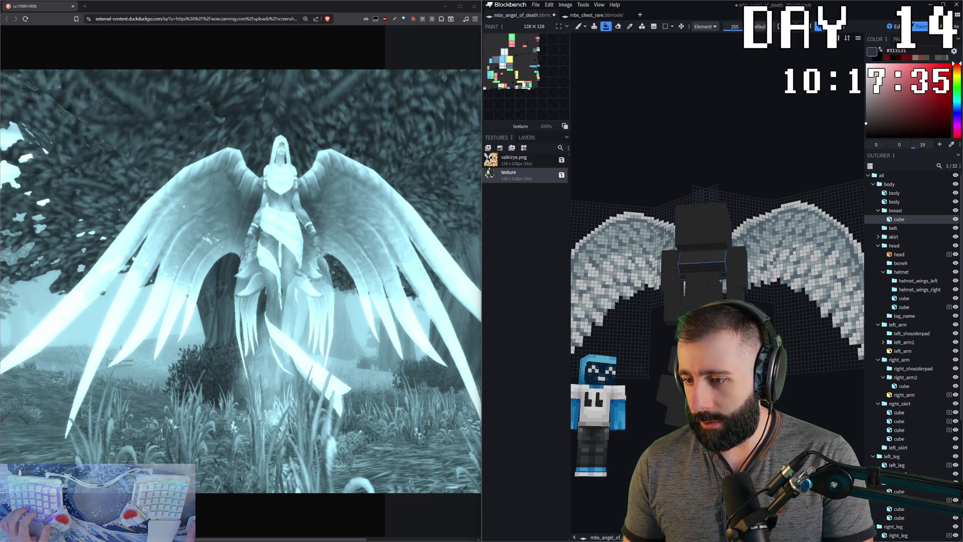
mouse_move(722, 271)
left_mouse_down()
mouse_move(798, 271)
mouse_move(677, 271)
left_mouse_up()
scroll(910, 301, "down", 2)
scroll(910, 339, "down", 2)
scroll(718, 271, "up", 2)
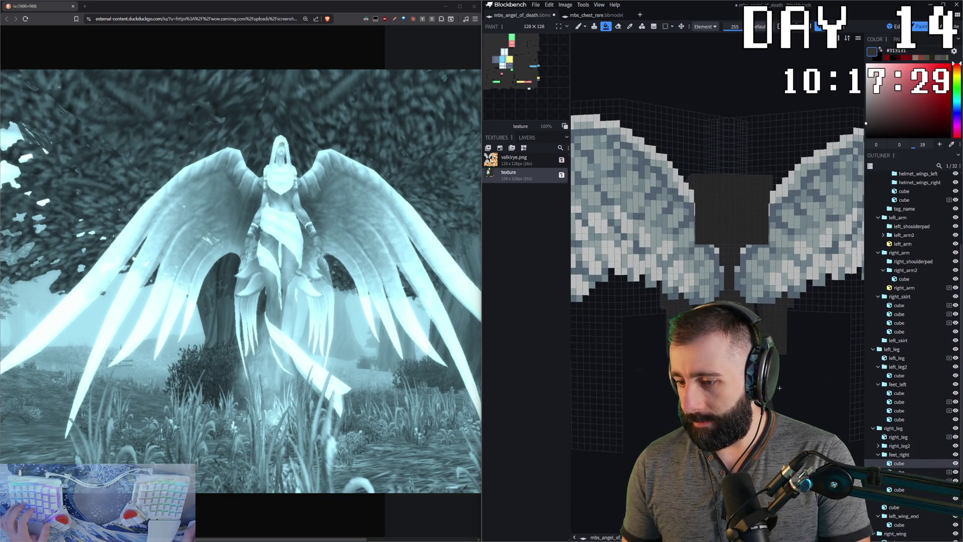
left_click_drag(779, 388, 753, 406)
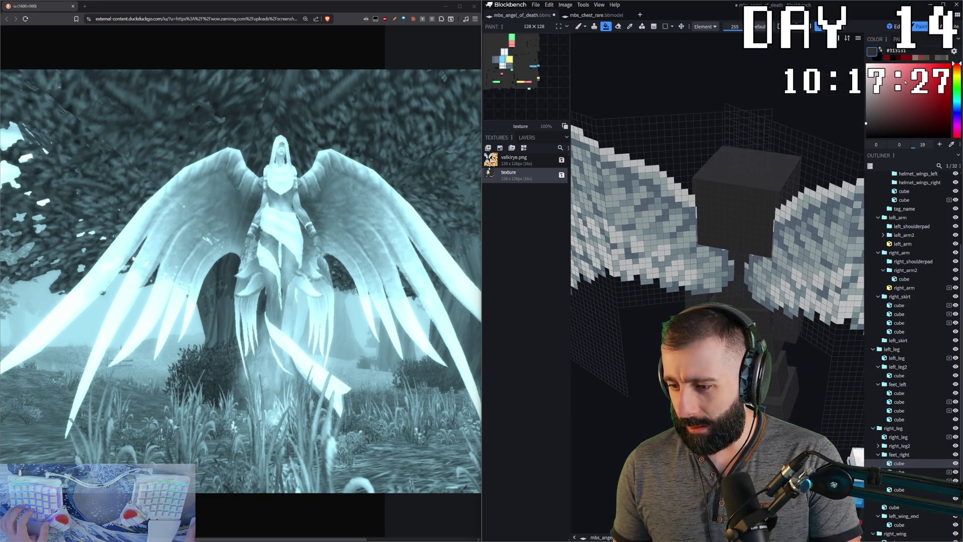
key("ctrl+1")
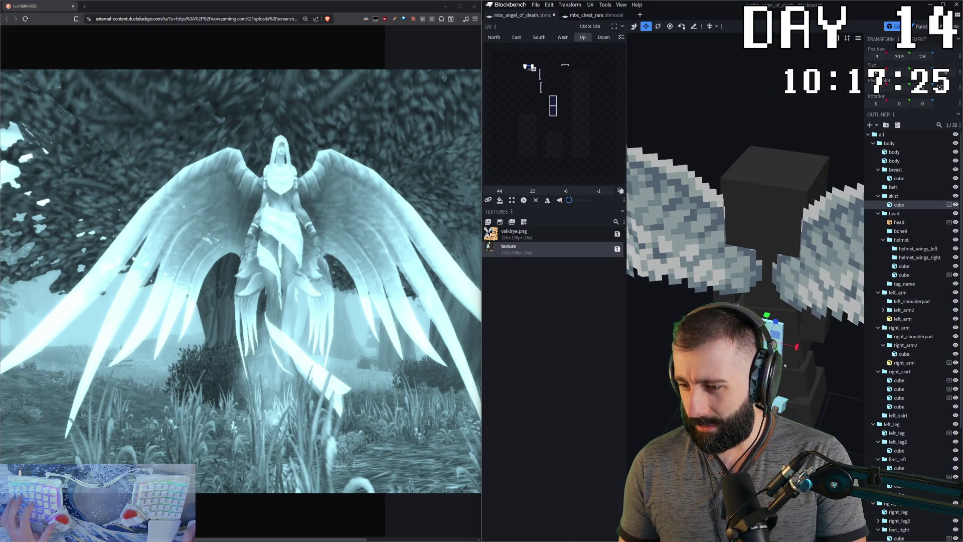
- Delete the unneeded cubes, leaving 26 elements, and select a head cube
key("Delete")
key("Delete")
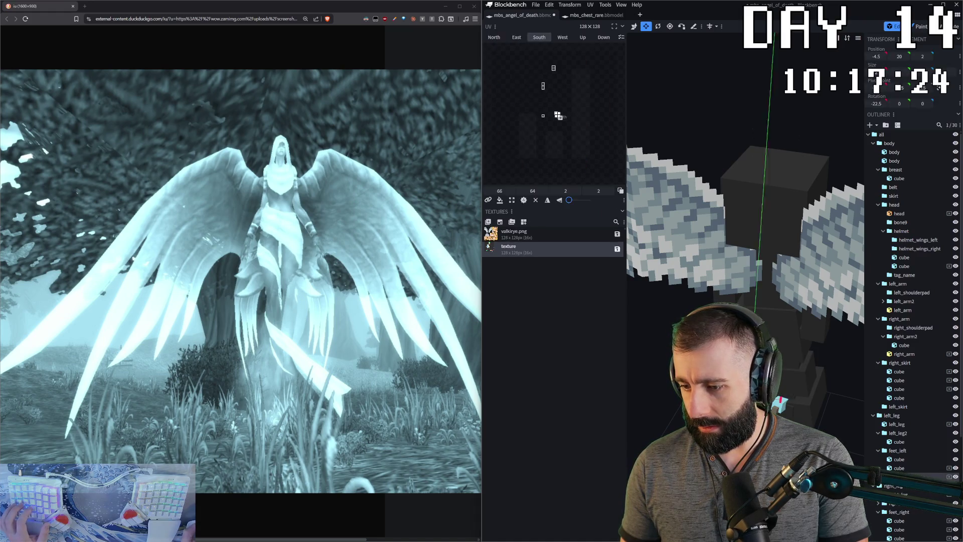
key("Delete")
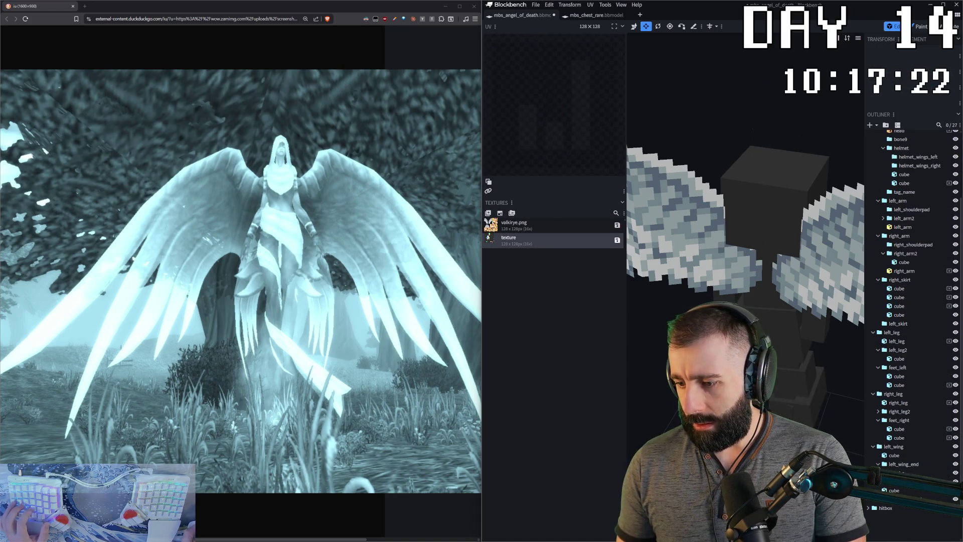
key("Delete")
mouse_move(744, 225)
left_mouse_down()
mouse_move(798, 226)
mouse_move(610, 439)
mouse_move(801, 409)
mouse_move(806, 358)
left_mouse_up()
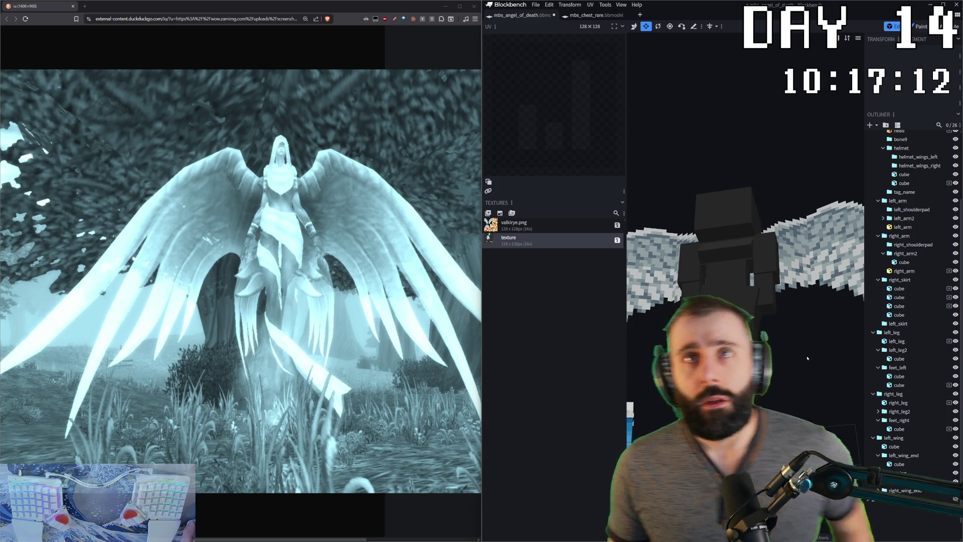
mouse_move(807, 359)
left_mouse_down()
mouse_move(712, 156)
mouse_move(734, 230)
left_mouse_up()
left_click(733, 230)
scroll(791, 348, "up", 3)
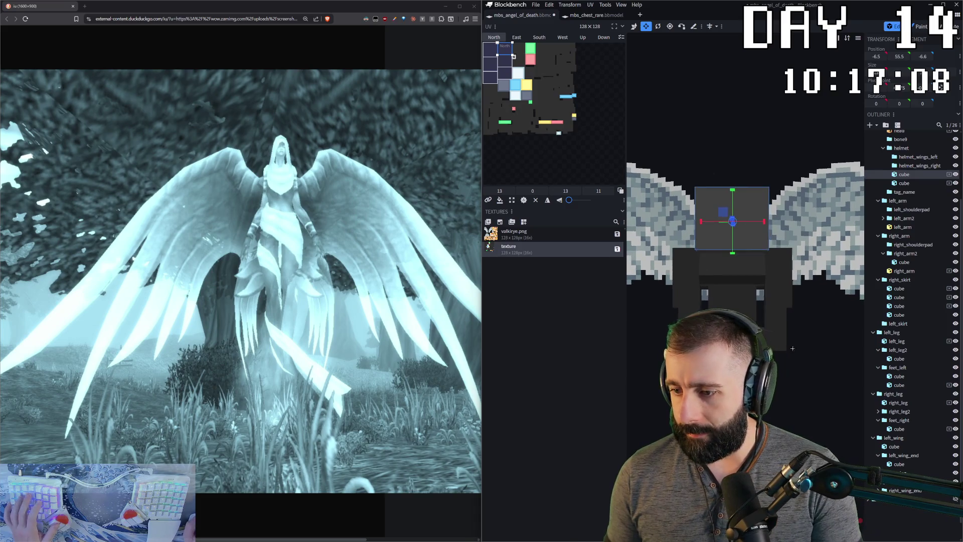
- Brush blue strokes onto the helmet front and visor top, undoing the last stroke
key("ctrl+2")
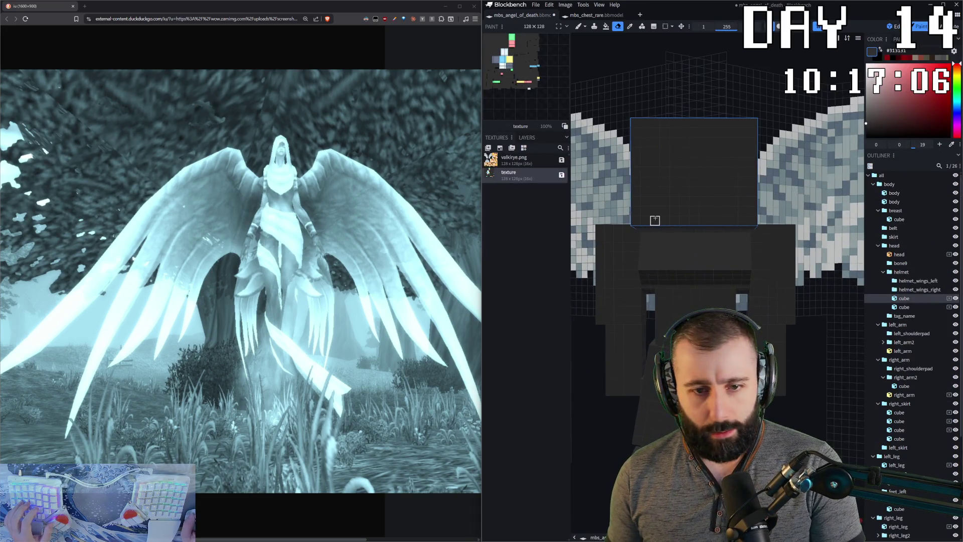
mouse_move(654, 220)
left_mouse_down()
mouse_move(653, 162)
mouse_move(723, 162)
mouse_move(733, 197)
mouse_move(665, 219)
left_mouse_up()
mouse_move(698, 180)
left_mouse_down()
mouse_move(682, 173)
mouse_move(700, 201)
left_mouse_up()
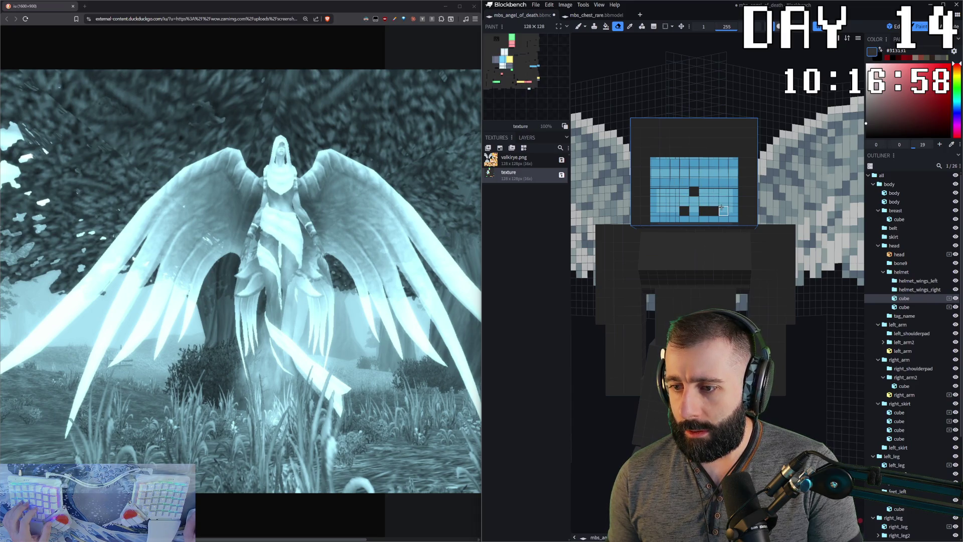
scroll(674, 211, "up", 1)
mouse_move(641, 125)
left_mouse_down()
mouse_move(711, 126)
mouse_move(721, 117)
left_mouse_up()
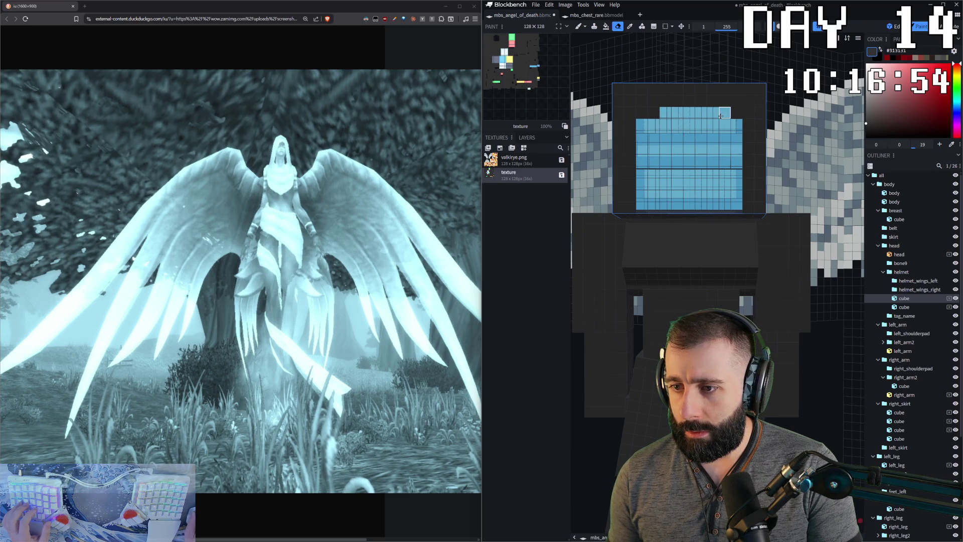
scroll(678, 162, "down", 1)
key("ctrl+z")
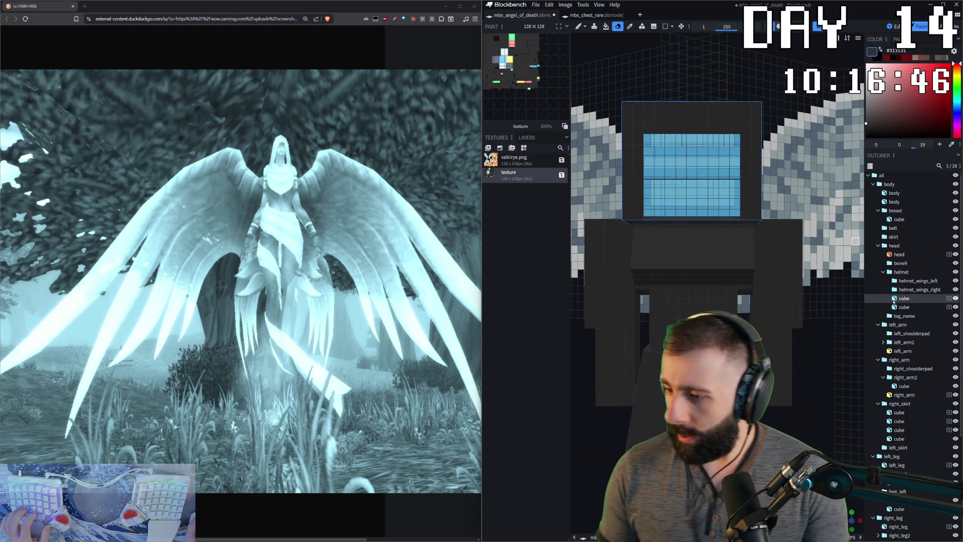
- Isolate the second helmet cube and switch to the mbs_chest_rare model
left_click(903, 307)
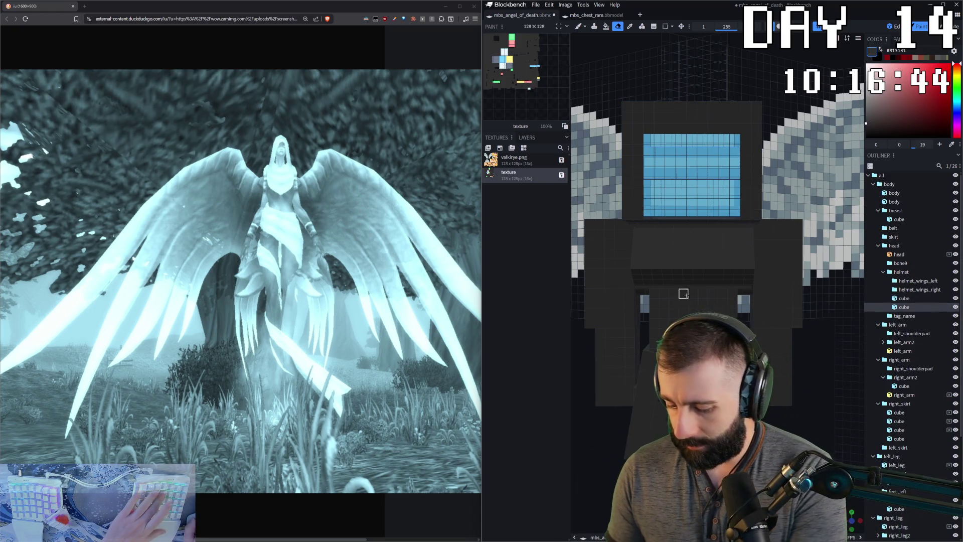
key("i")
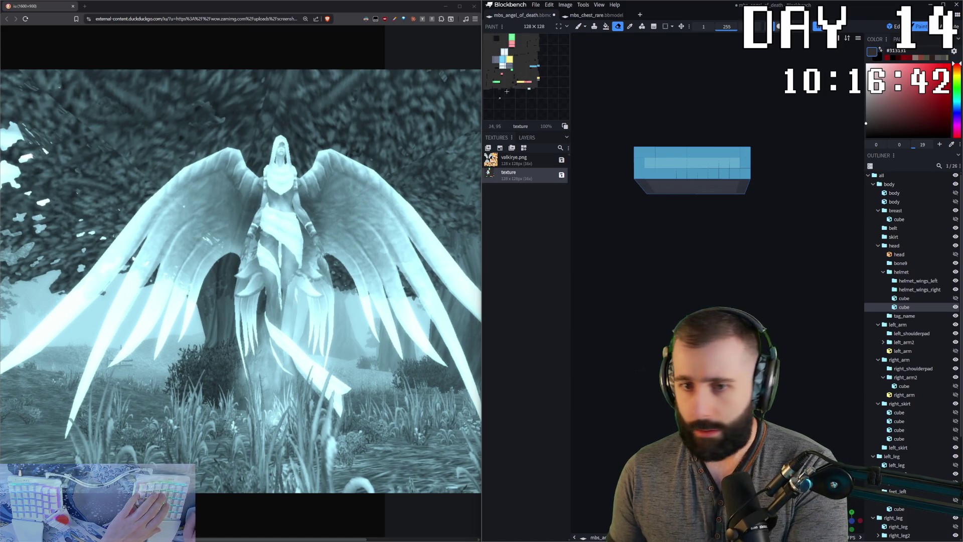
left_click(892, 26)
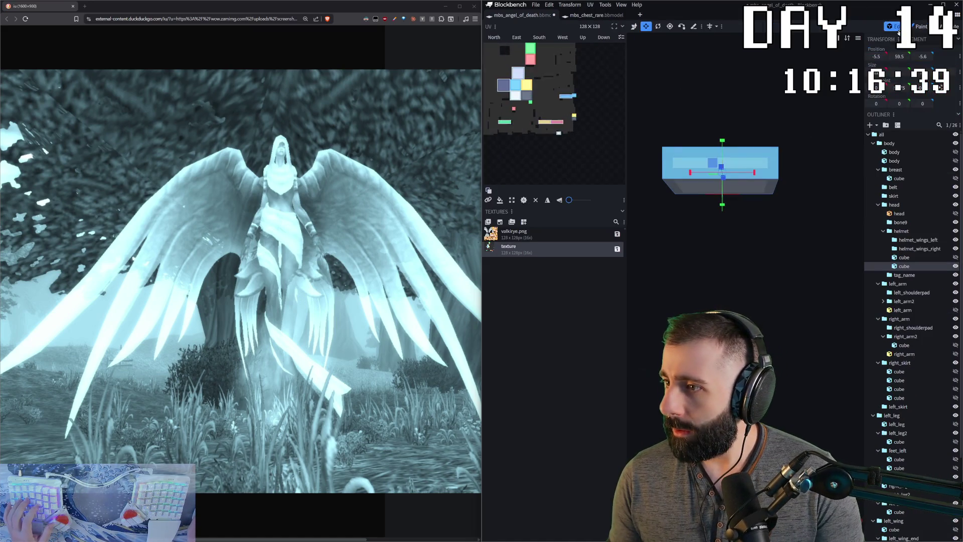
left_click(921, 27)
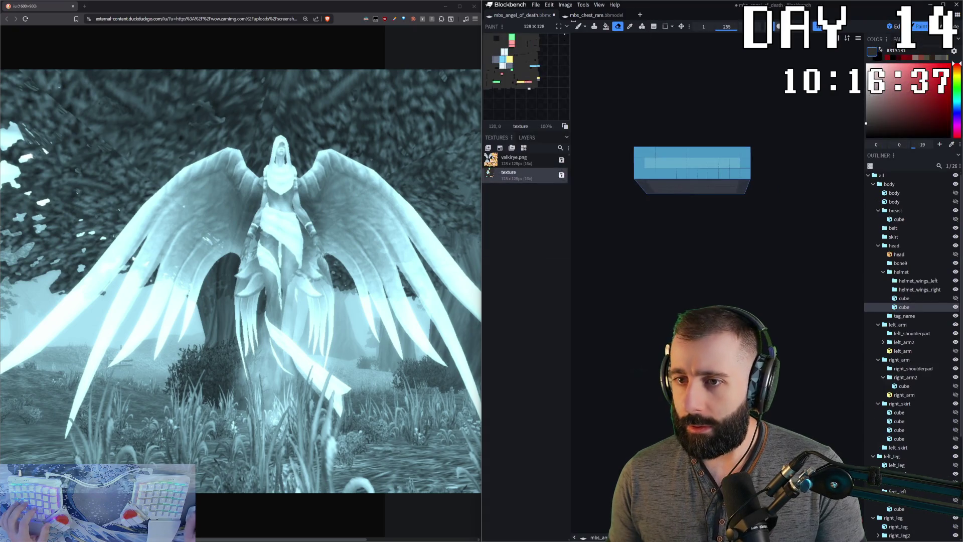
left_click(586, 17)
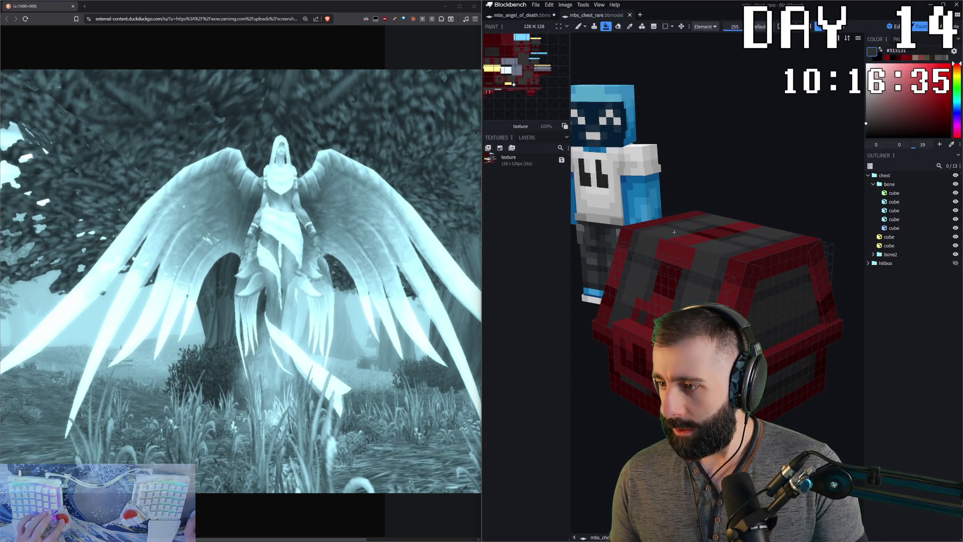
- Return to mbs_angel_of_death and fill the isolated helmet cube dark red, then unhide all
key("1")
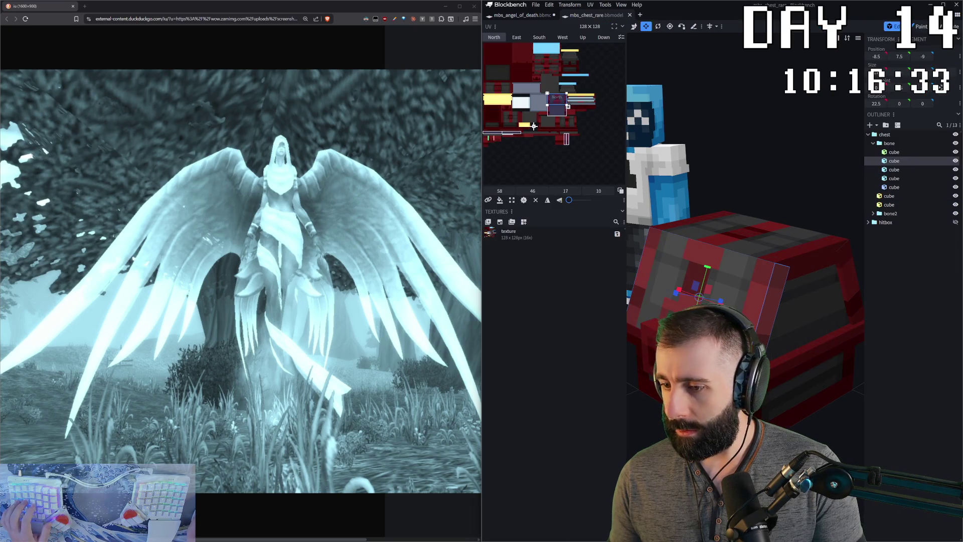
left_click(515, 14)
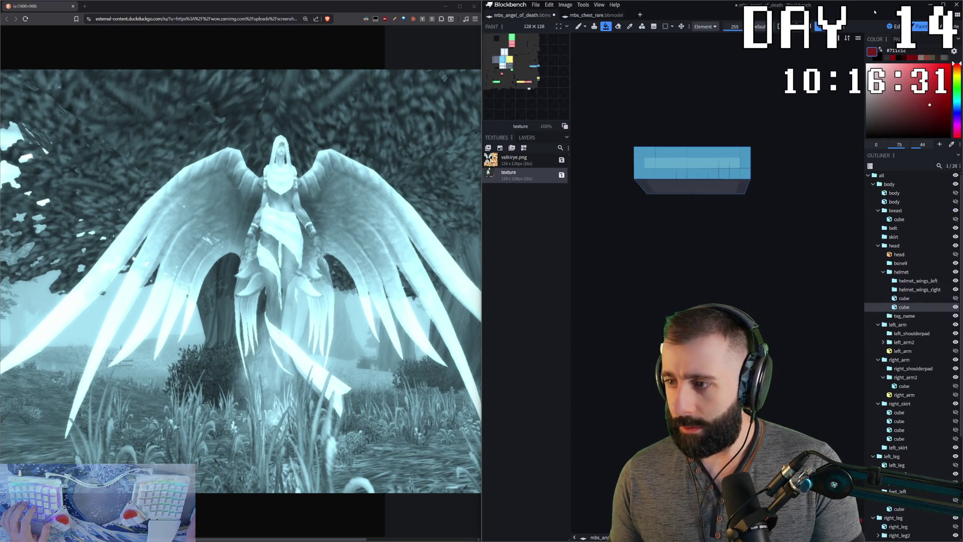
left_click(606, 27)
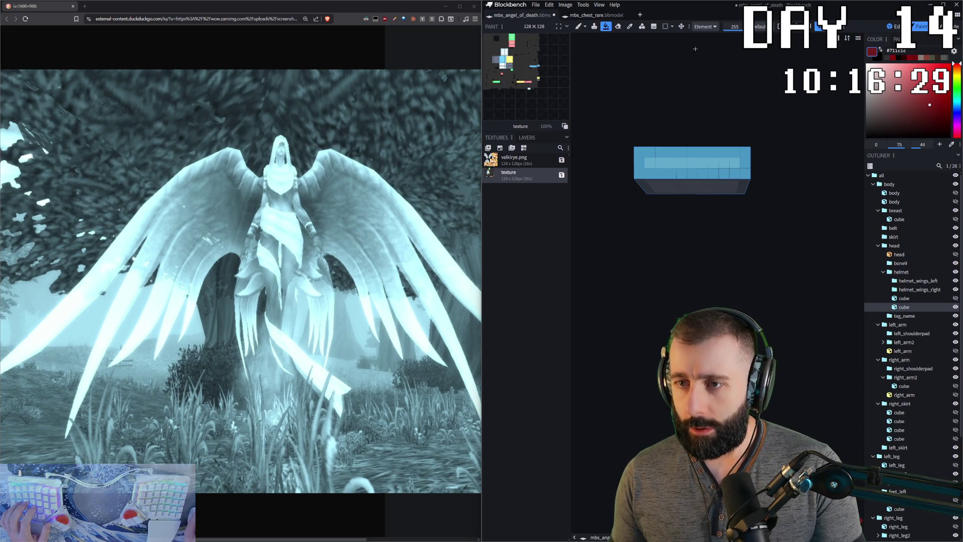
left_click(689, 153)
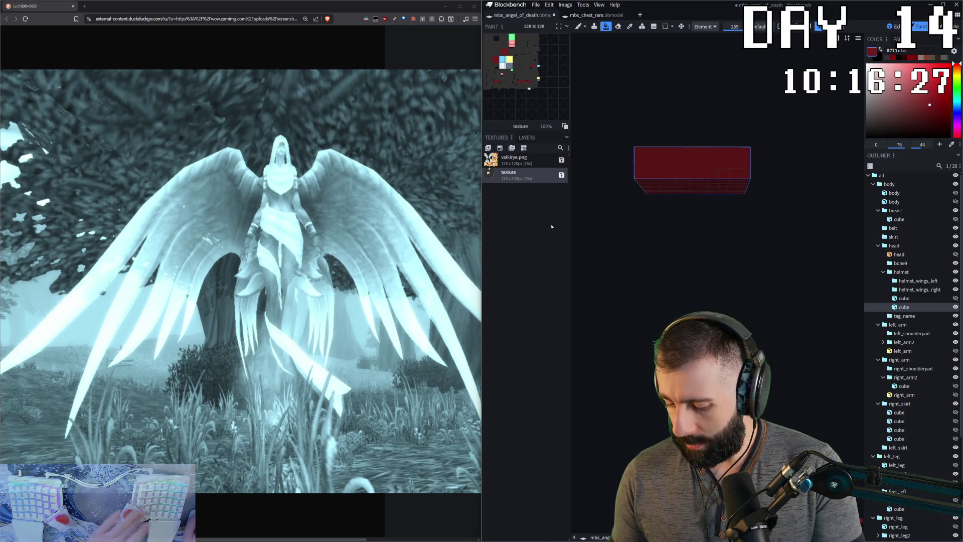
key("i")
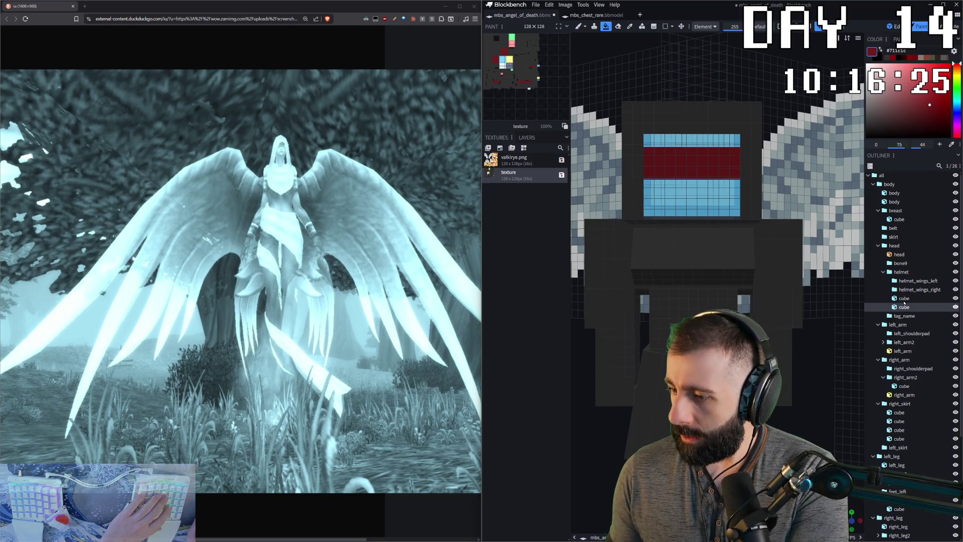
- Toggle isolation on the helmet cube and tag_name entry, then select a left_wing cube
left_click(903, 299)
key("i")
key("i")
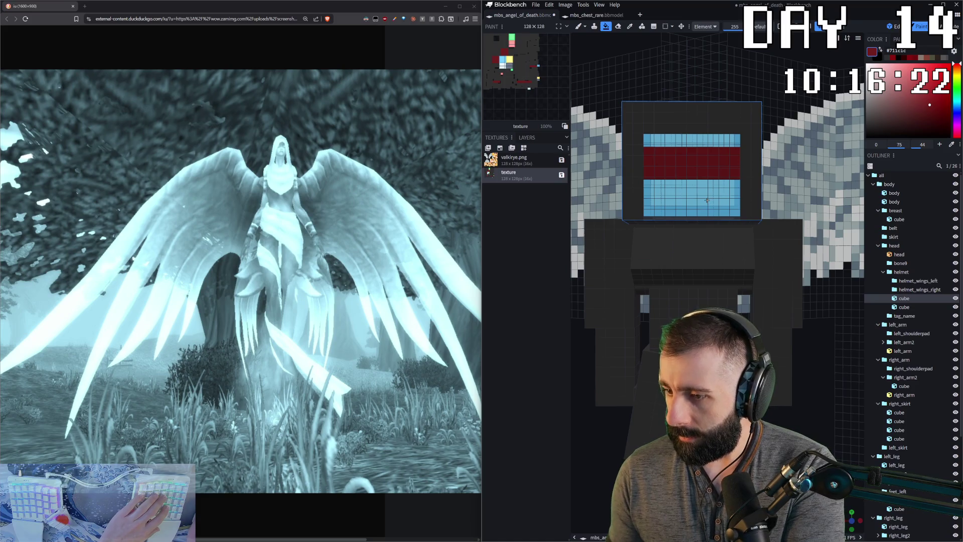
left_click(906, 316)
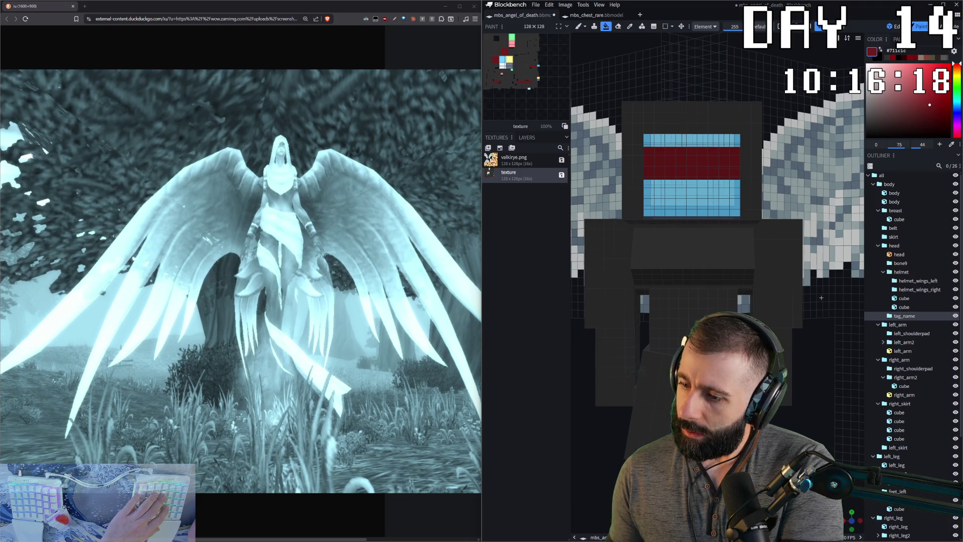
key("i")
key("i")
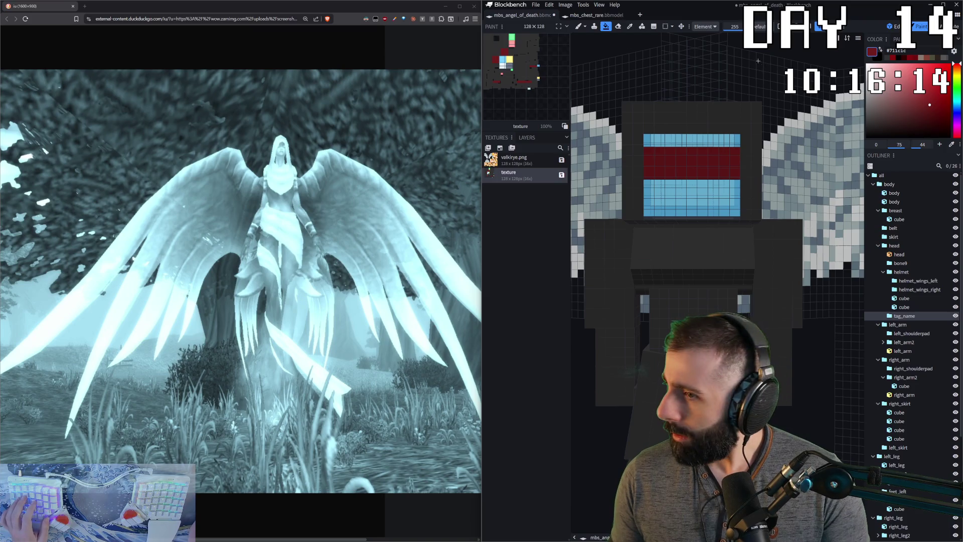
left_click(747, 70)
scroll(746, 71, "down", 5)
mouse_move(746, 71)
left_mouse_down()
mouse_move(677, 113)
mouse_move(662, 83)
left_mouse_up()
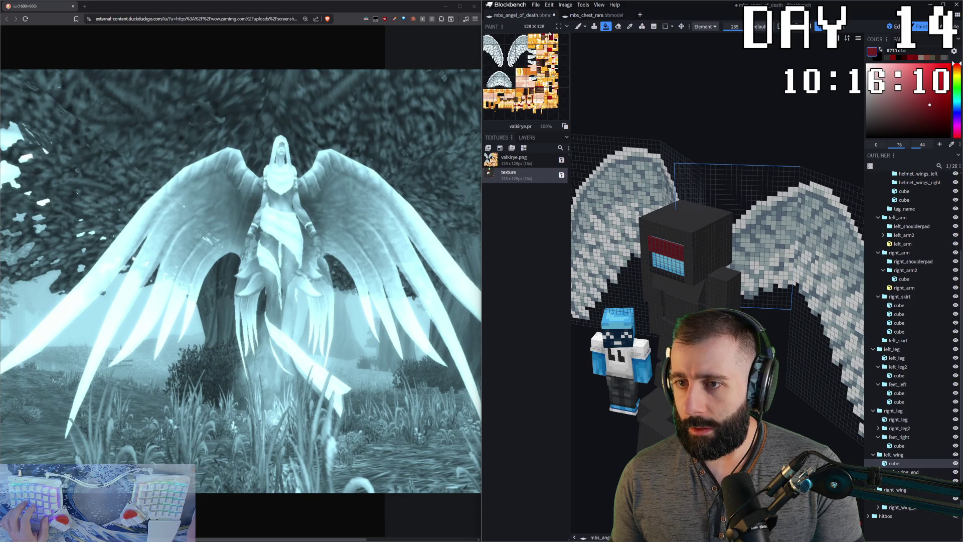
- Select only the head cube and isolate it
key("1")
left_click(707, 237)
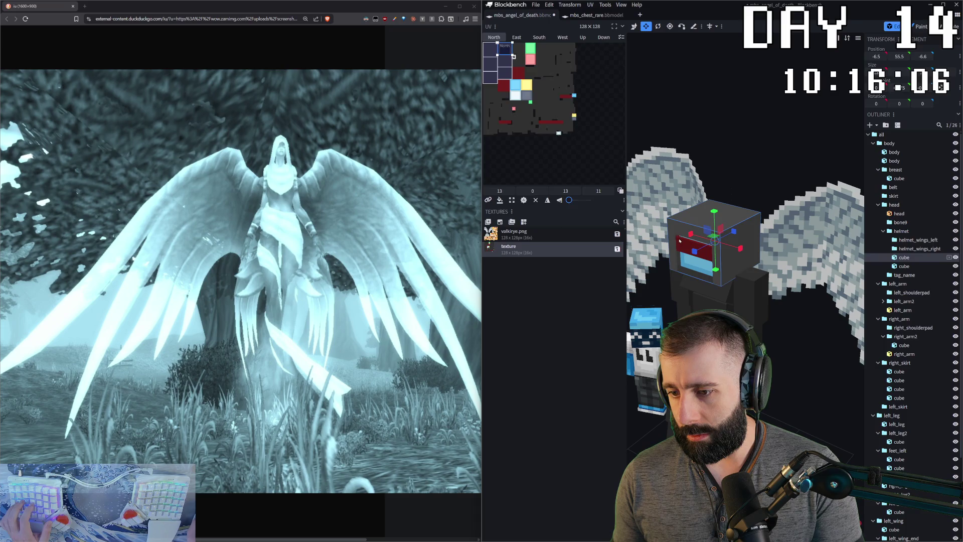
left_click(665, 273, "ctrl")
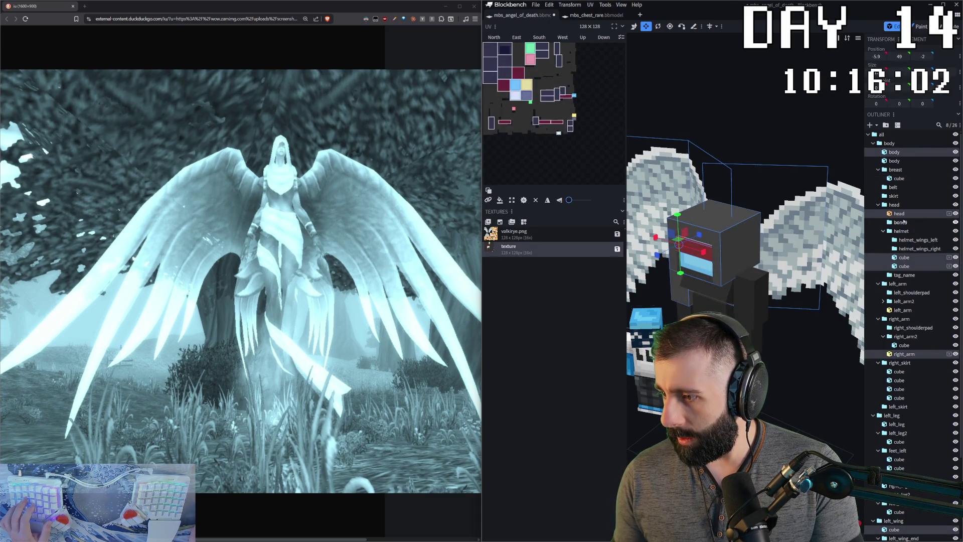
left_click(899, 213)
key("i")
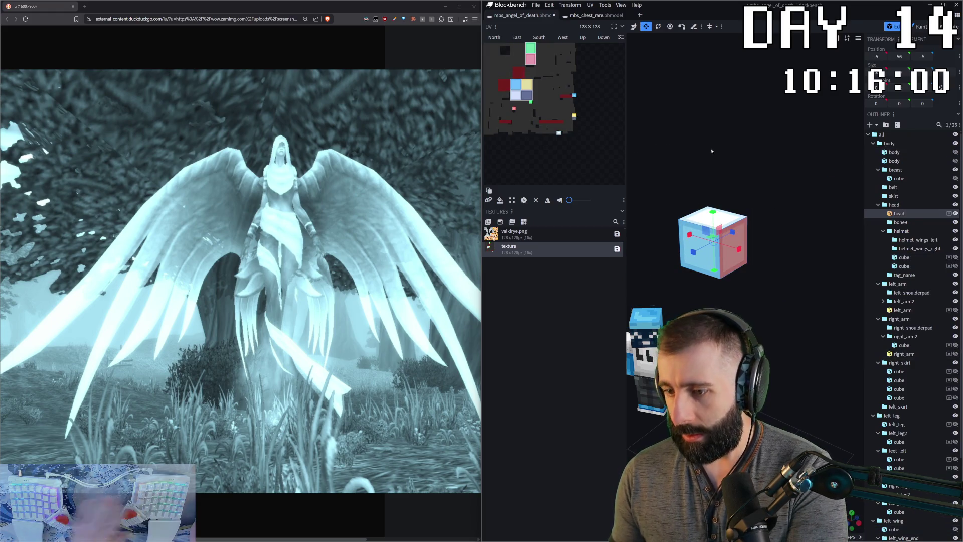
- Fill the head cube dark grey in paint mode and show the whole model again
key("ctrl+2")
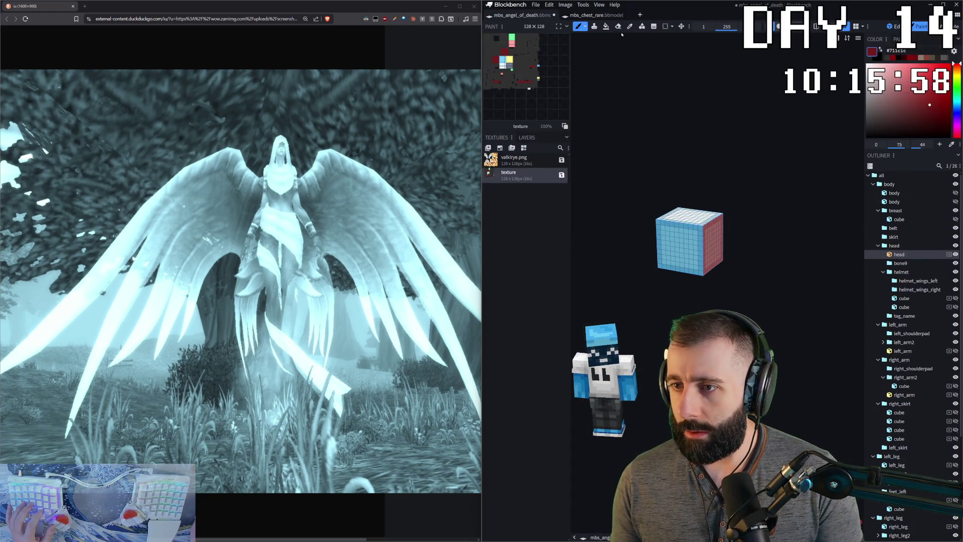
left_click(606, 27)
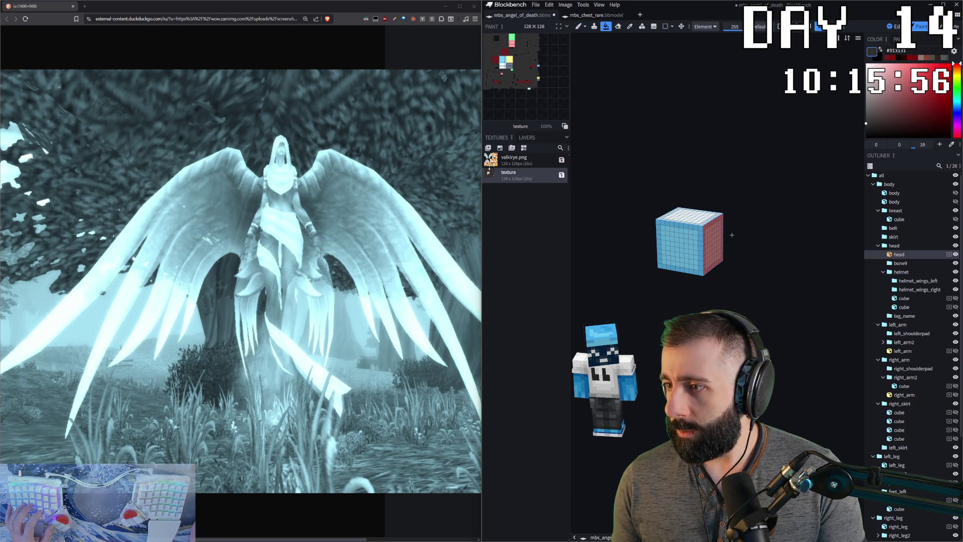
left_click(708, 240)
key("i")
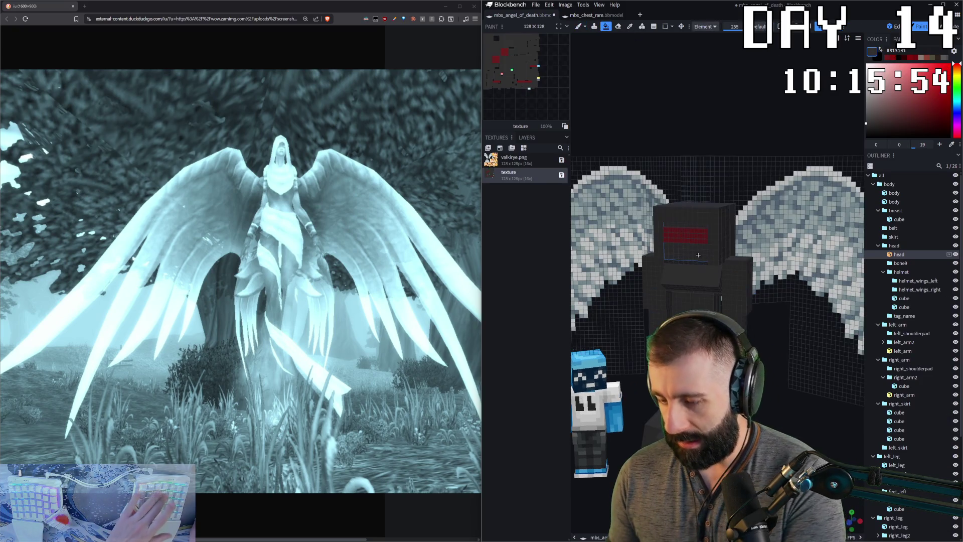
scroll(698, 256, "down", 3)
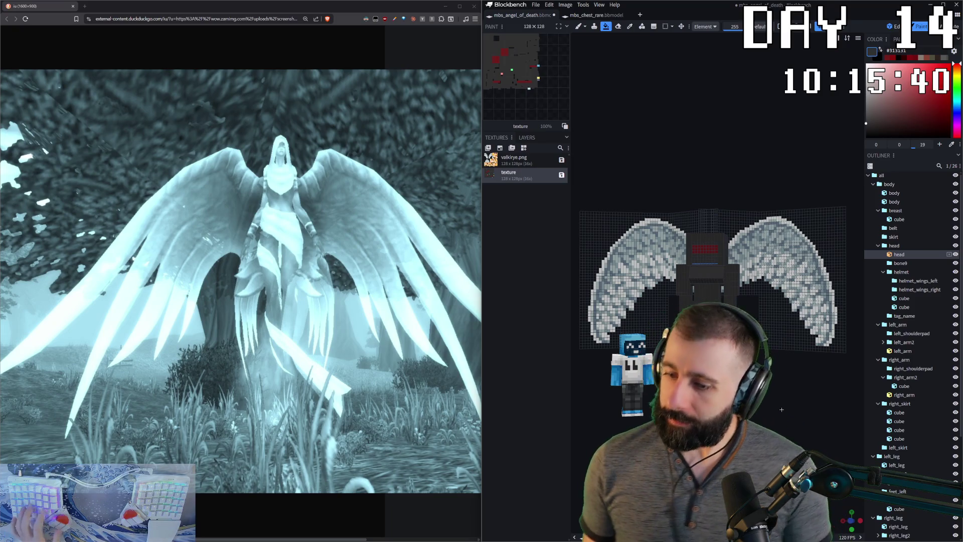
scroll(782, 411, "up", 2)
scroll(782, 410, "up", 2)
scroll(797, 378, "up", 1)
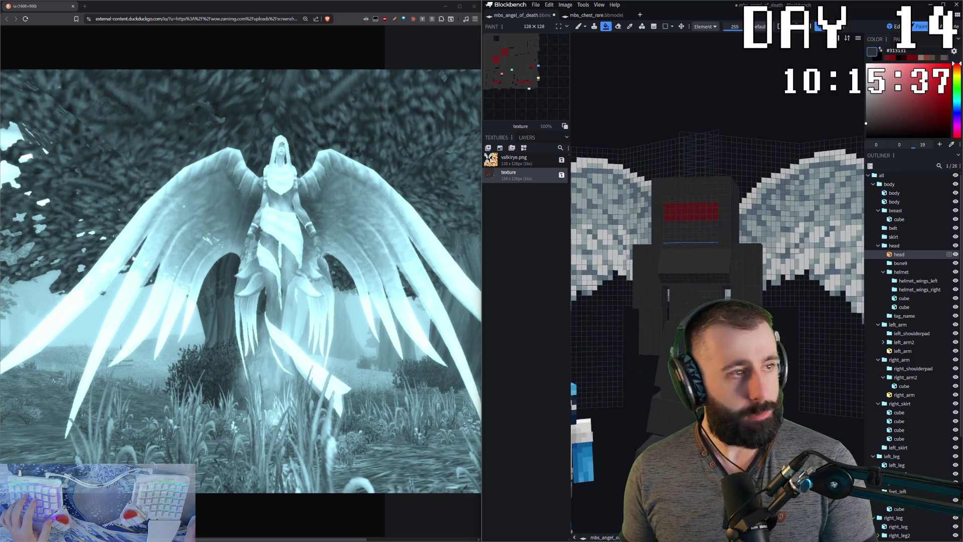
scroll(797, 378, "up", 1)
scroll(796, 379, "up", 2)
mouse_move(797, 379)
left_mouse_down()
mouse_move(752, 377)
mouse_move(798, 380)
left_mouse_up()
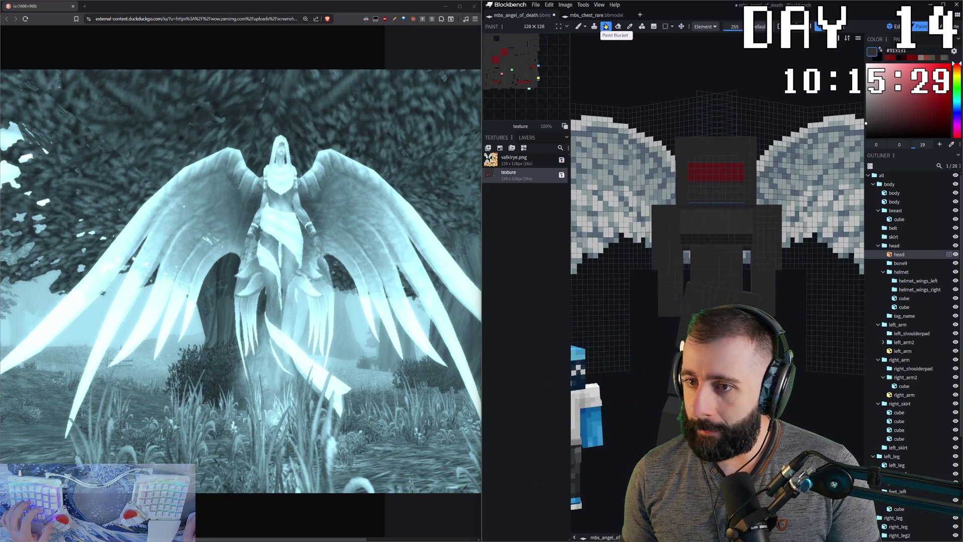
- Step through the right skirt cubes and select the breast cube in a front view
left_click(701, 304)
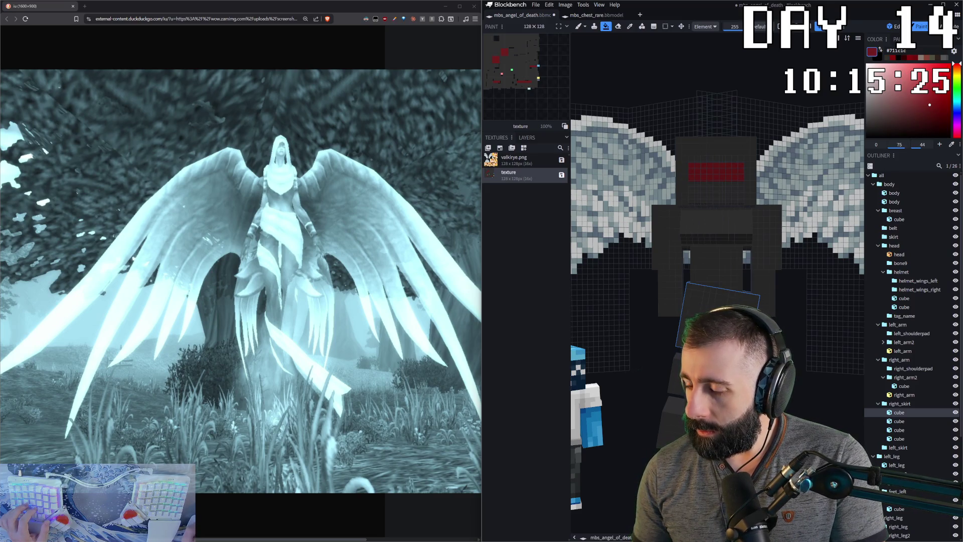
key("Down")
key("Down")
key("Down")
left_click_drag(714, 226, 775, 226)
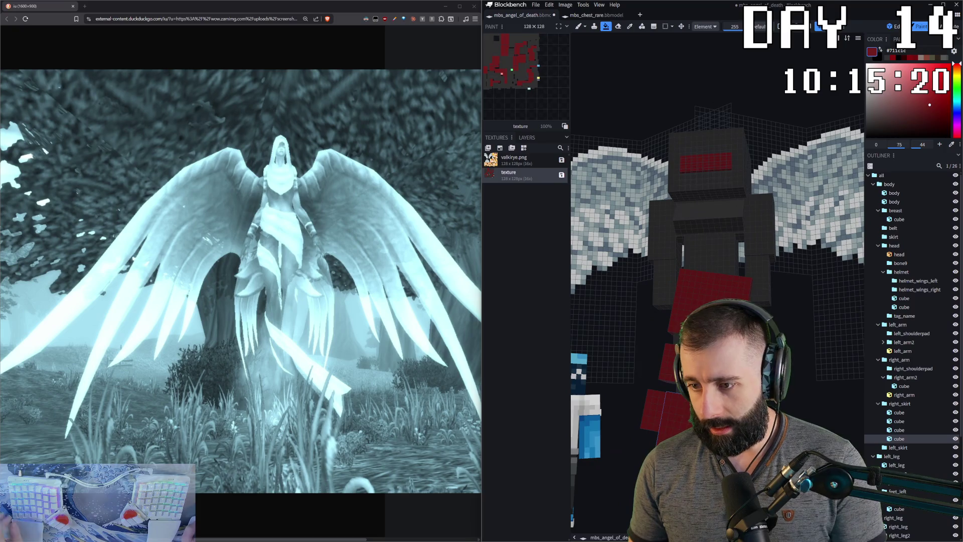
left_click_drag(715, 226, 715, 196)
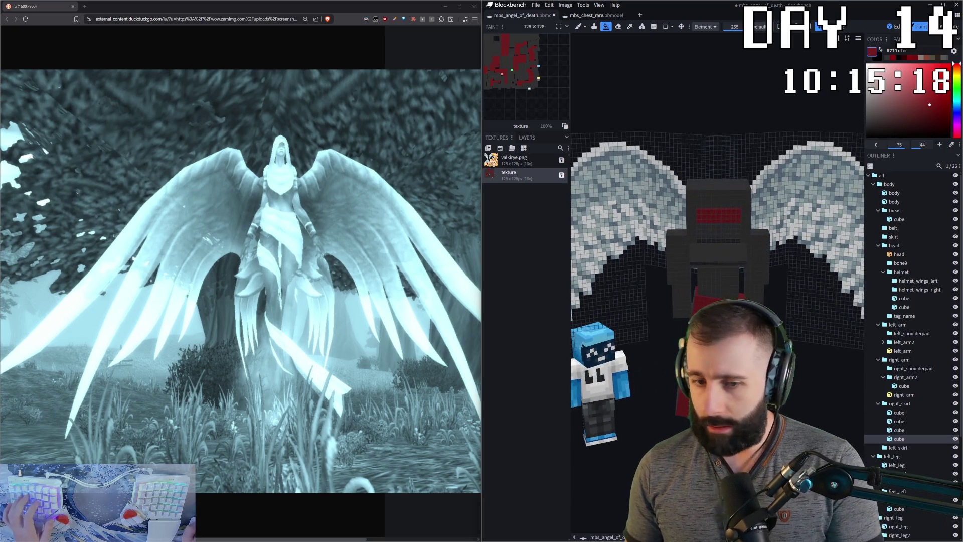
left_click(722, 256)
mouse_move(722, 256)
left_mouse_down()
mouse_move(662, 257)
mouse_move(723, 253)
left_mouse_up()
- Brush the dark red chest plate onto the body cubes, erase stray pixels, and select the right_skirt group
key("b")
left_click(722, 254)
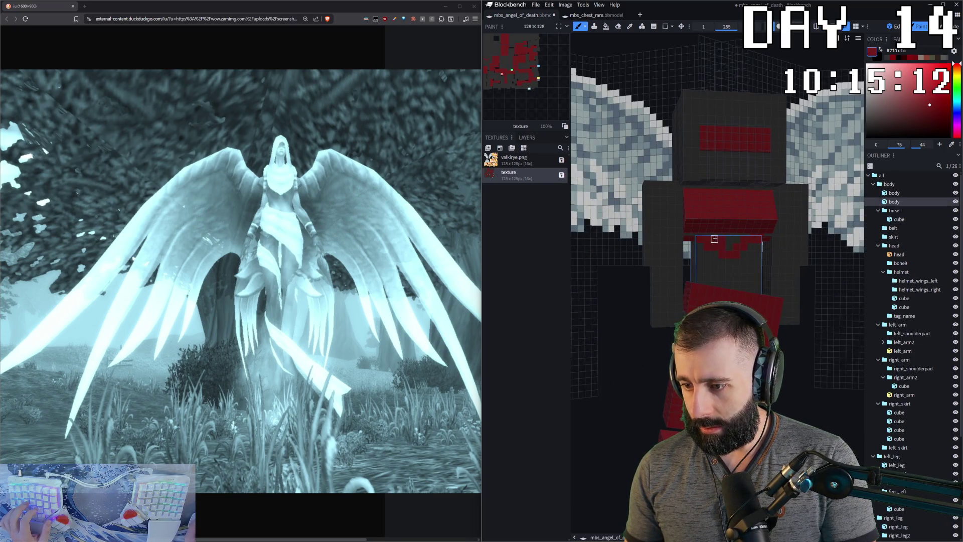
left_click(739, 238)
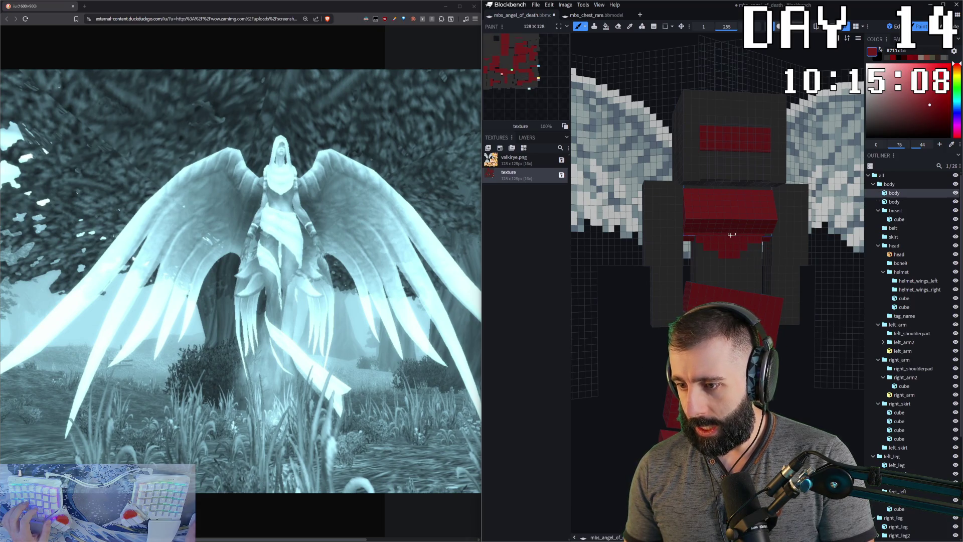
right_click_drag(703, 196, 684, 284)
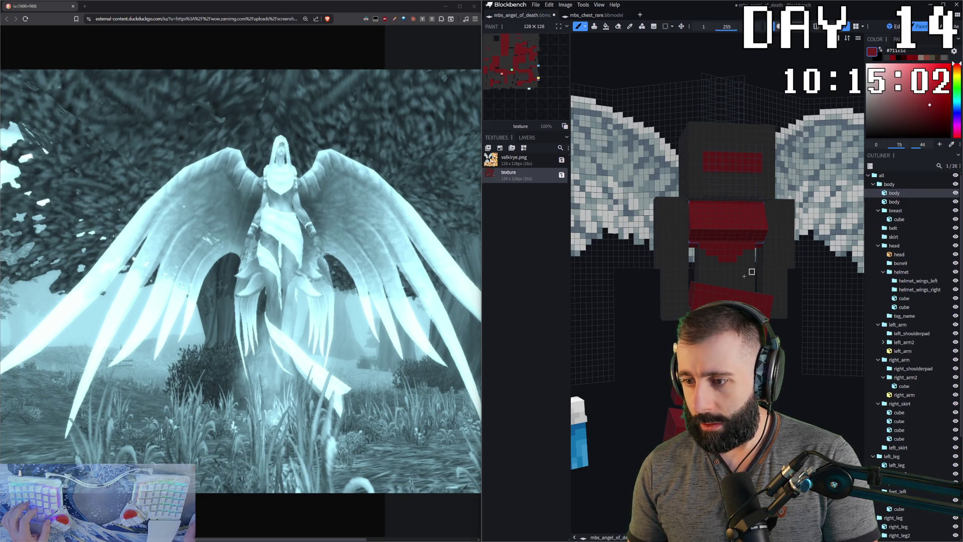
left_click(726, 265)
right_click_drag(726, 264, 715, 225)
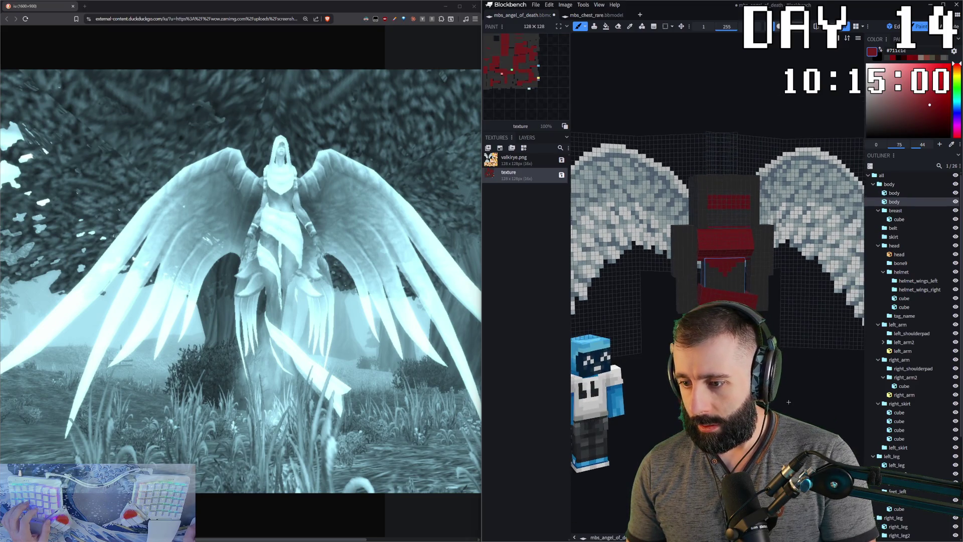
scroll(714, 226, "down", 3)
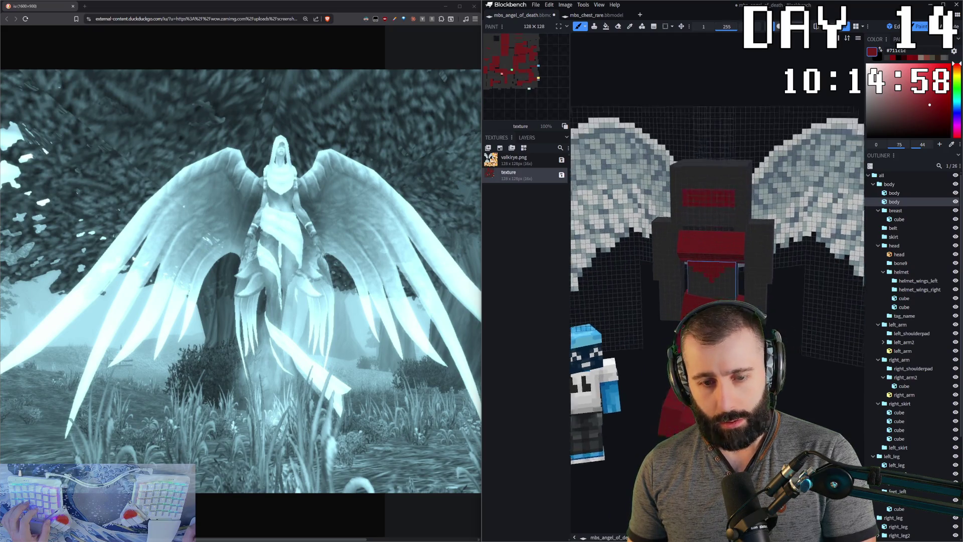
scroll(707, 303, "up", 3)
key("e")
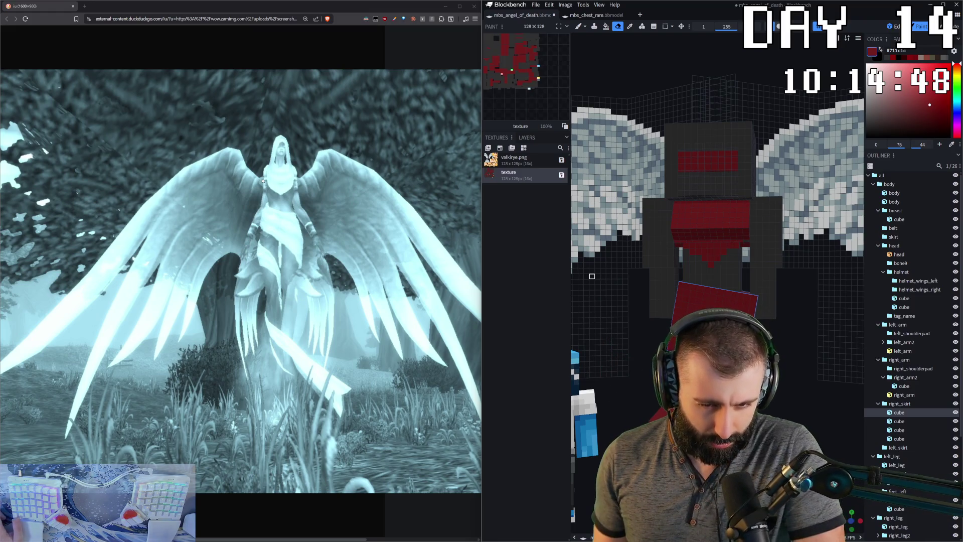
left_click_drag(753, 295, 752, 285)
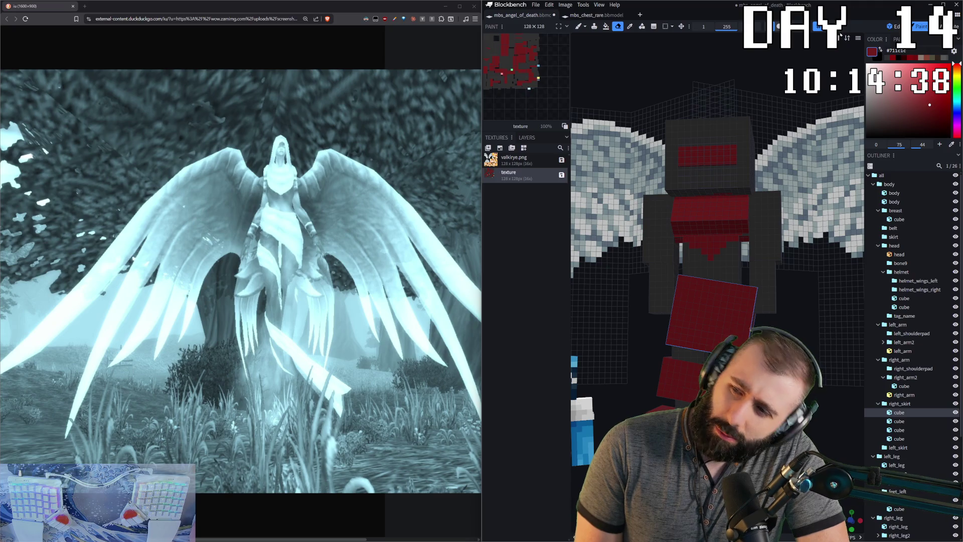
left_click(900, 404)
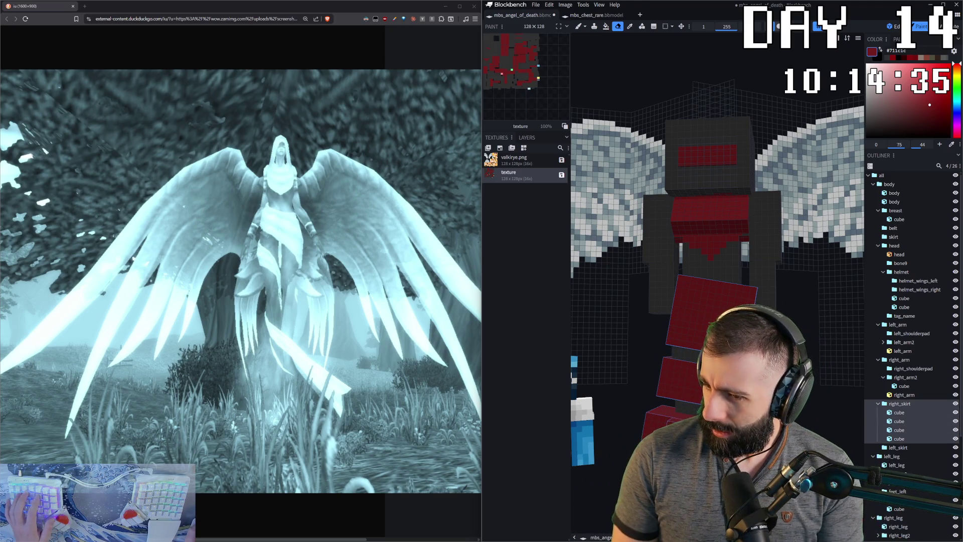
- In edit mode, select the first right_skirt cube and adjust its position
key("1")
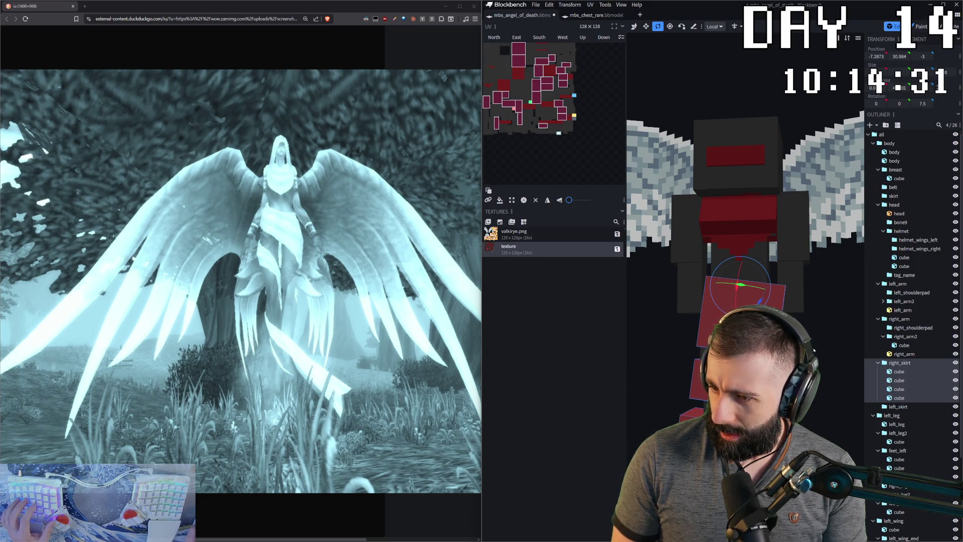
left_click_drag(759, 299, 746, 248)
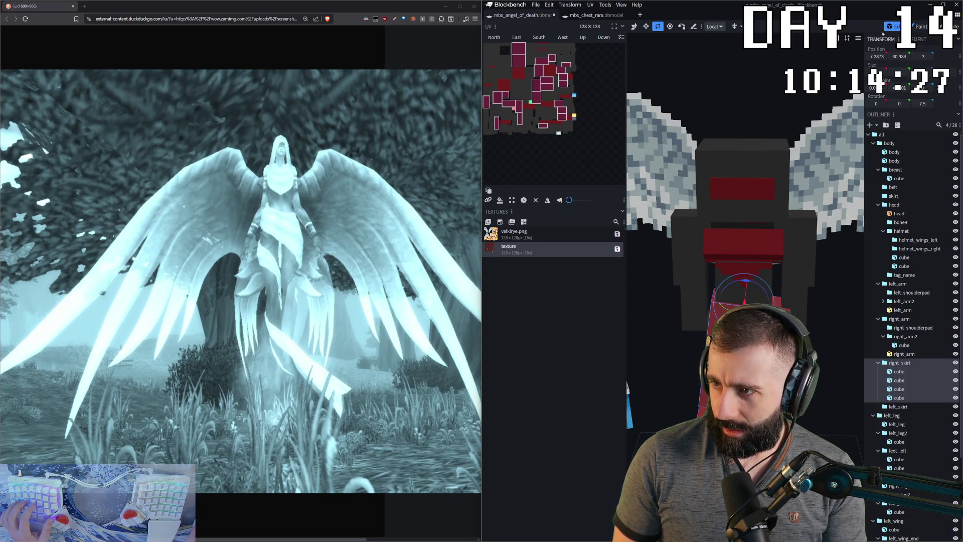
left_click(920, 26)
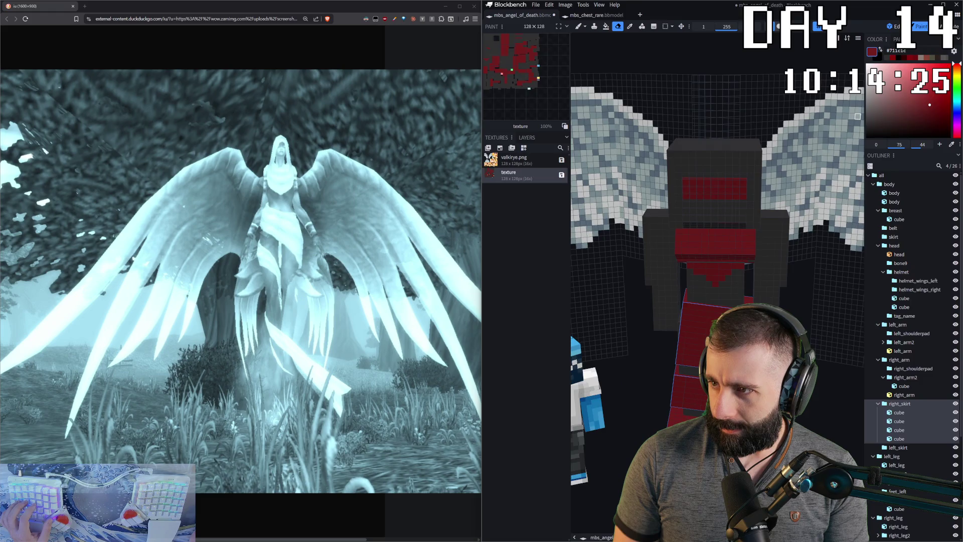
left_click(893, 26)
left_click(898, 371)
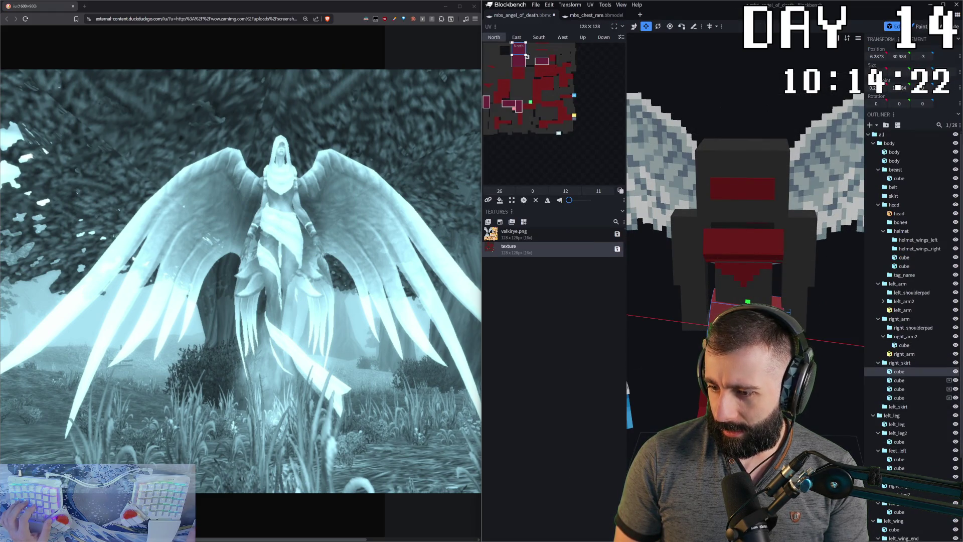
left_click_drag(745, 339, 744, 301)
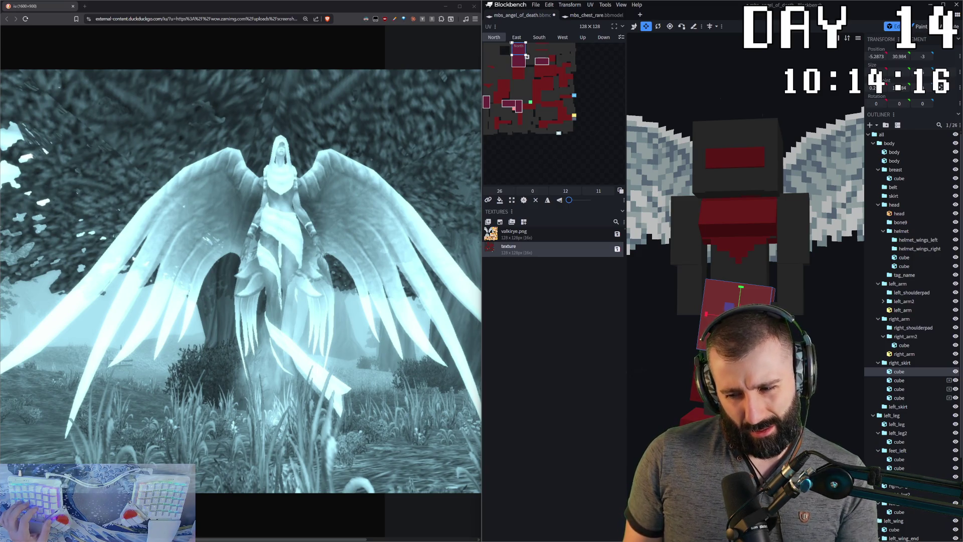
- Adjust the second right_skirt cube's position, then return to paint mode
left_click(899, 379)
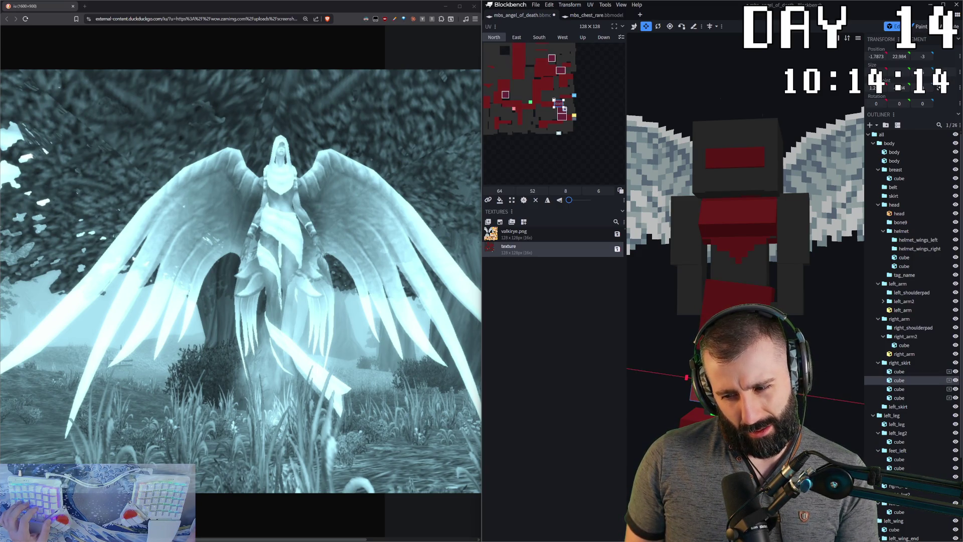
left_click_drag(745, 339, 756, 335)
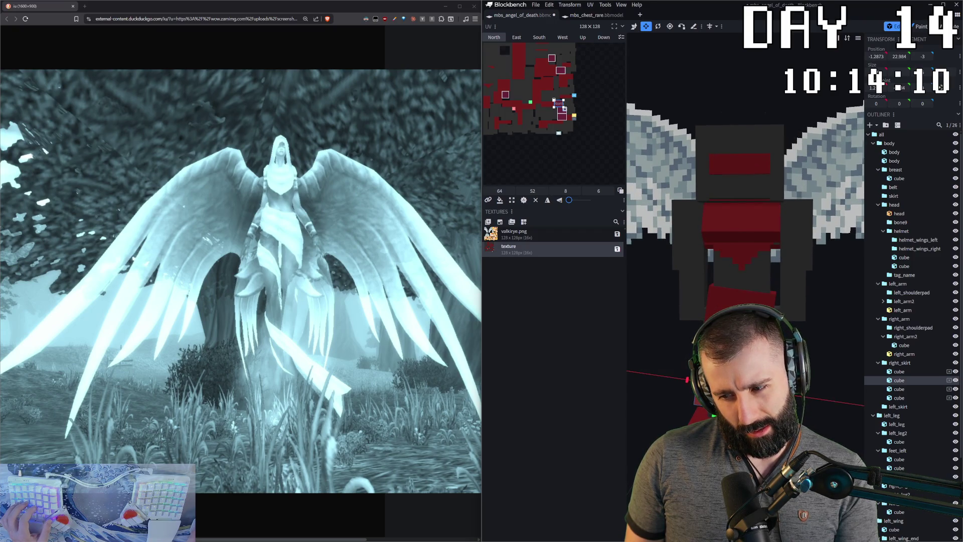
mouse_move(746, 346)
left_mouse_down()
mouse_move(745, 316)
mouse_move(745, 354)
left_mouse_up()
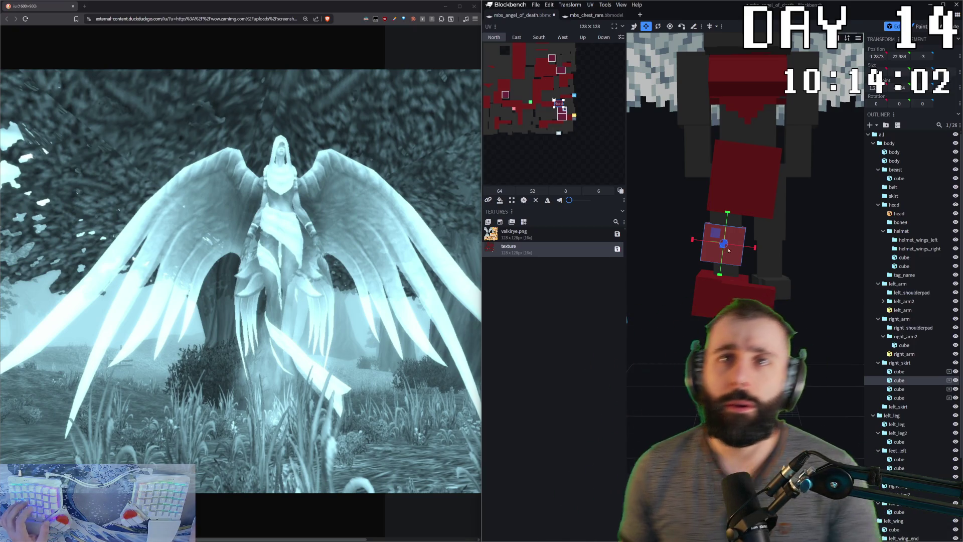
left_click_drag(783, 360, 755, 214)
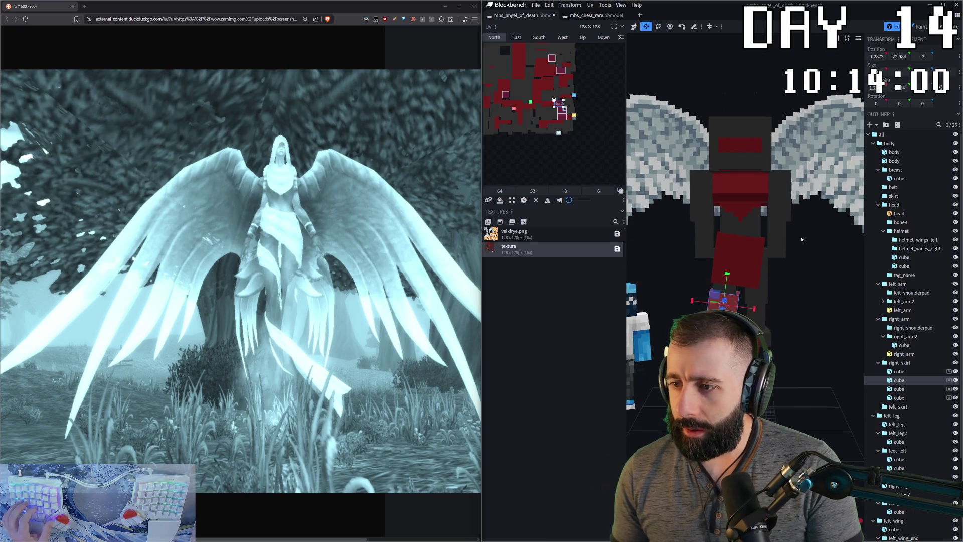
scroll(736, 120, "up", 3)
key("Tab")
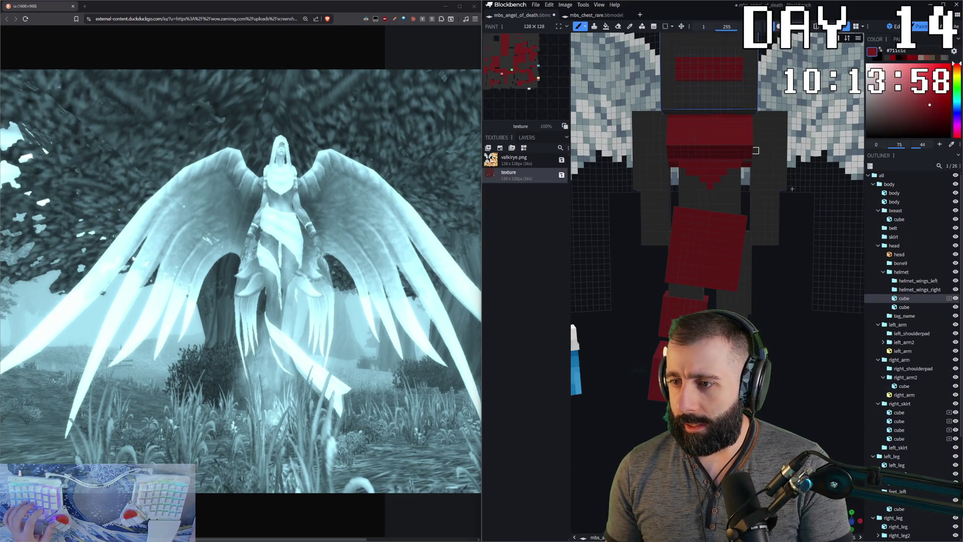
- Isolate and unhide the head, then sample the helmet cube's dark grey colour
left_click(903, 262)
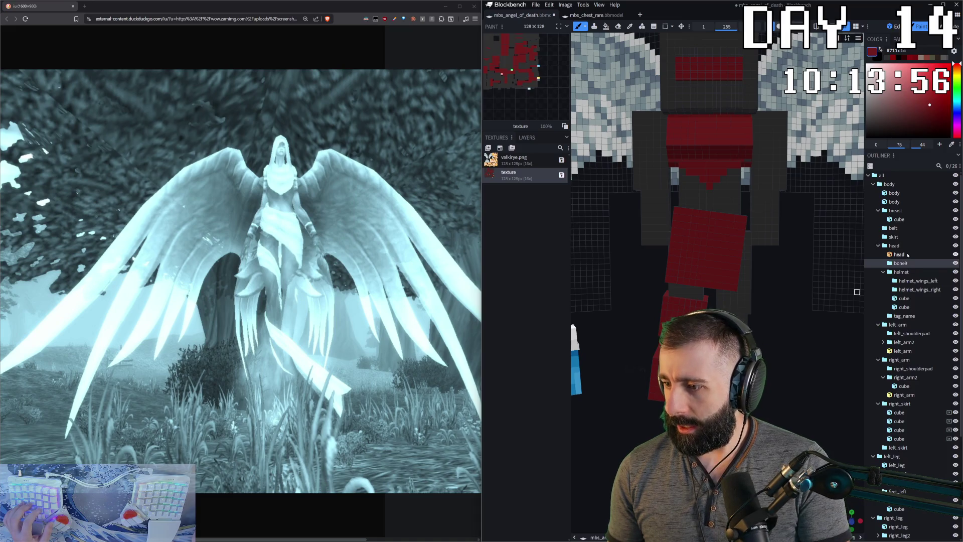
left_click(907, 254)
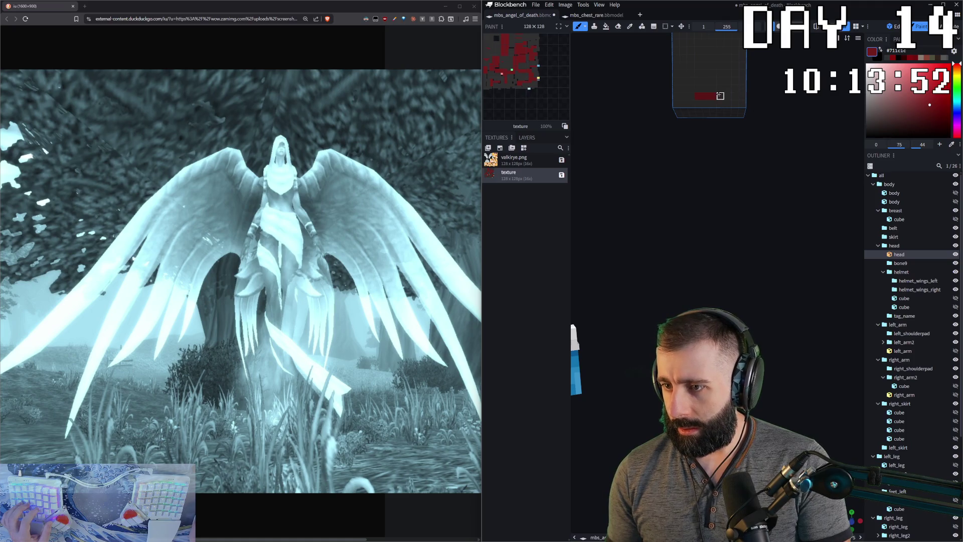
key("i")
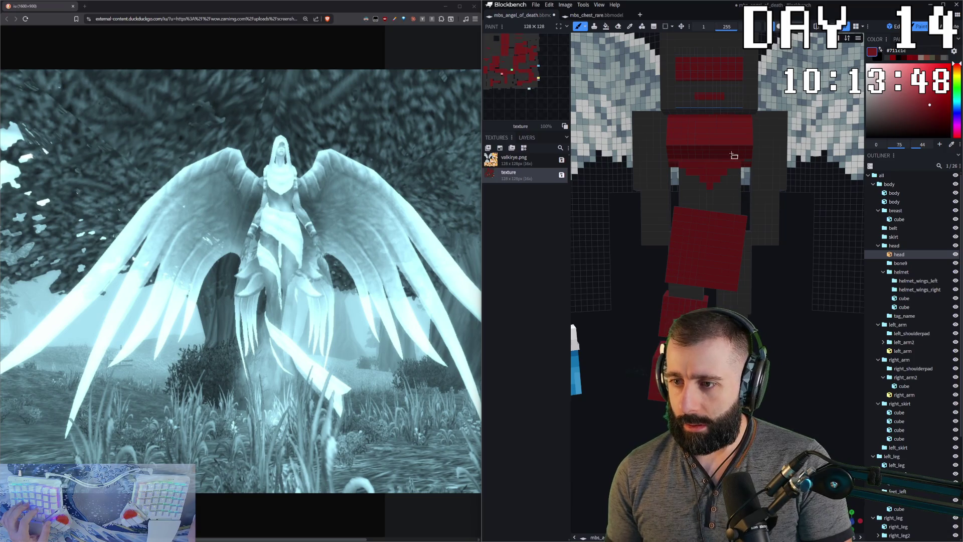
scroll(727, 148, "down", 3)
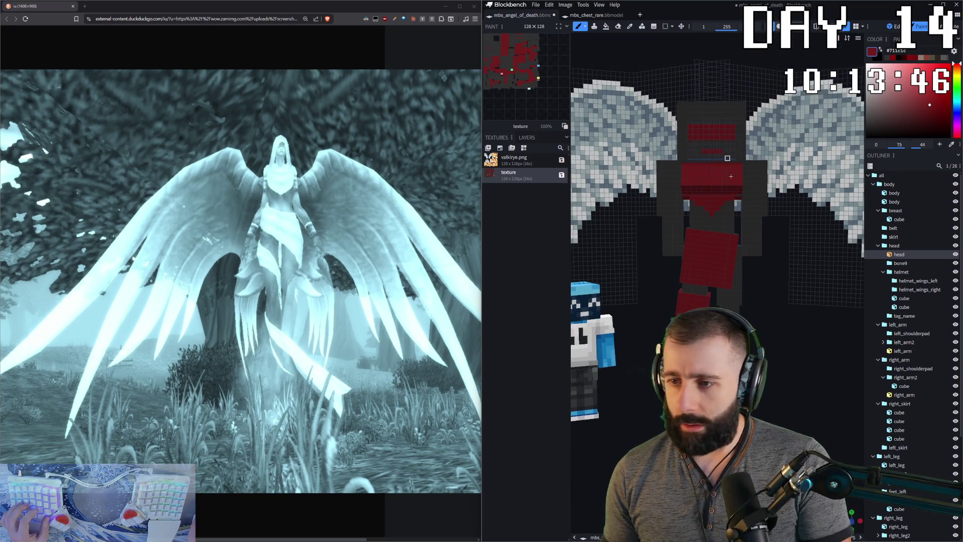
scroll(767, 389, "down", 2)
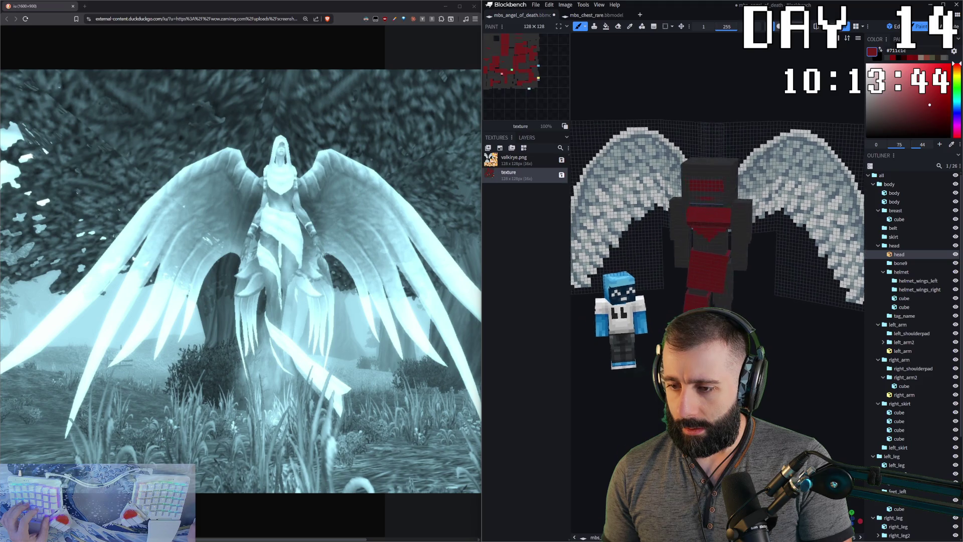
left_click_drag(772, 329, 767, 314)
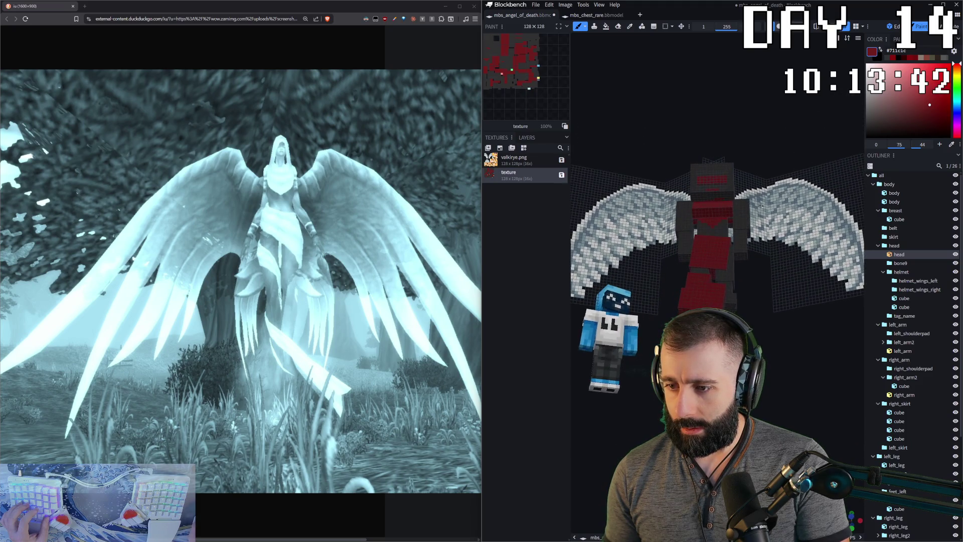
scroll(731, 230, "up", 3)
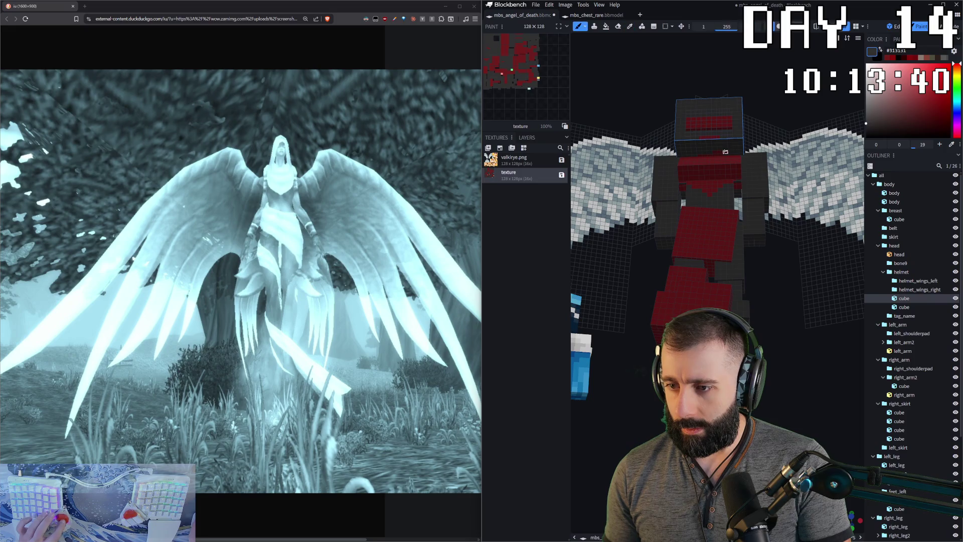
left_click(700, 153)
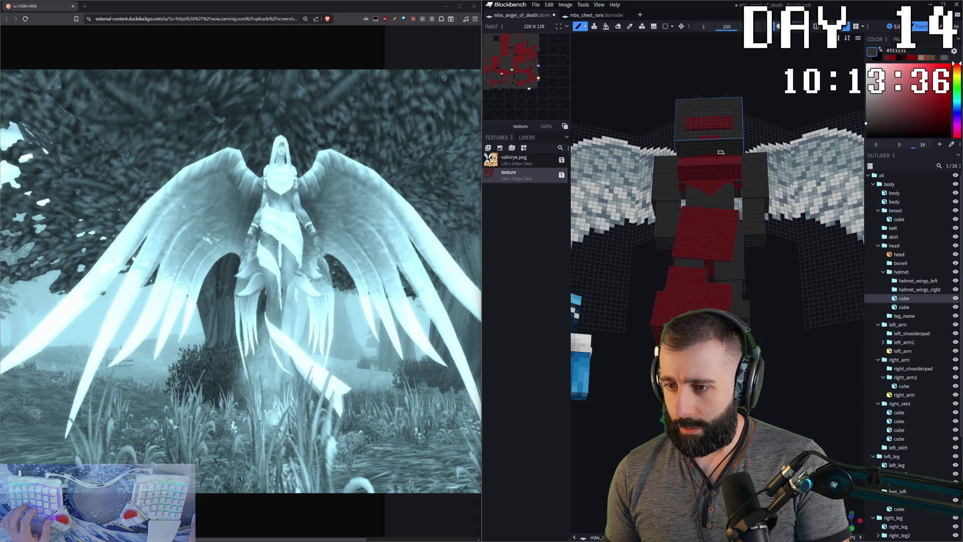
scroll(715, 226, "down", 3)
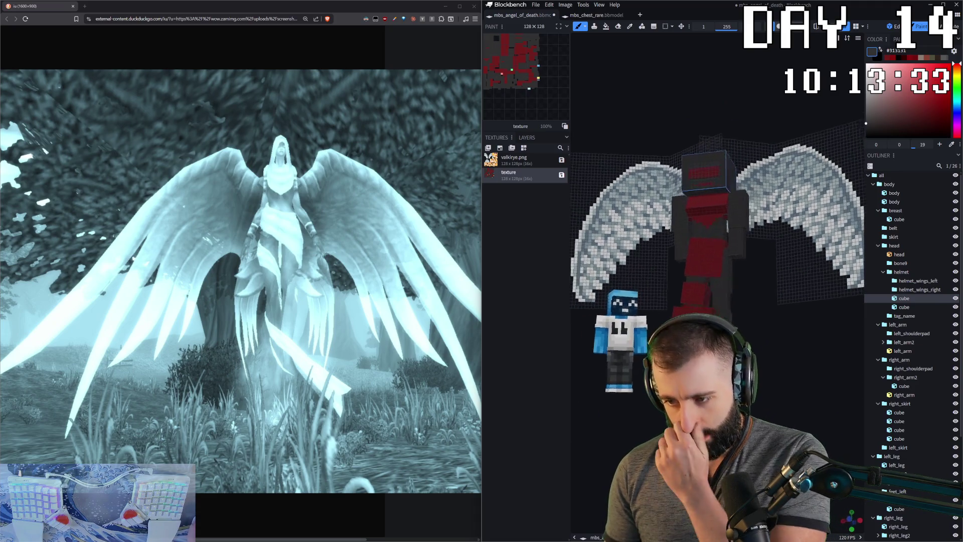
- Orbit to a front view of the winged model and switch to edit mode
left_click_drag(715, 226, 753, 225)
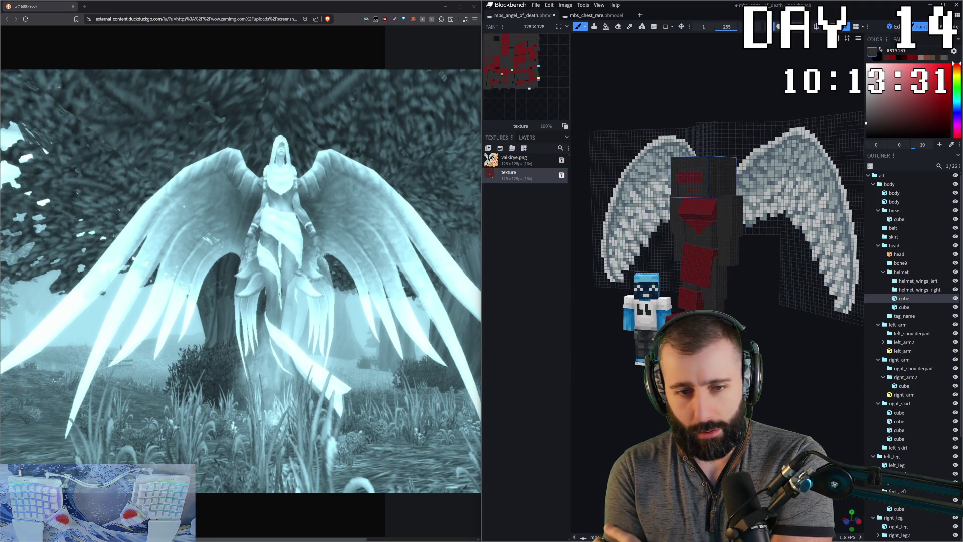
left_click_drag(715, 338, 785, 430)
left_click_drag(730, 176, 773, 394)
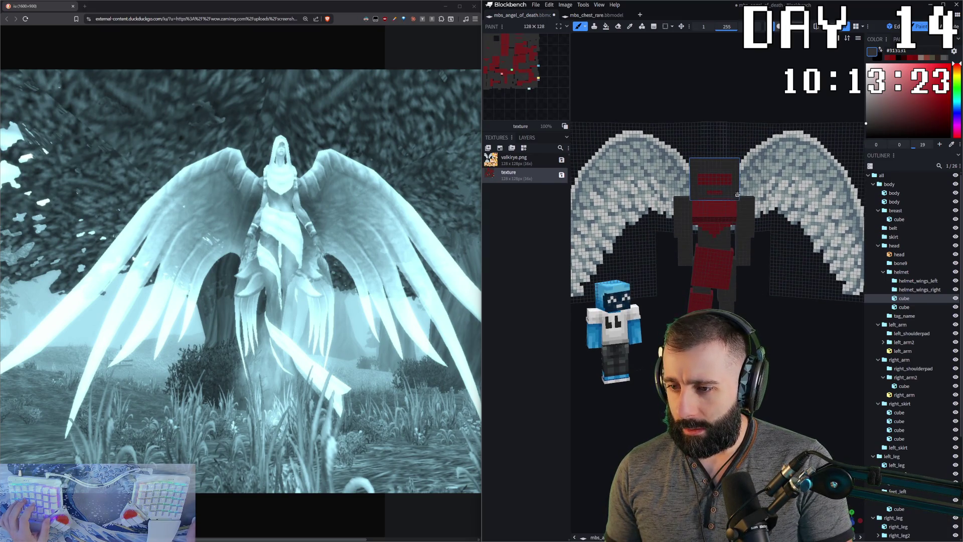
scroll(737, 194, "up", 3)
scroll(792, 197, "down", 3)
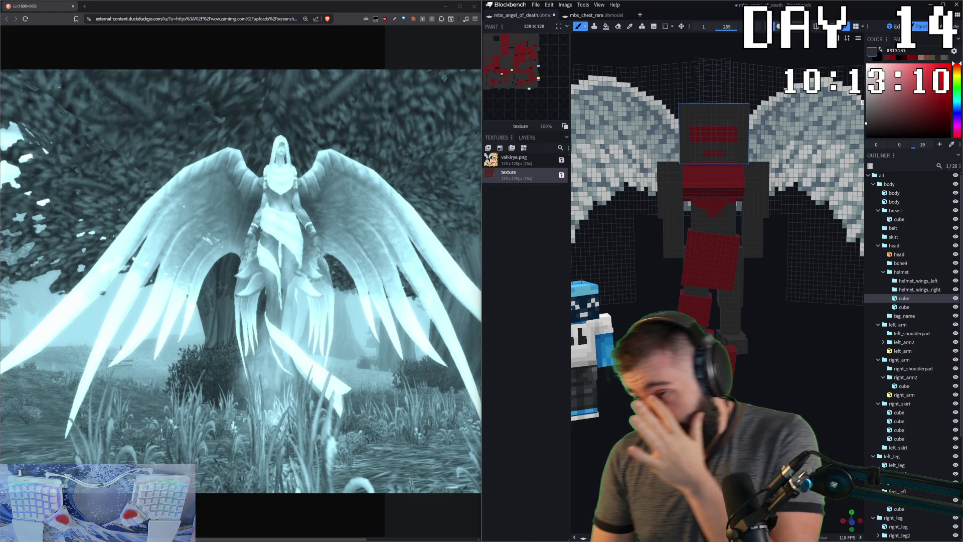
left_click(895, 26)
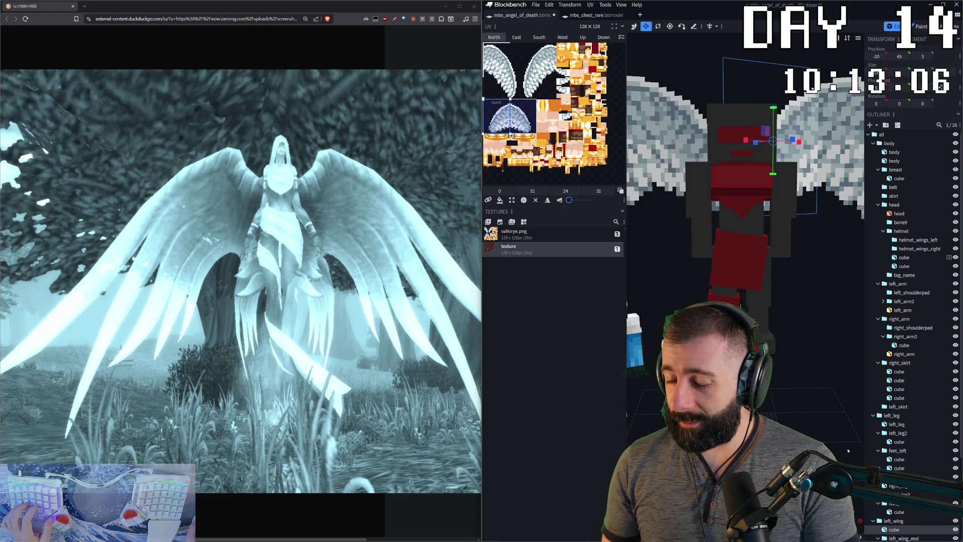
left_click_drag(759, 101, 731, 177)
left_click(730, 177)
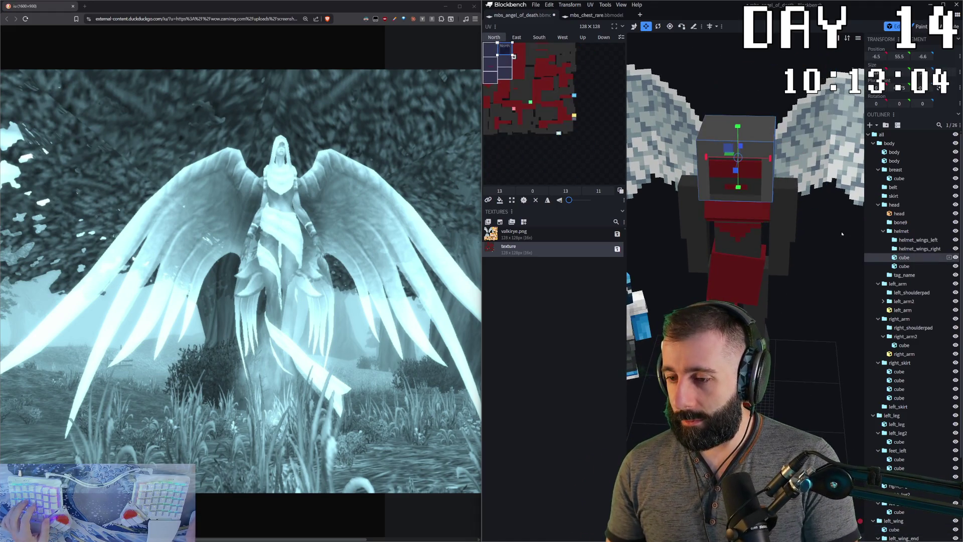
mouse_move(847, 223)
left_mouse_down()
mouse_move(805, 301)
mouse_move(801, 413)
left_mouse_up()
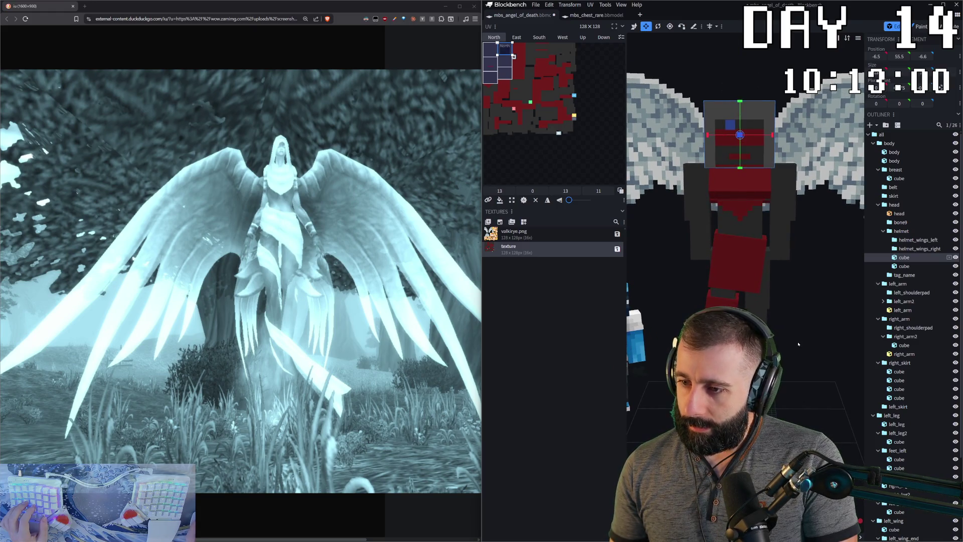
left_click_drag(798, 344, 800, 337)
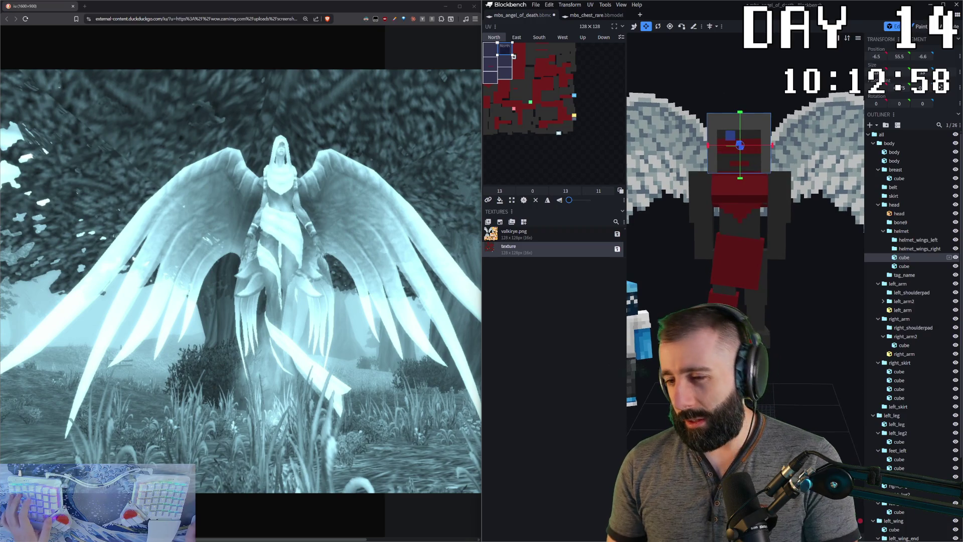
left_click(922, 28)
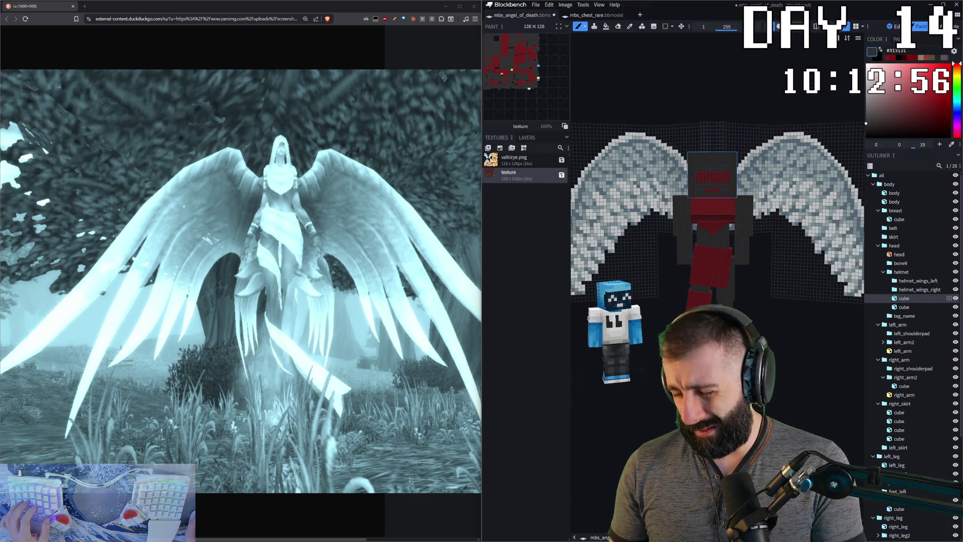
mouse_move(797, 338)
left_mouse_down()
mouse_move(775, 393)
mouse_move(827, 407)
mouse_move(764, 390)
left_mouse_up()
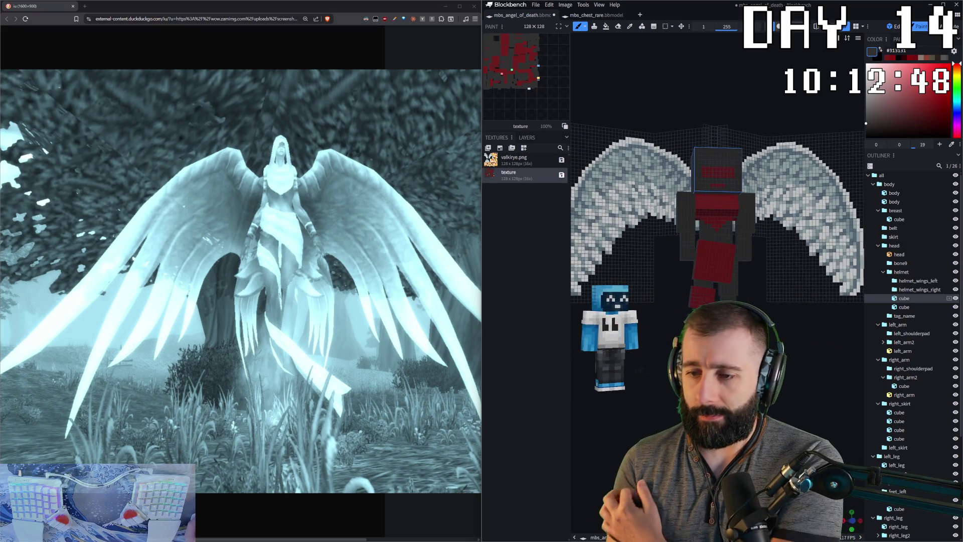
key("1")
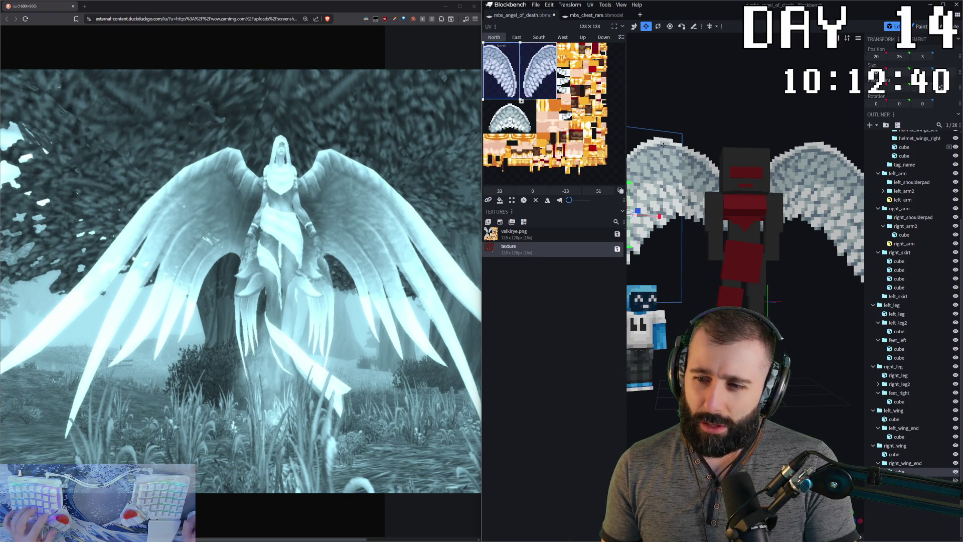
- Set the paint colour to bright red while zoomed on the left wing
key("2")
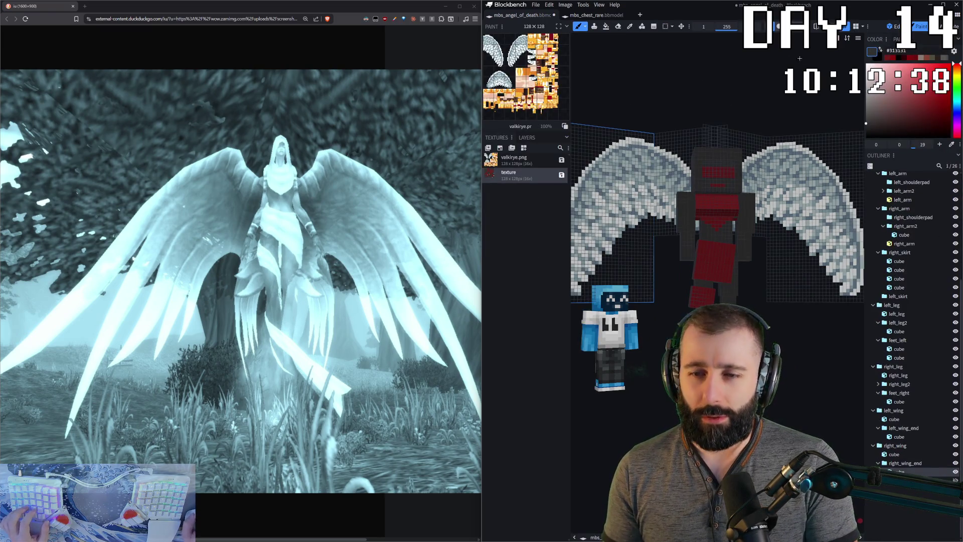
scroll(718, 226, "up", 3)
left_click_drag(718, 226, 648, 106)
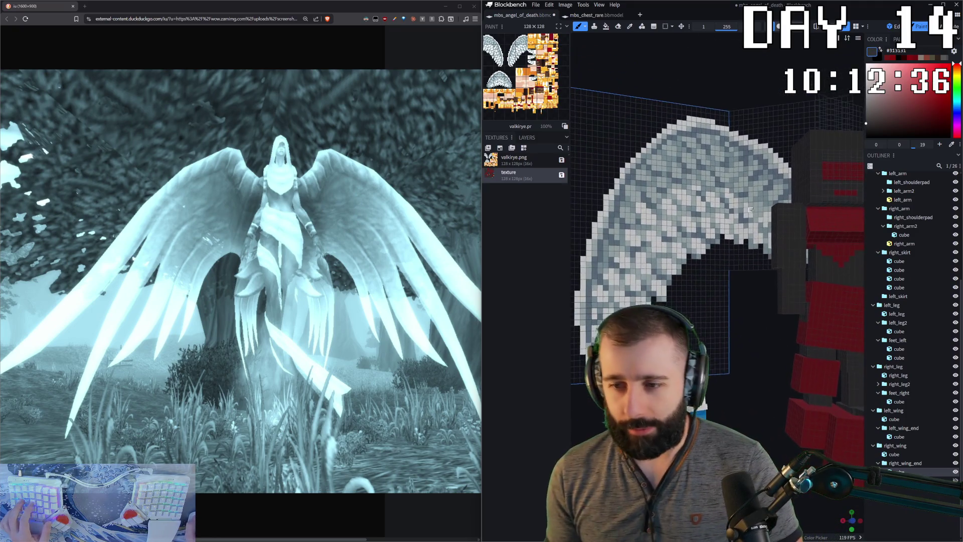
left_click(858, 108)
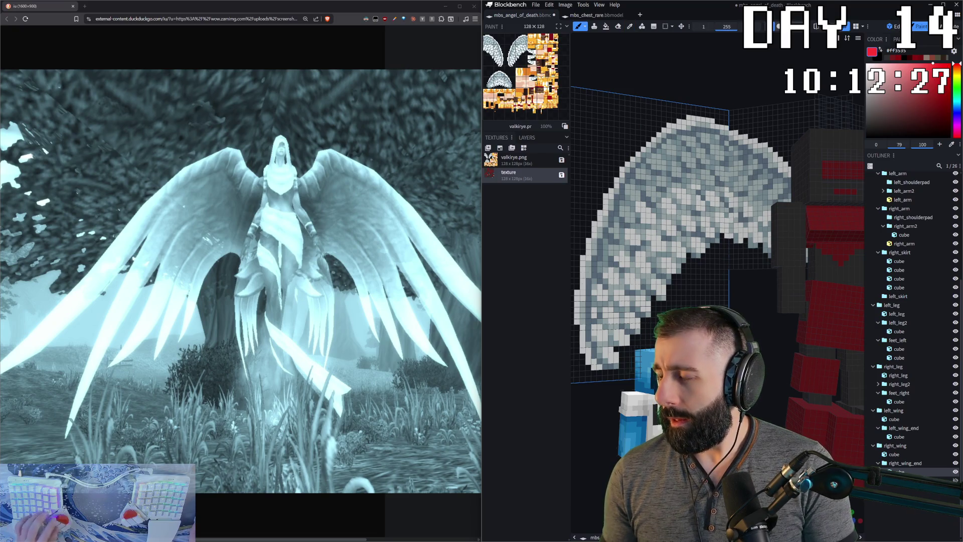
- Reset the view to face the whole model and enter the animation workspace
key("ctrl+3")
key("ctrl+1")
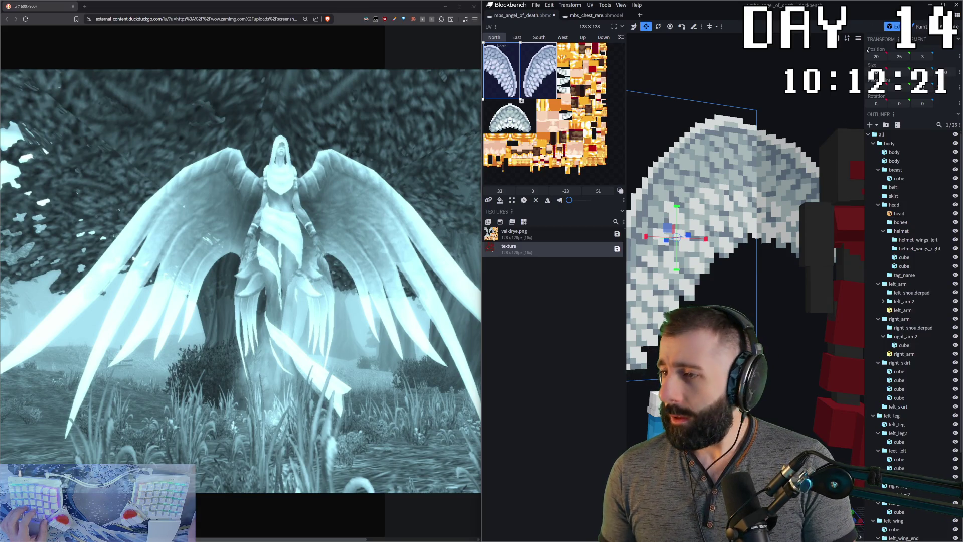
key("KP_1")
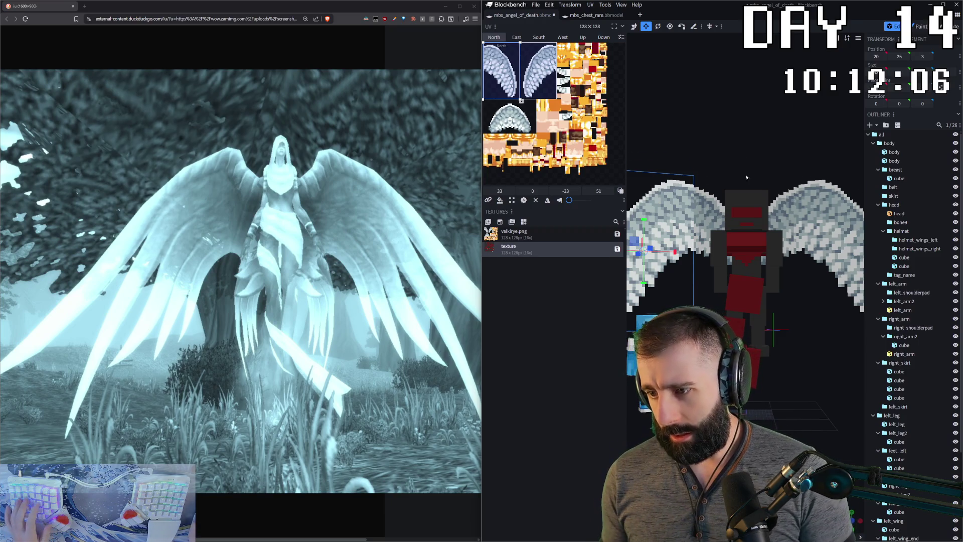
scroll(743, 131, "up", 3)
scroll(630, 195, "down", 1)
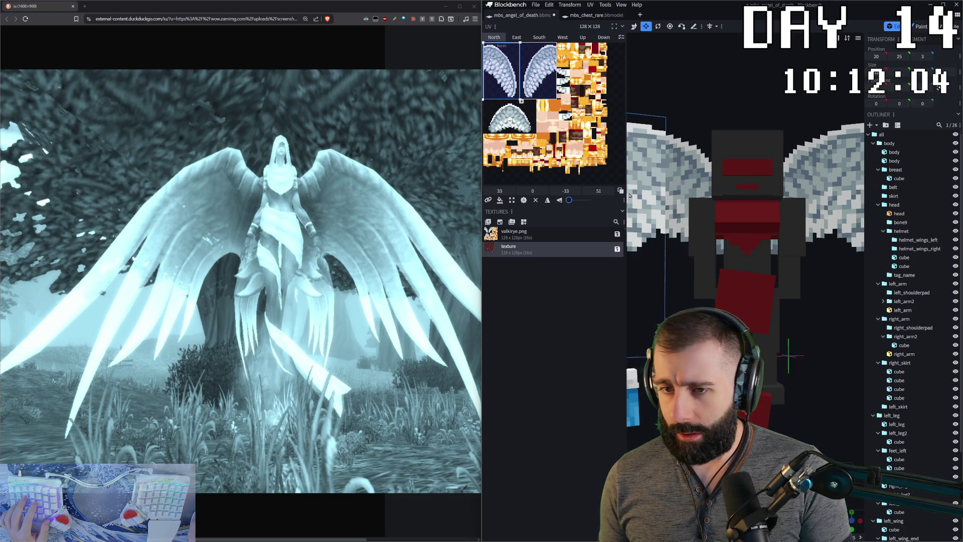
left_click(952, 28)
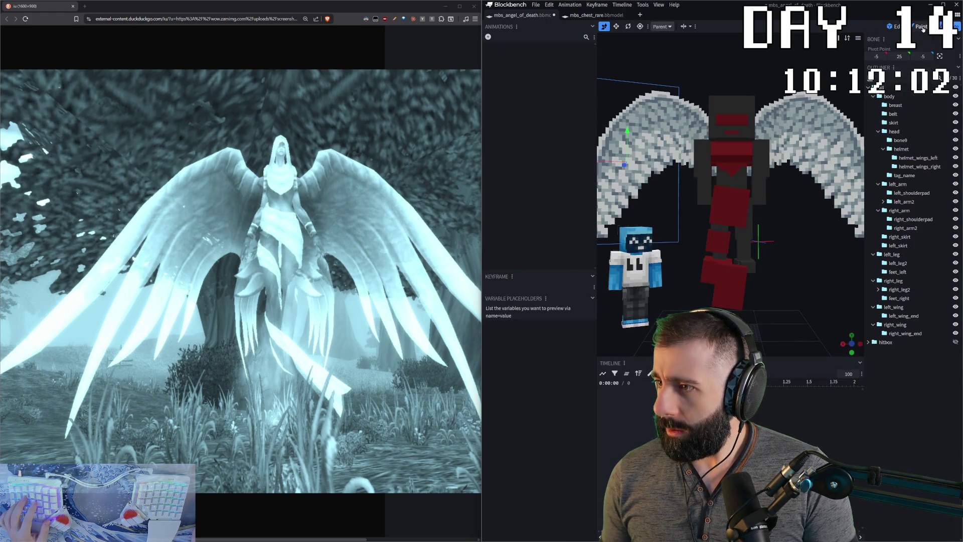
- Return from the Paint and Animate tabs to edit mode and orbit around the model
left_click(920, 28)
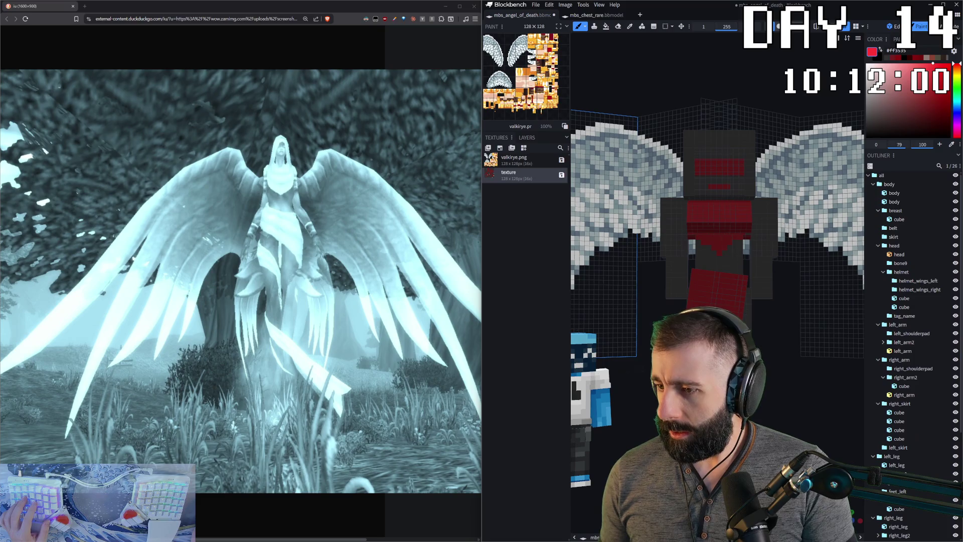
left_click(952, 28)
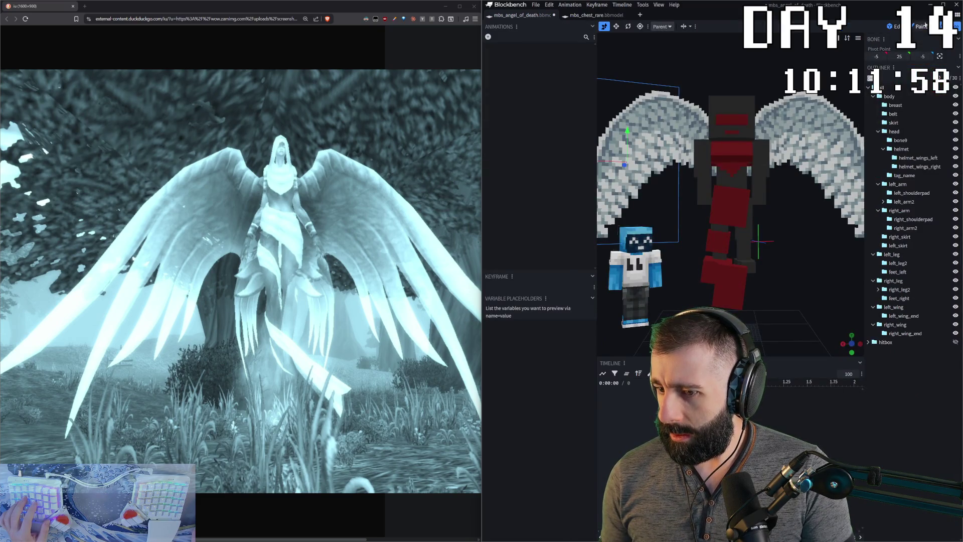
left_click(921, 28)
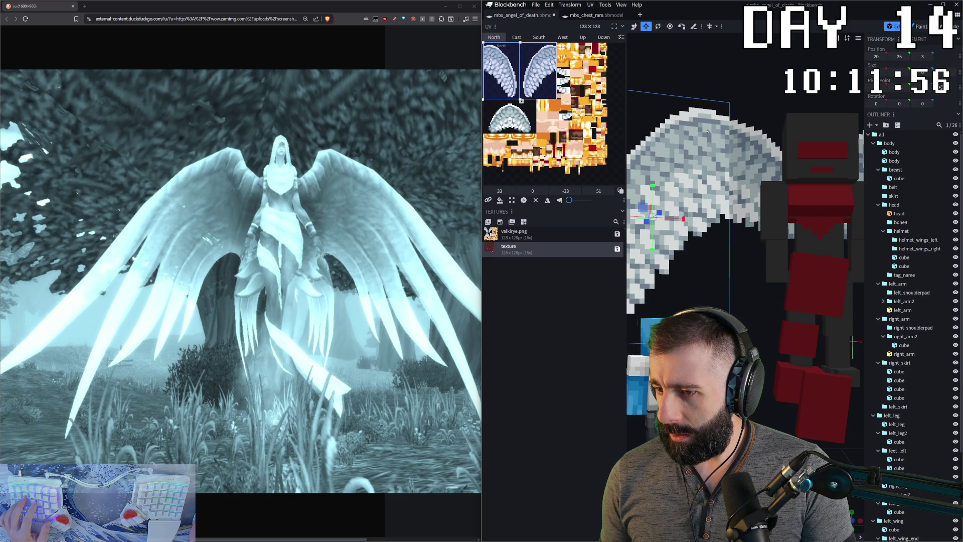
left_click_drag(715, 227, 790, 226)
mouse_move(714, 399)
left_mouse_down()
mouse_move(789, 398)
mouse_move(824, 323)
mouse_move(812, 316)
left_mouse_up()
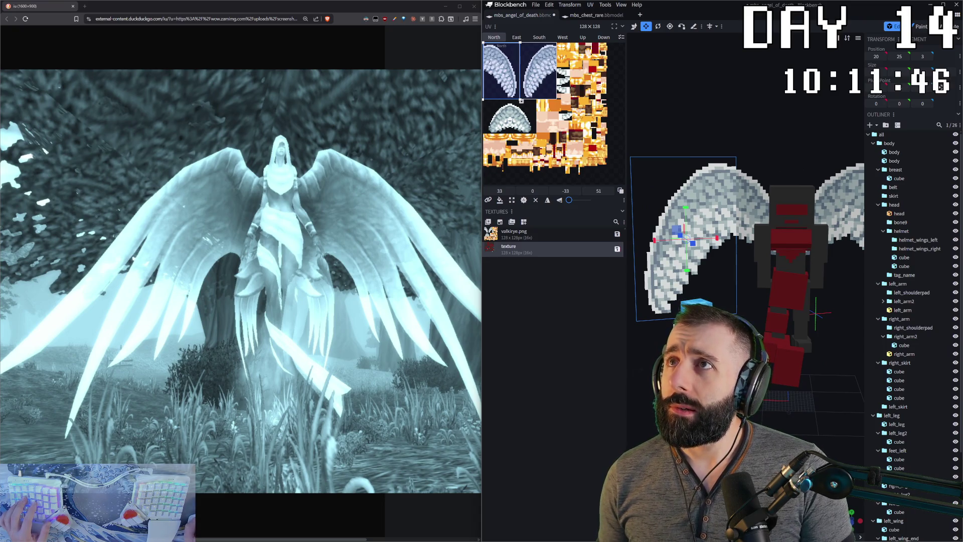
mouse_move(812, 316)
left_mouse_down()
mouse_move(762, 374)
mouse_move(823, 424)
mouse_move(768, 347)
mouse_move(777, 334)
left_mouse_up()
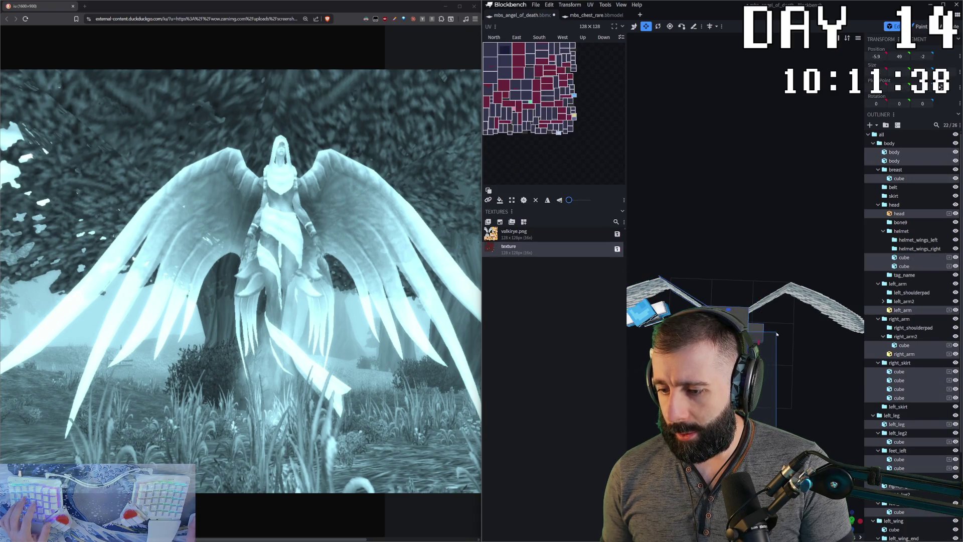
- Select all UV faces and maximize them to fill the texture space
left_click_drag(794, 370, 789, 307)
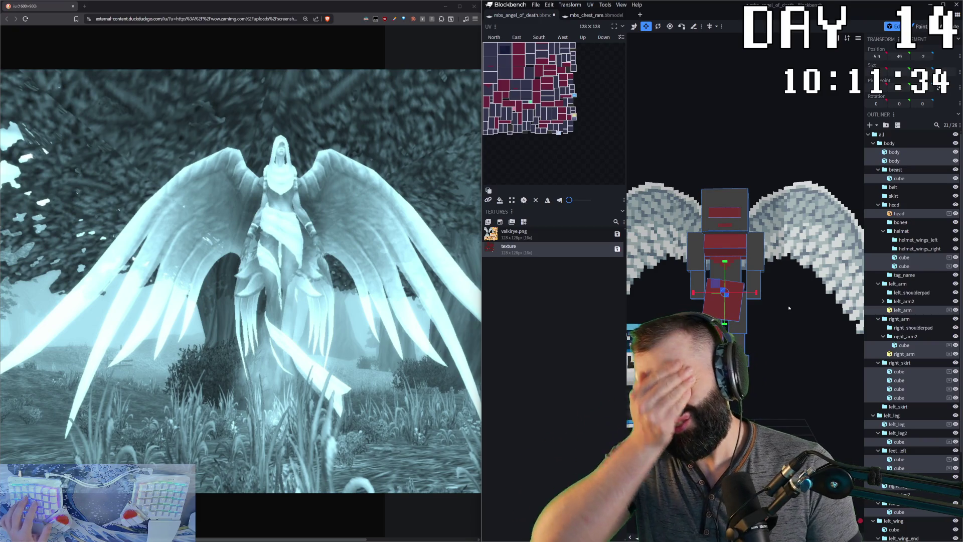
key("ctrl+a")
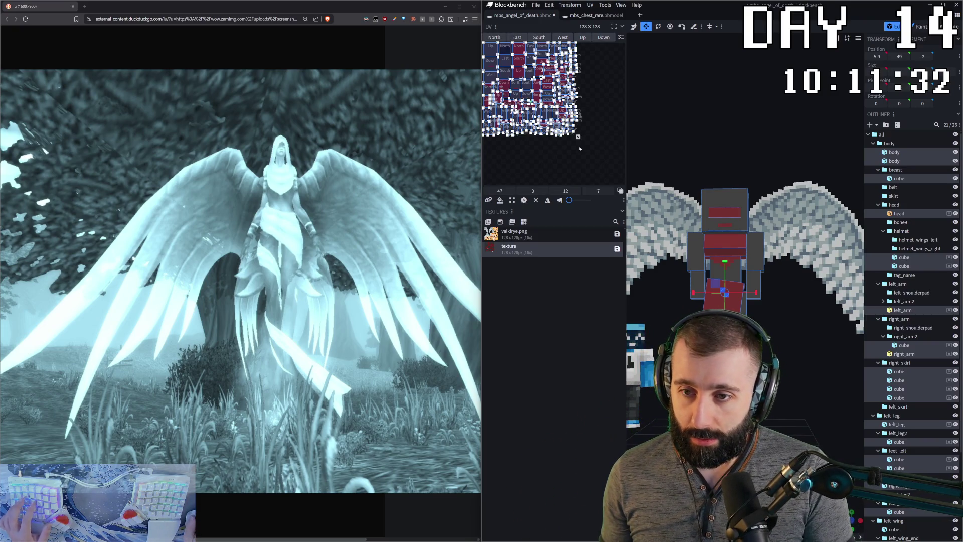
right_click(580, 148)
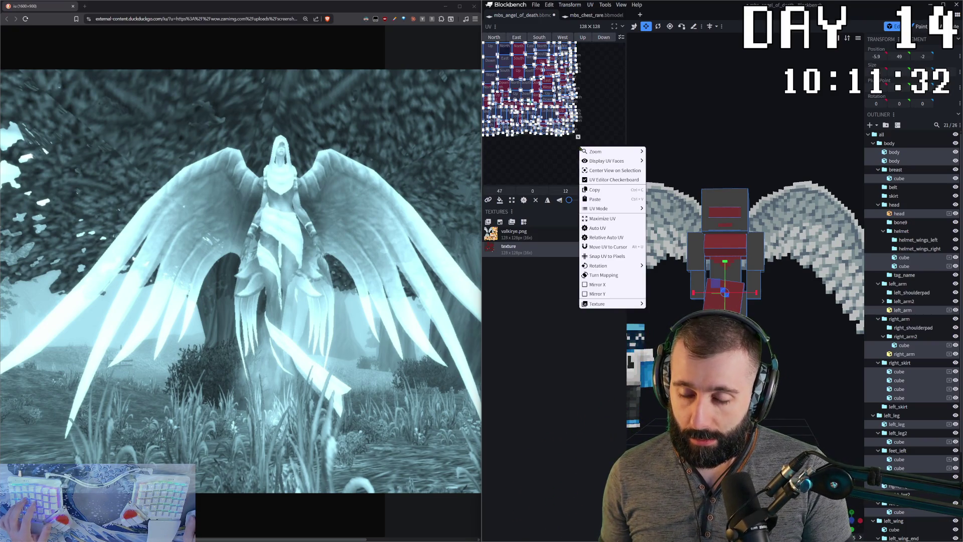
left_click(605, 218)
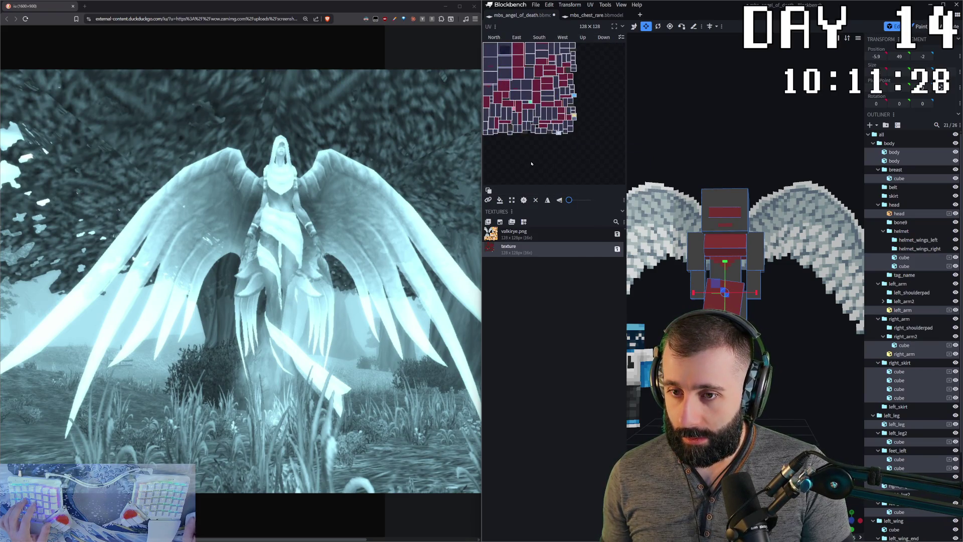
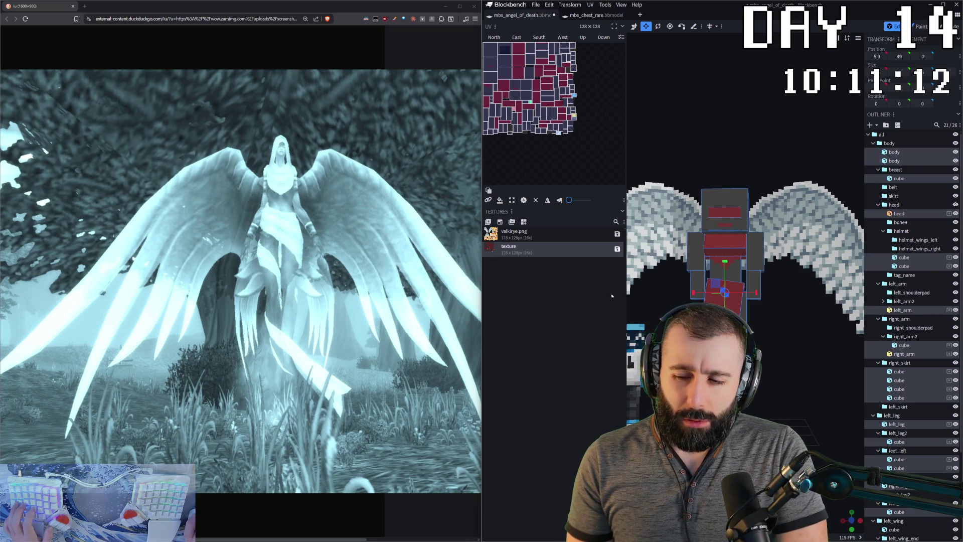
- Generate a template texture for the angel, then delete the extra blank texture in Paint mode
left_click(500, 221)
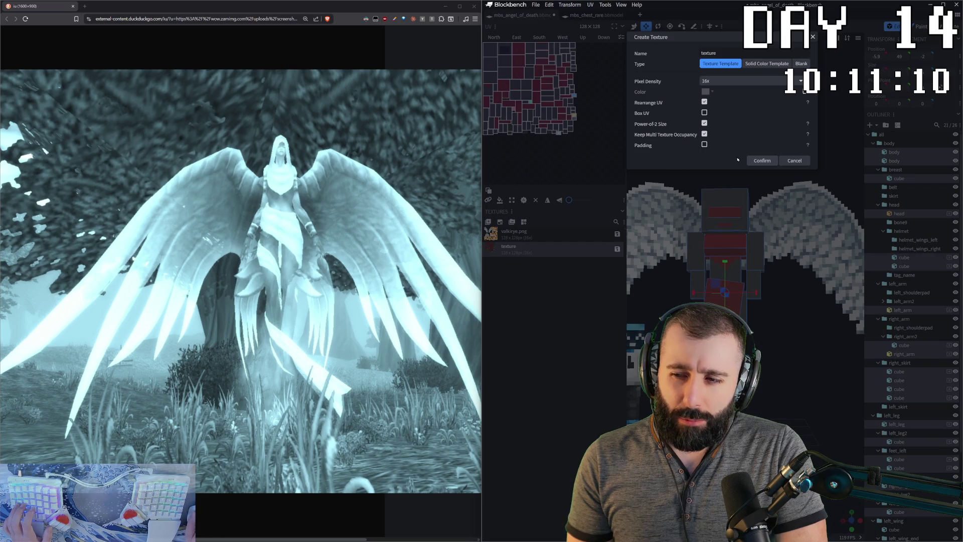
left_click(761, 160)
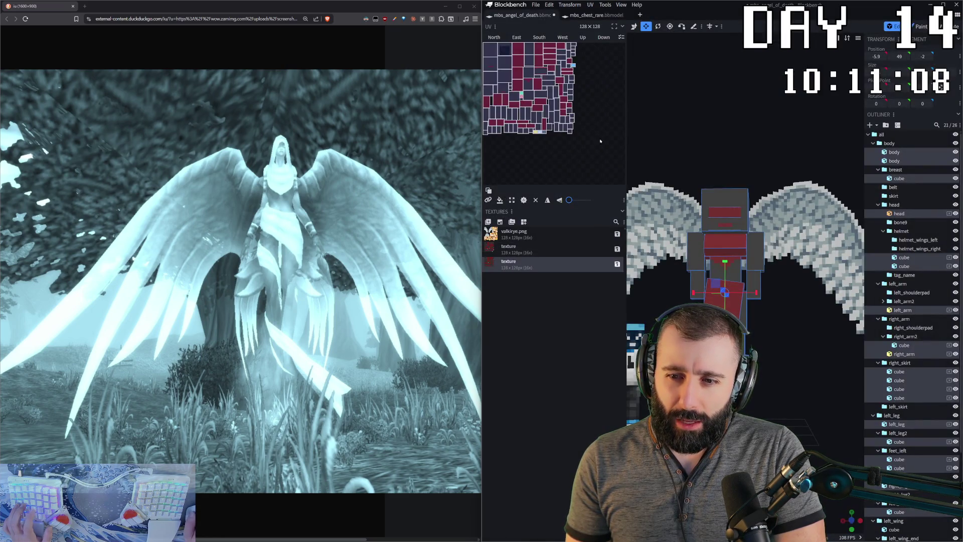
scroll(734, 285, "up", 4)
scroll(725, 301, "up", 3)
key("2")
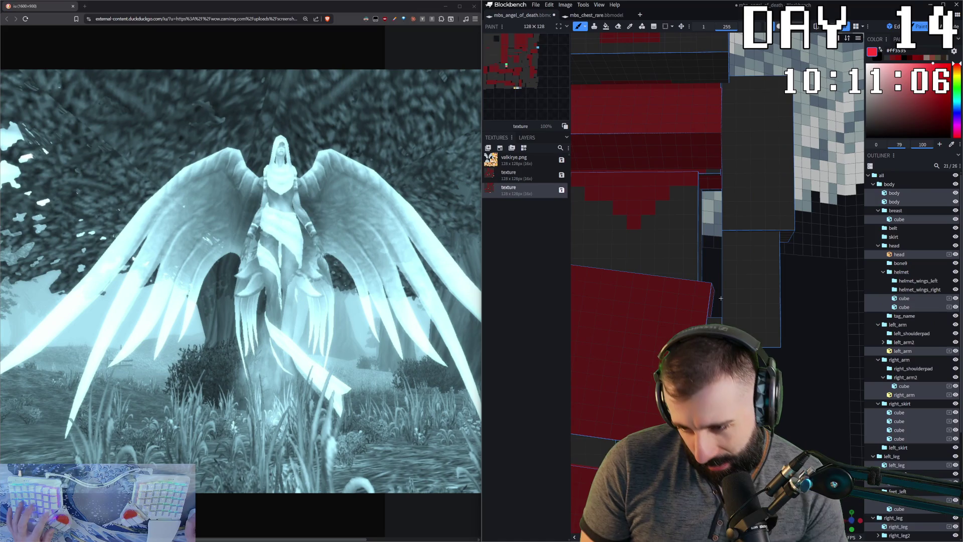
scroll(708, 317, "down", 2)
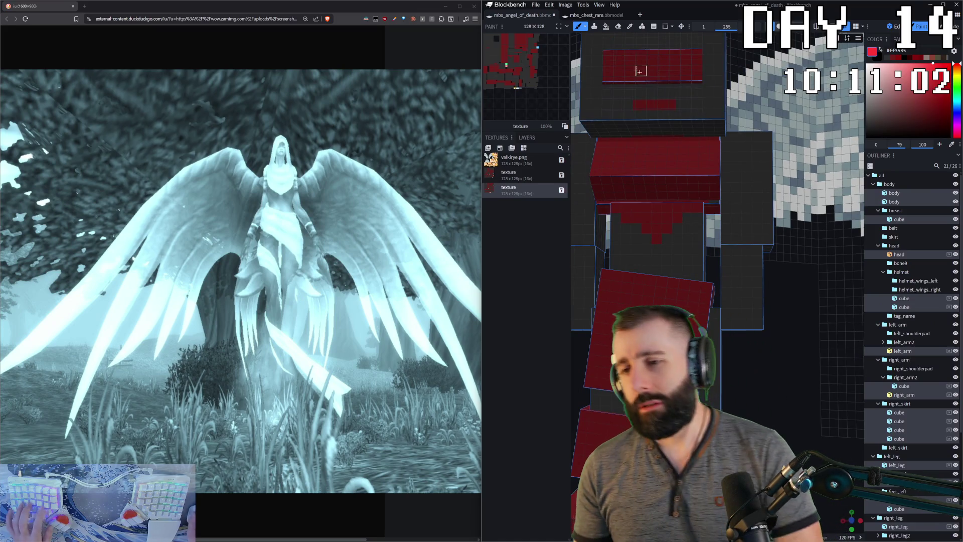
left_click(510, 177)
key("Delete")
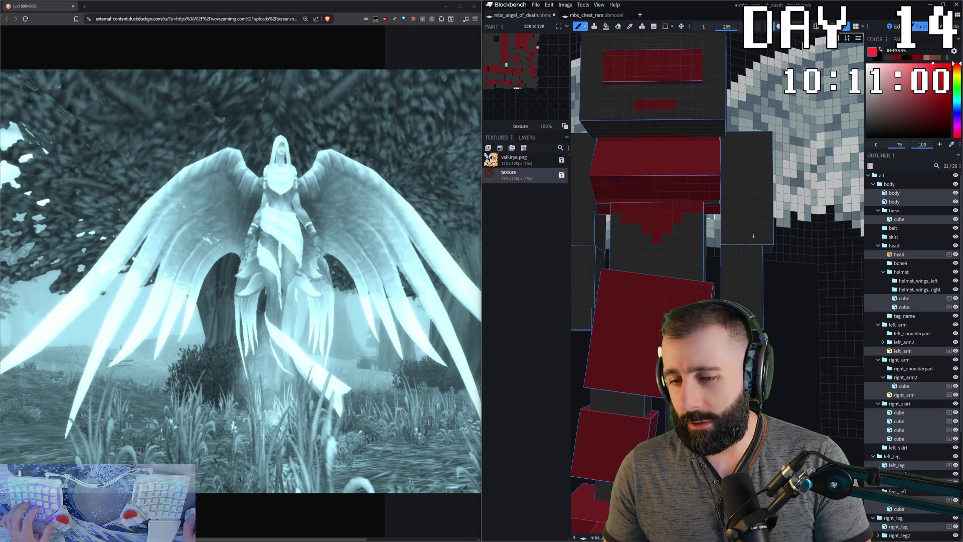
scroll(813, 358, "down", 3)
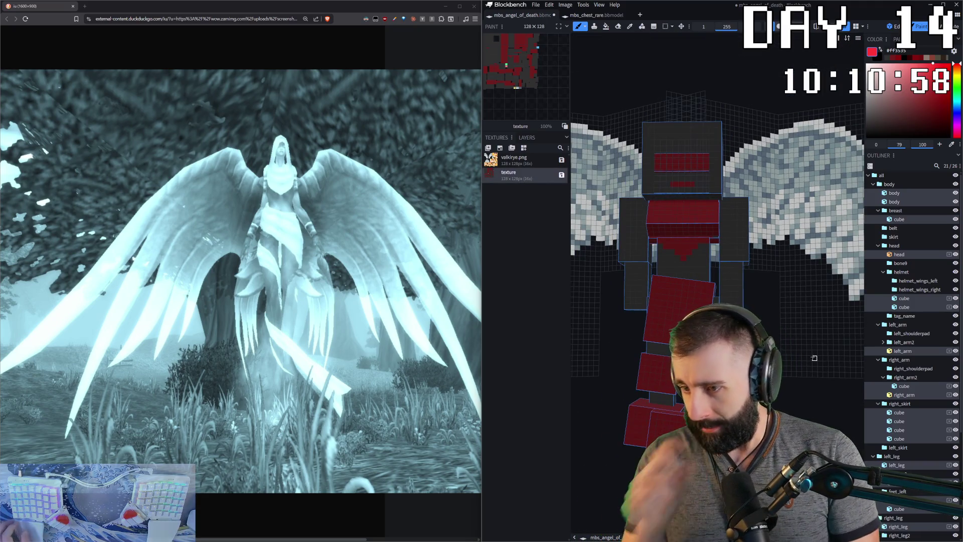
- Paint a few red pixels at the left wing's lower-left tip, undoing one stray pixel
mouse_move(813, 358)
left_mouse_down()
mouse_move(835, 360)
mouse_move(737, 353)
mouse_move(791, 355)
left_mouse_up()
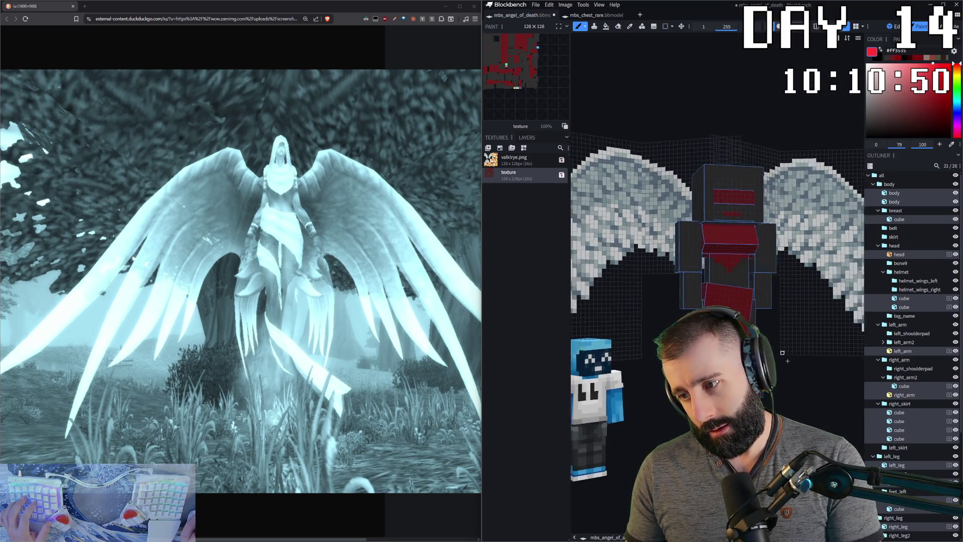
left_click_drag(791, 354, 820, 355)
key("KP_1")
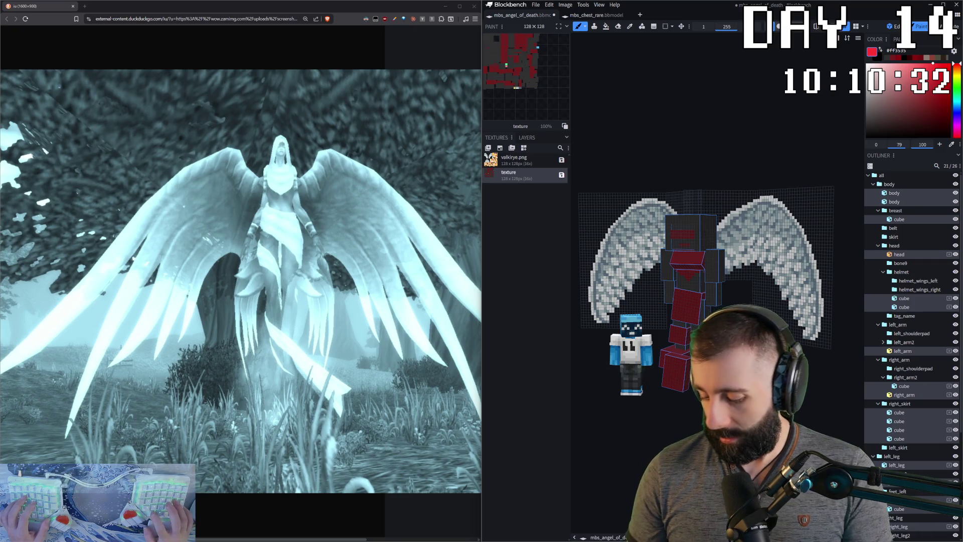
left_click_drag(722, 226, 741, 225)
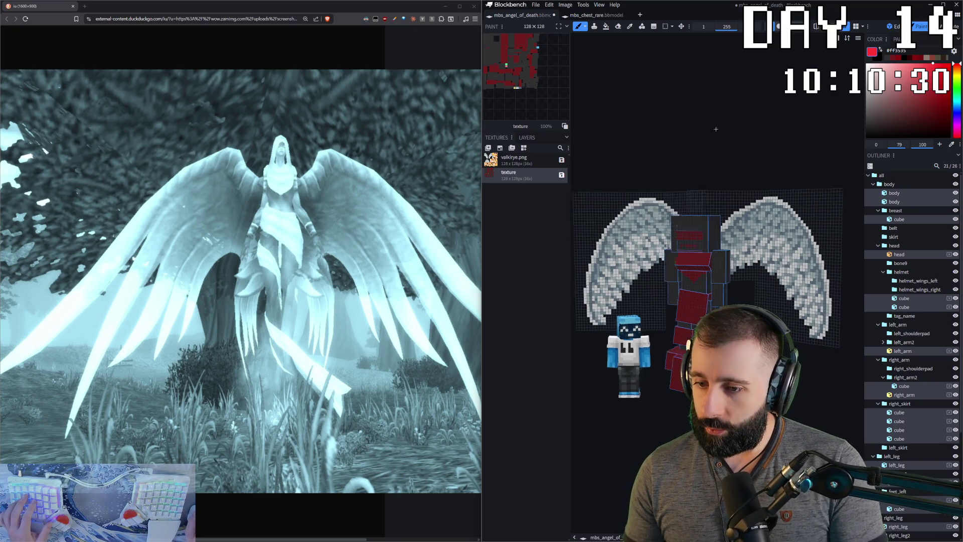
scroll(739, 229, "up", 5)
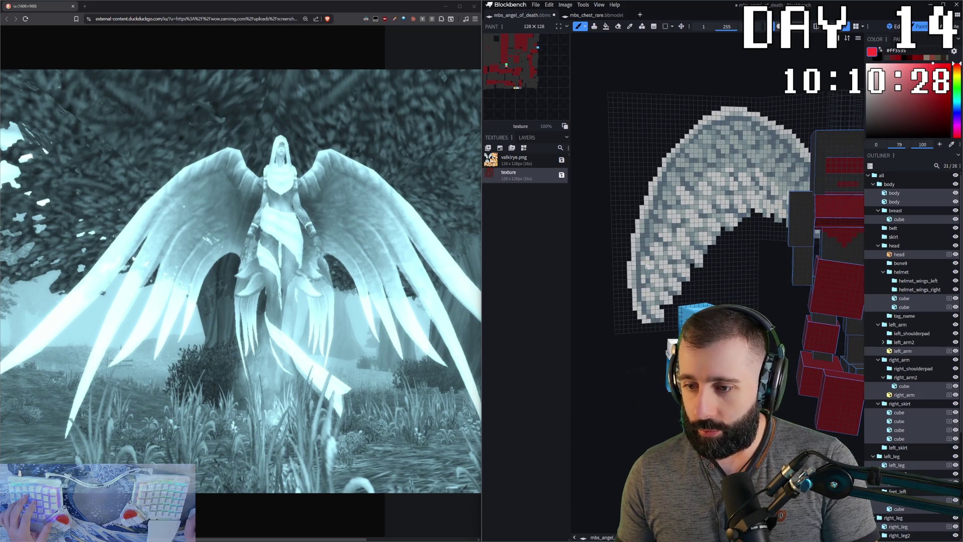
scroll(628, 300, "up", 2)
left_click(624, 330)
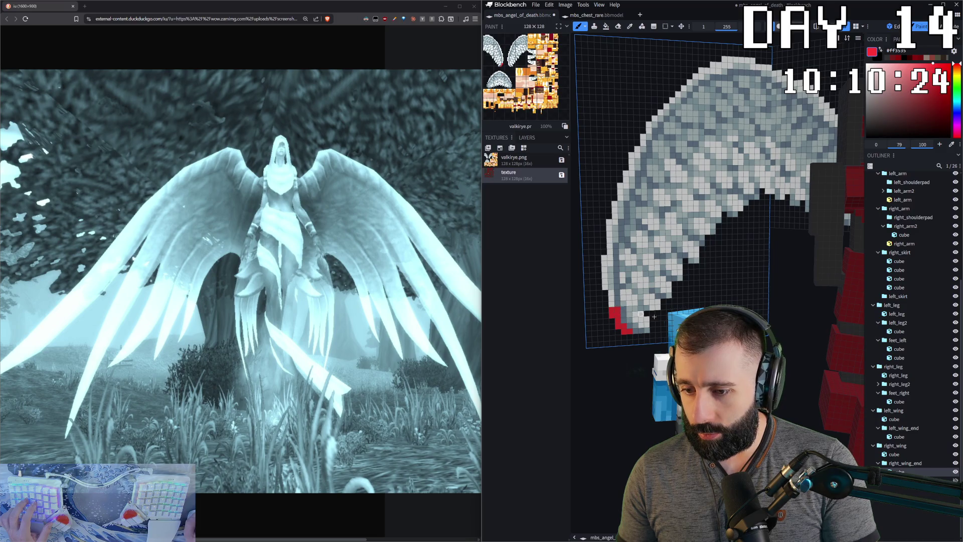
key("ctrl+z")
key("ctrl+z")
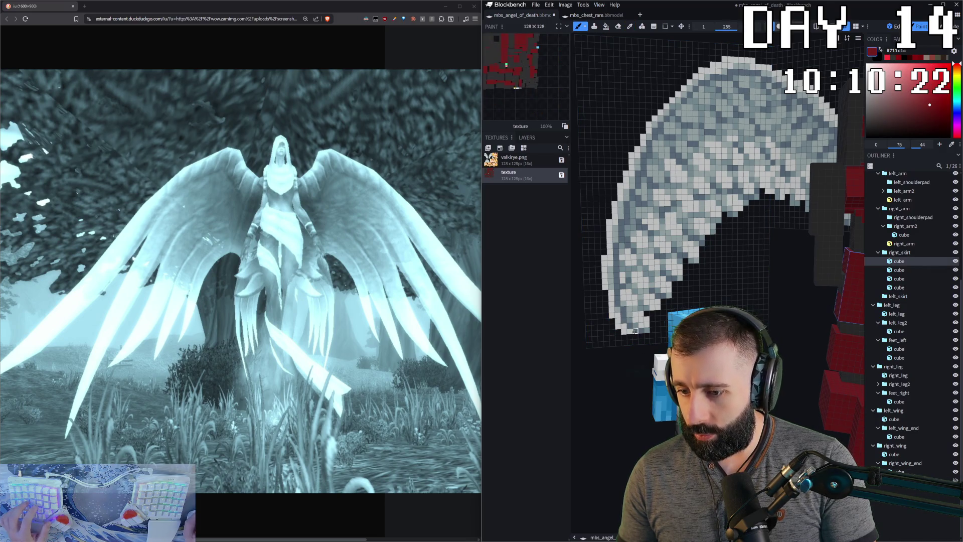
left_click(623, 331)
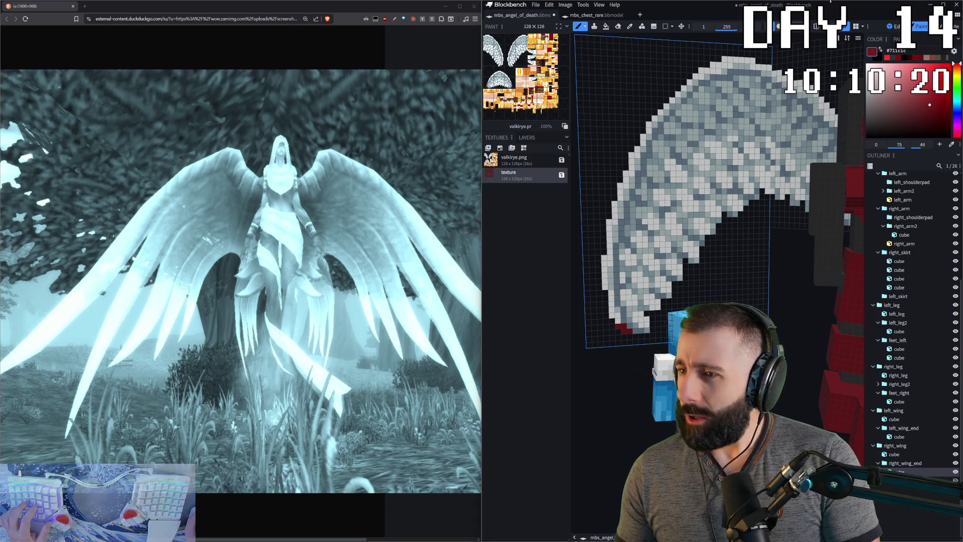
- Peek at the mbs_chest_rare model in Paint mode, then return to the angel-of-death model
left_click(602, 16)
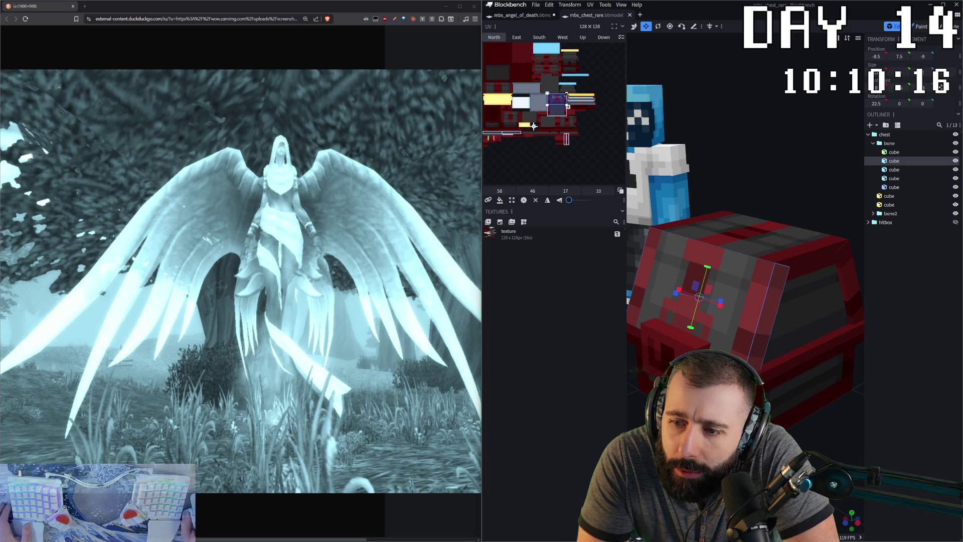
left_click_drag(708, 218, 803, 269)
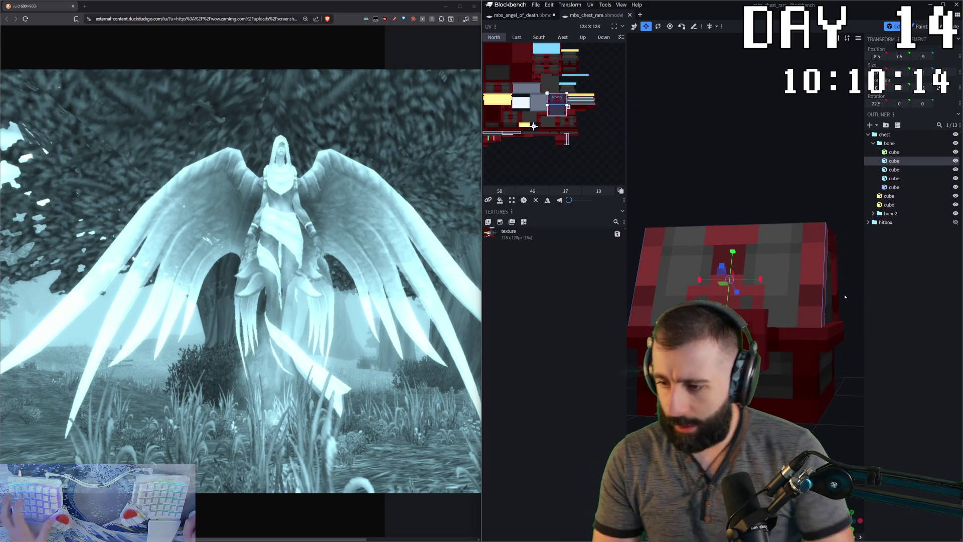
key("2")
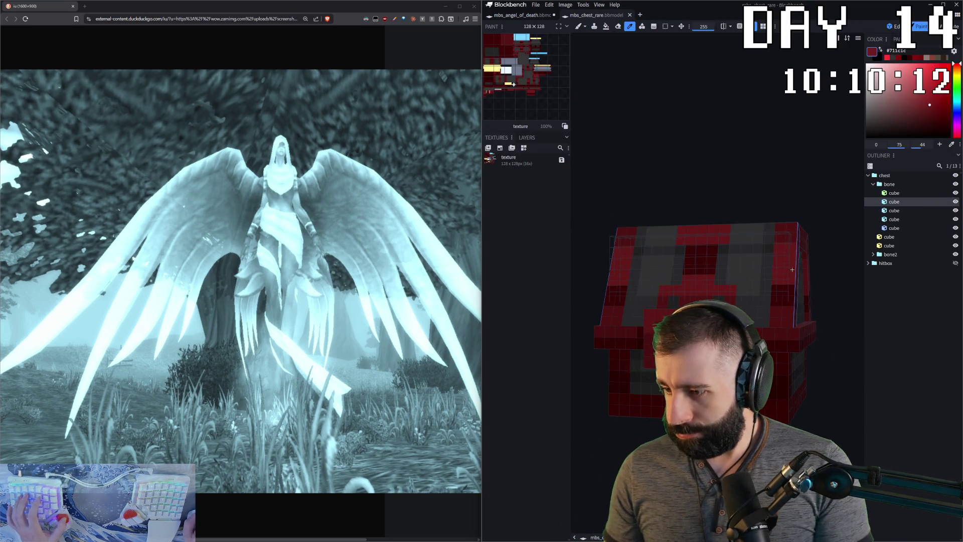
key("ctrl+Tab")
scroll(598, 345, "up", 3)
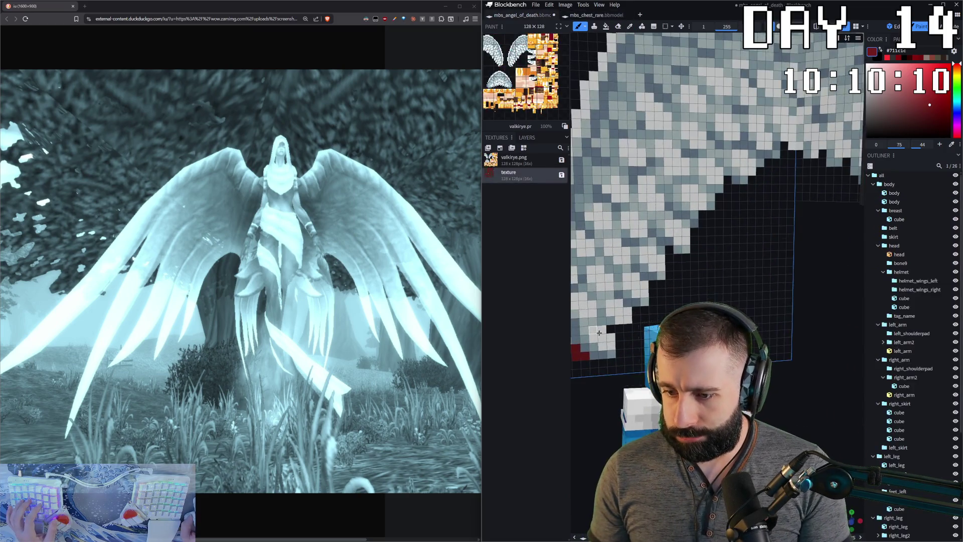
- Brush a dark red outline up the left wing's lower-left tip and left edge
left_click(598, 345)
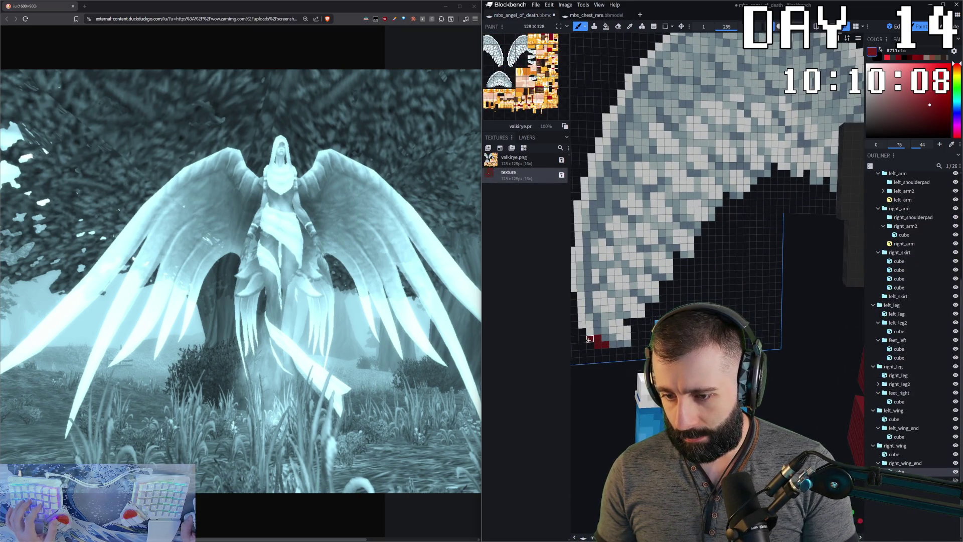
left_click_drag(590, 339, 590, 325)
right_click_drag(581, 323, 624, 293)
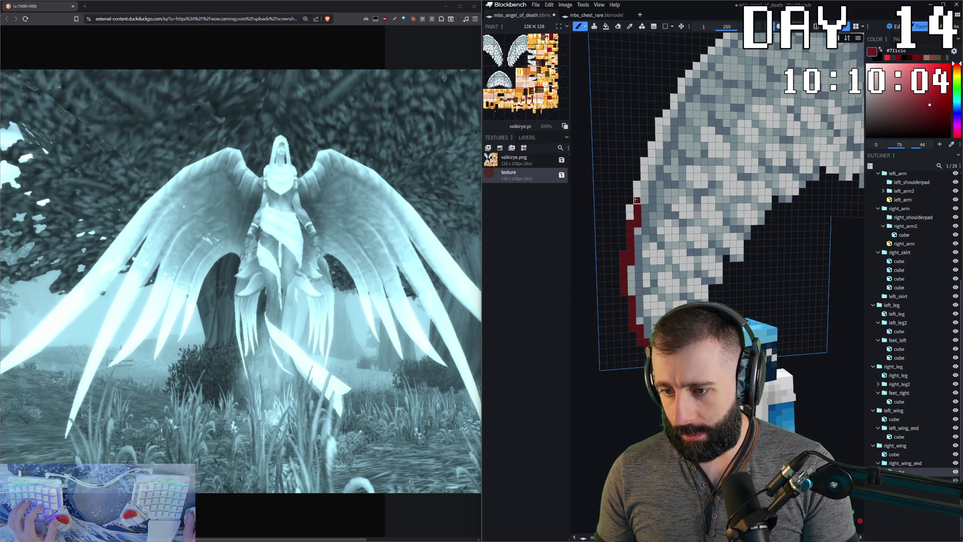
left_click_drag(631, 259, 621, 216)
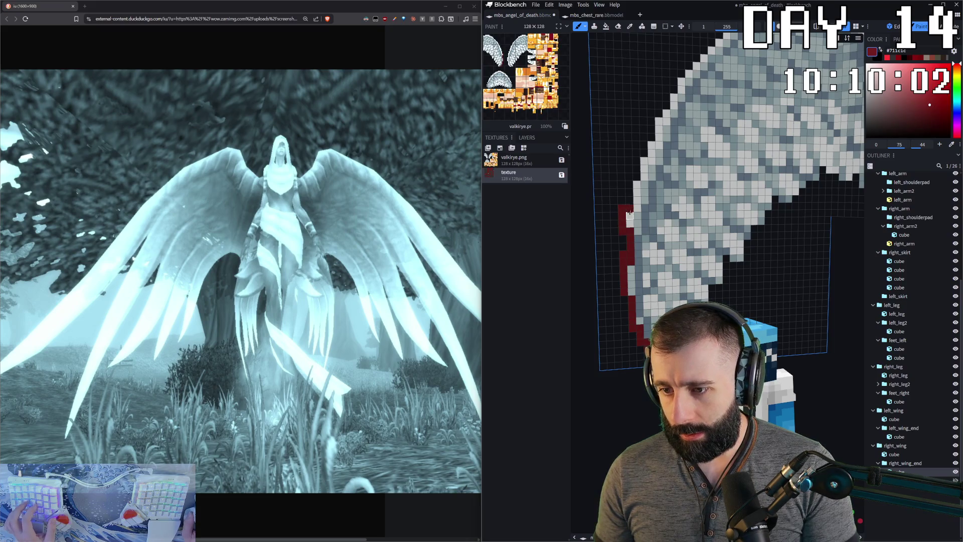
right_click_drag(629, 216, 672, 149)
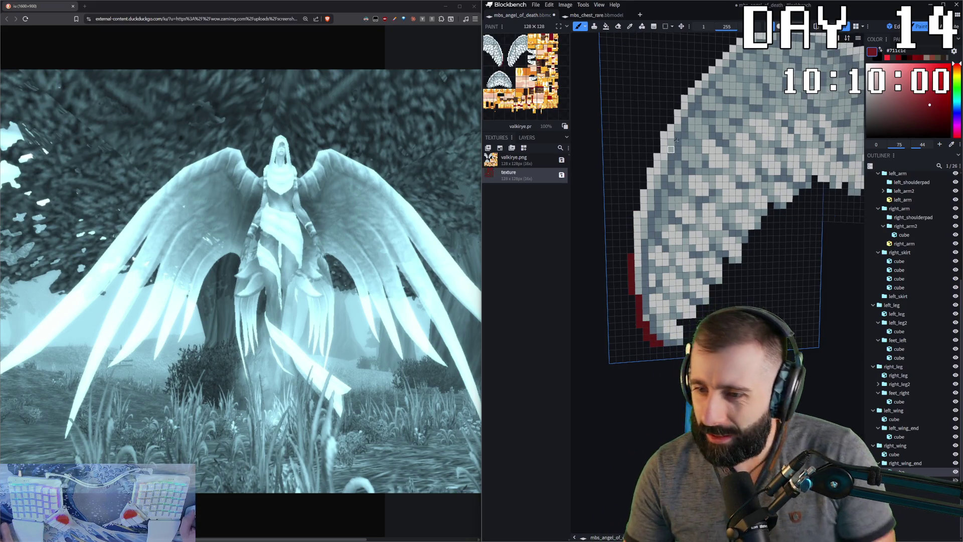
- Try the fill tool in element and connected-colour modes on the wing, undoing both red fills
left_click(607, 27)
left_click(715, 26)
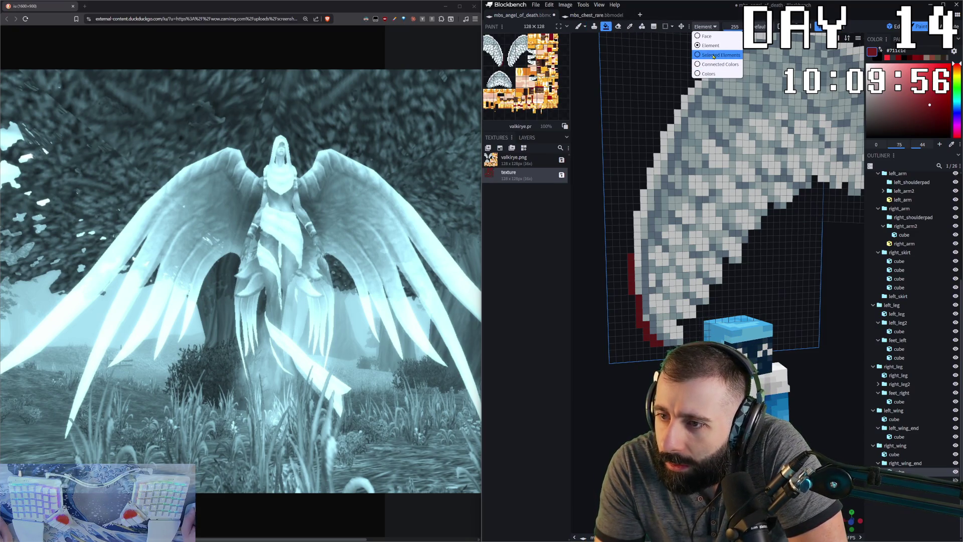
left_click(715, 46)
left_click(639, 176)
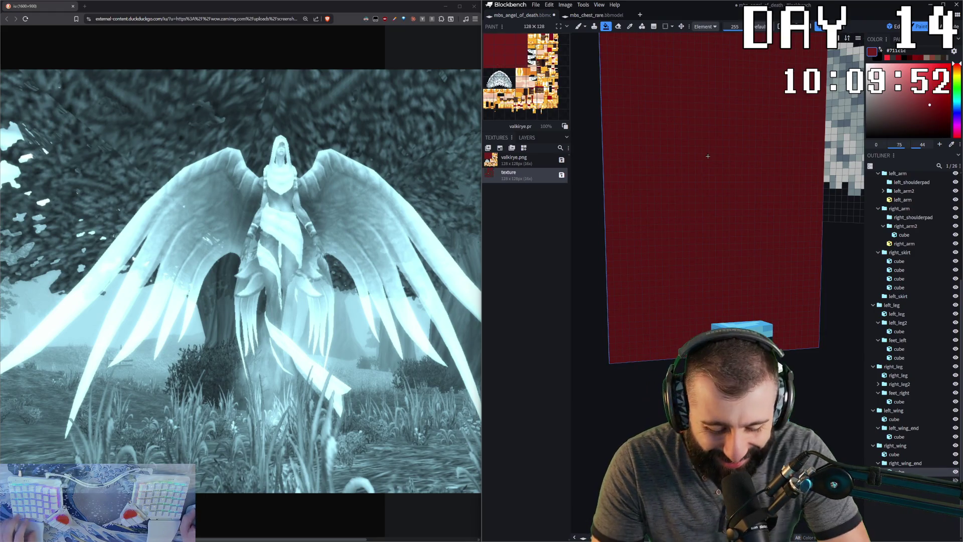
key("ctrl+z")
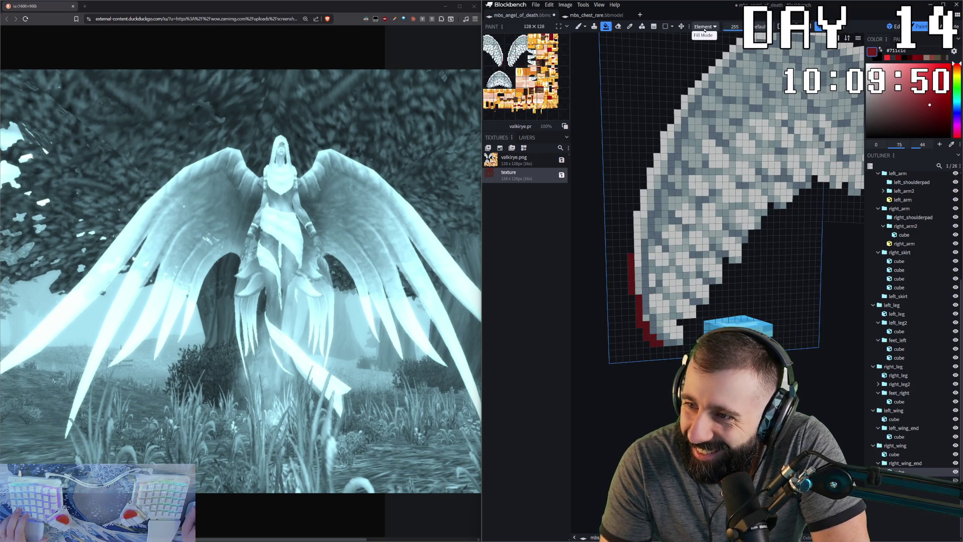
left_click(715, 27)
left_click(710, 64)
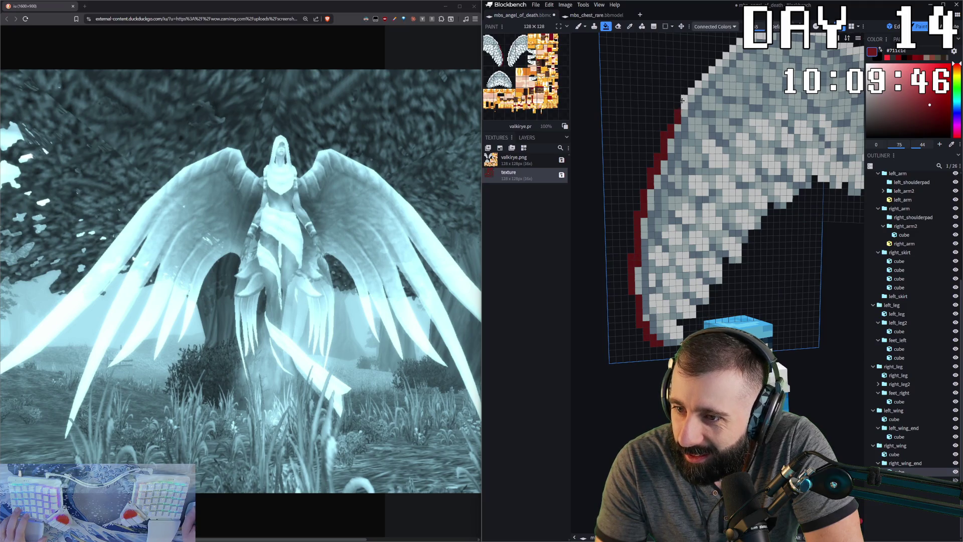
left_click(690, 87)
key("ctrl+z")
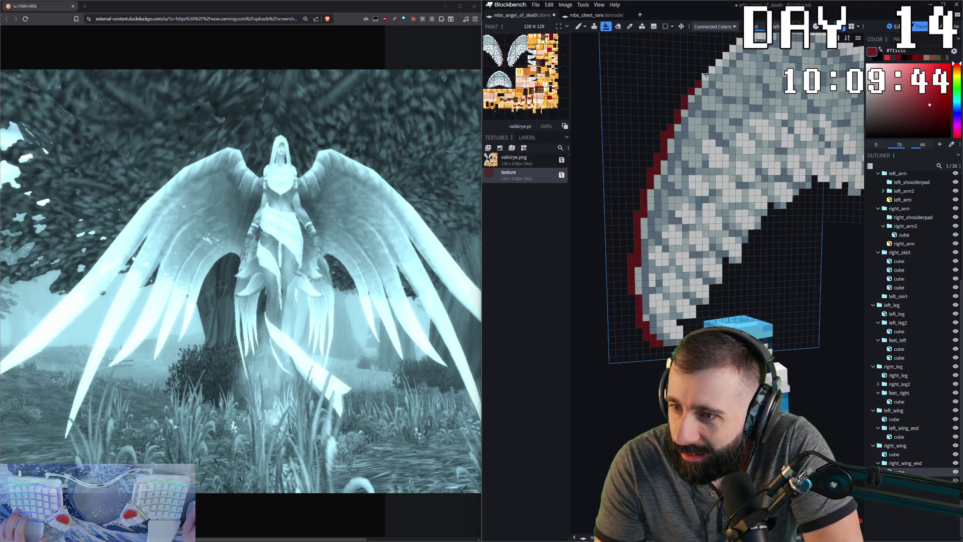
scroll(681, 101, "up", 2)
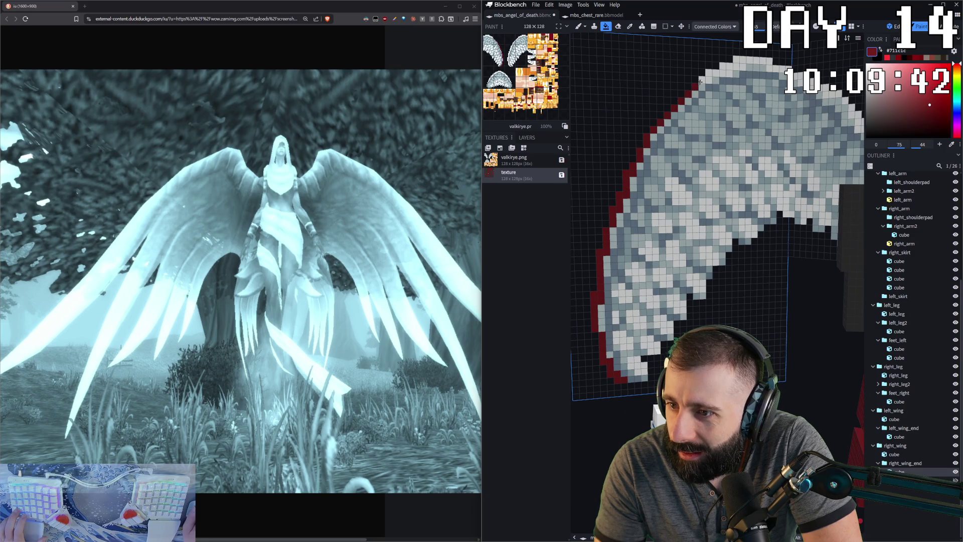
- Paint dark red along the wing's top edge, undoing two more accidental face fills
left_click_drag(700, 81, 707, 74)
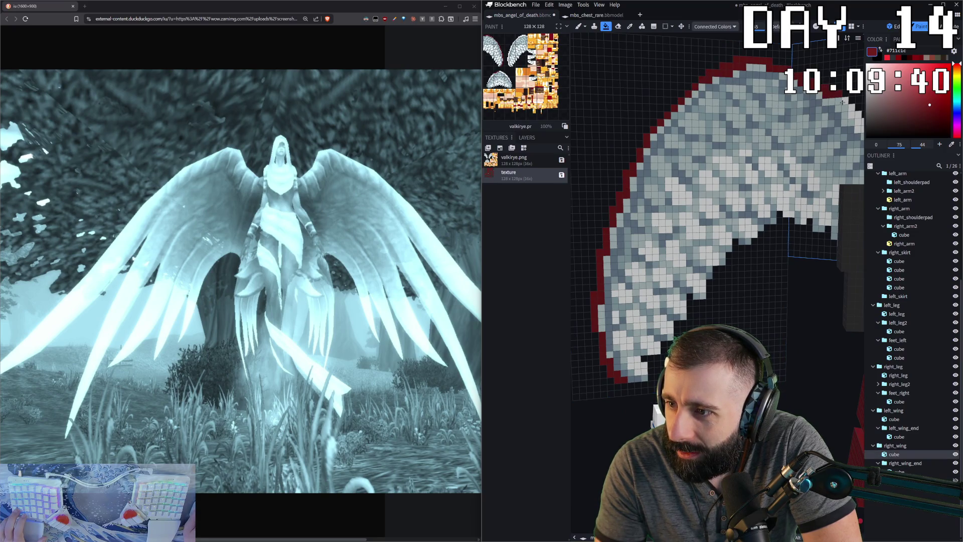
middle_click_drag(715, 226, 675, 215)
mouse_move(808, 98)
middle_mouse_down()
mouse_move(724, 153)
mouse_move(863, 348)
middle_mouse_up()
mouse_move(722, 226)
middle_mouse_down()
mouse_move(692, 218)
mouse_move(707, 223)
middle_mouse_up()
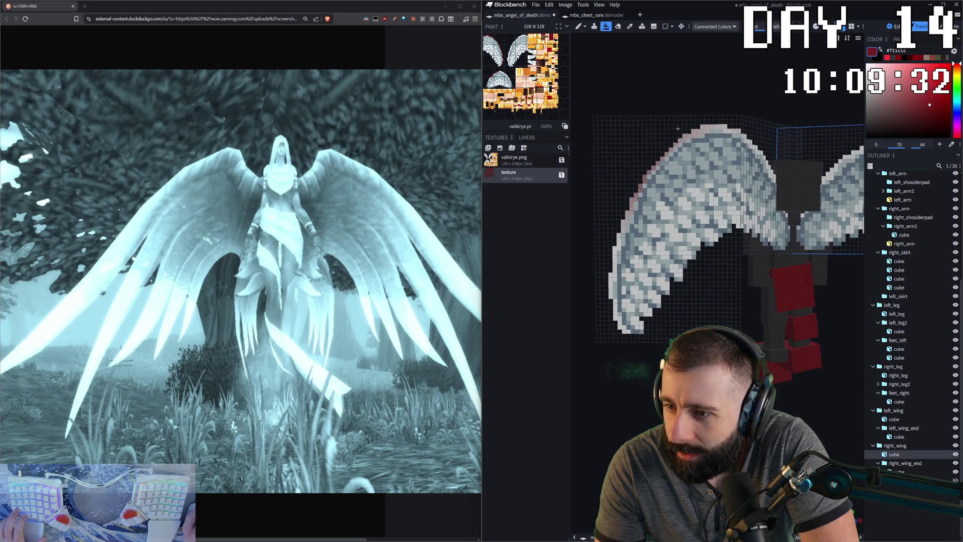
left_click(697, 132)
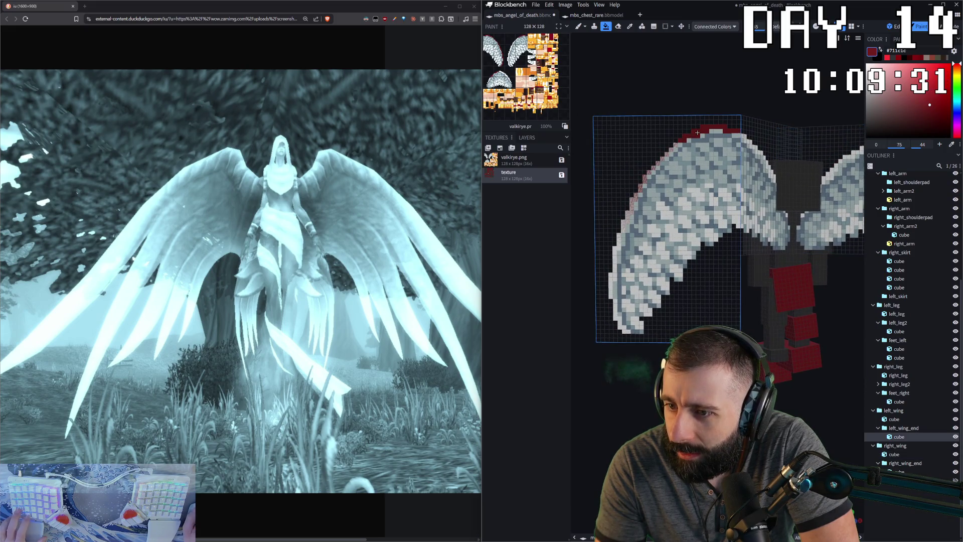
left_click(666, 153)
key("ctrl+z")
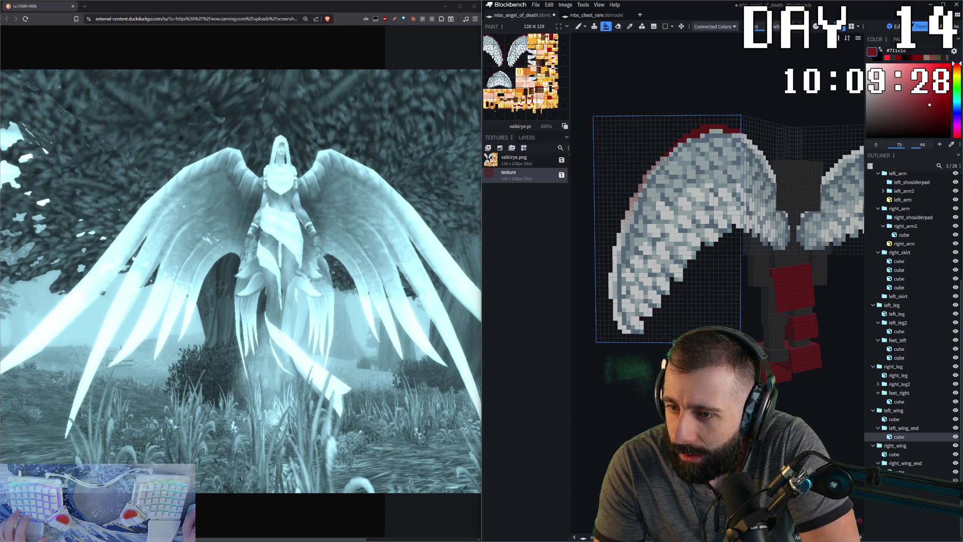
left_click(664, 159)
key("ctrl+z")
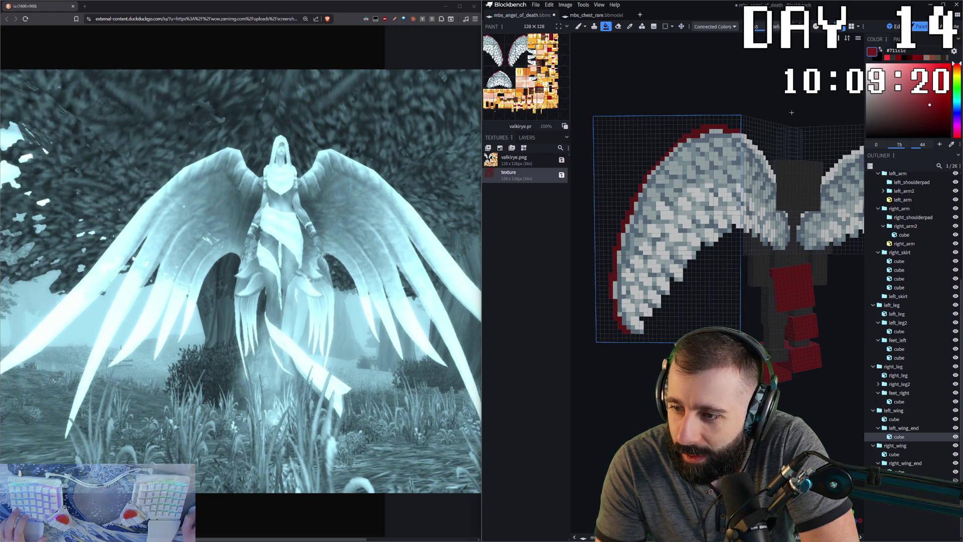
- Select the left_wing cube and extend the red outline along its top-right edge
left_click_drag(790, 113, 760, 115)
left_click(894, 418)
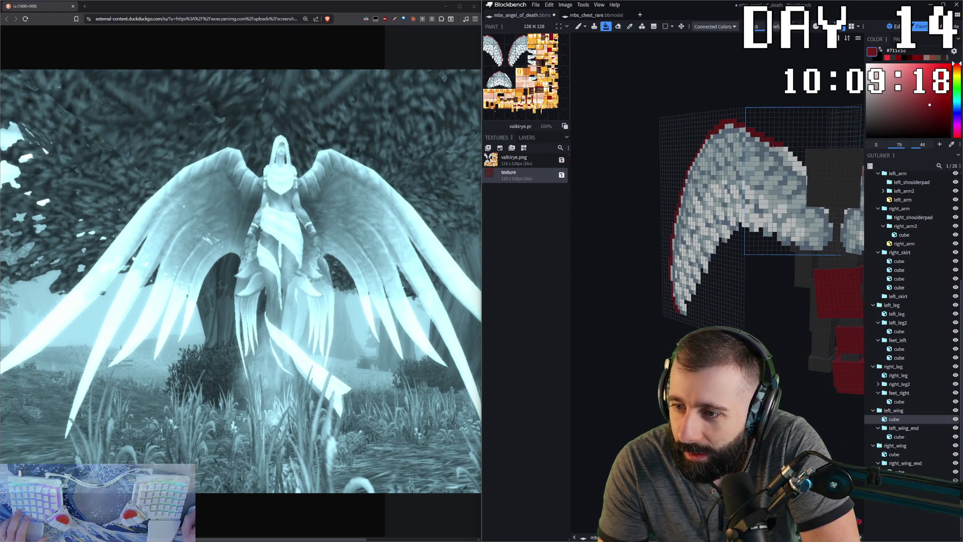
left_click_drag(789, 152, 726, 152)
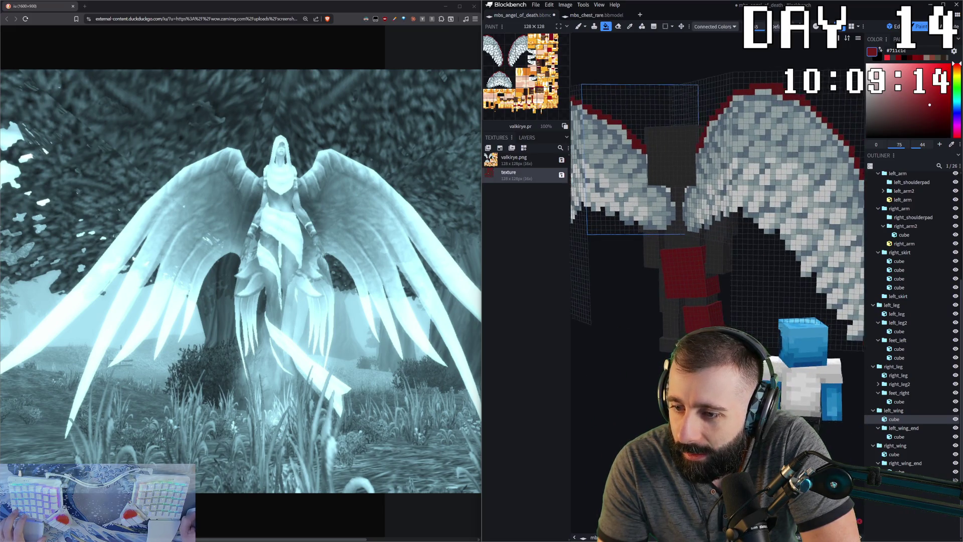
left_click_drag(723, 319, 677, 354)
scroll(634, 416, "down", 3)
mouse_move(634, 417)
left_mouse_down()
mouse_move(613, 400)
mouse_move(655, 398)
left_mouse_up()
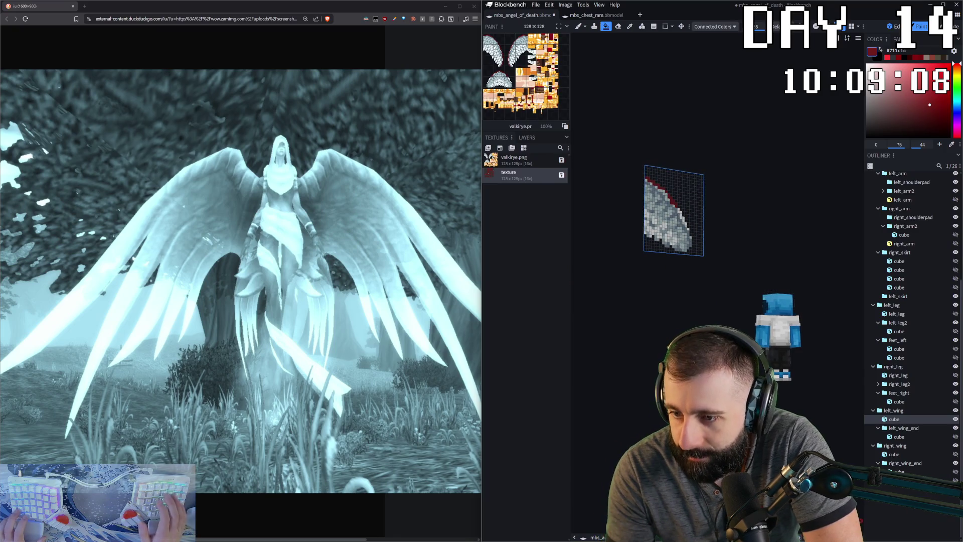
scroll(664, 157, "up", 2)
scroll(665, 157, "up", 3)
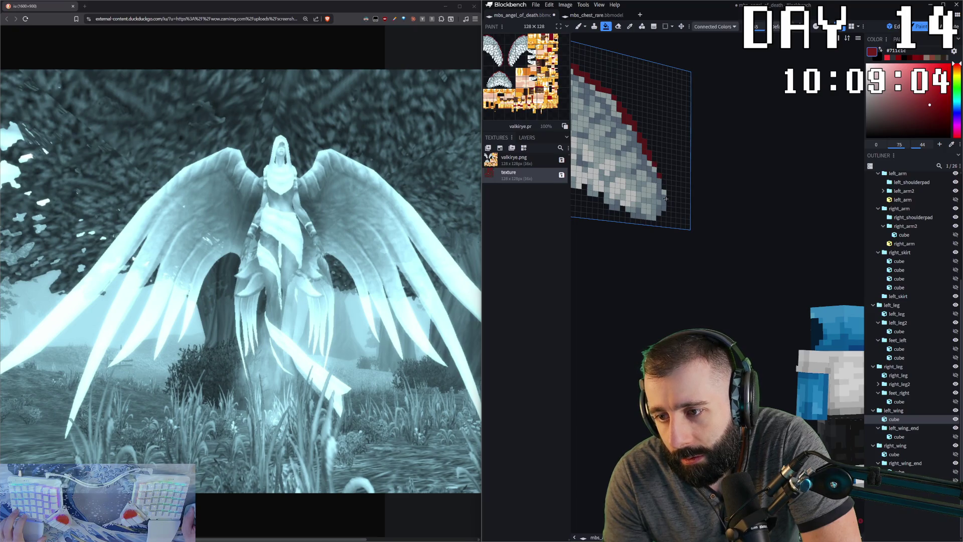
scroll(666, 198, "down", 3)
scroll(680, 371, "down", 2)
- Review both red-edged wings from the front and return to Edit mode
mouse_move(680, 372)
left_mouse_down()
mouse_move(624, 377)
mouse_move(663, 376)
left_mouse_up()
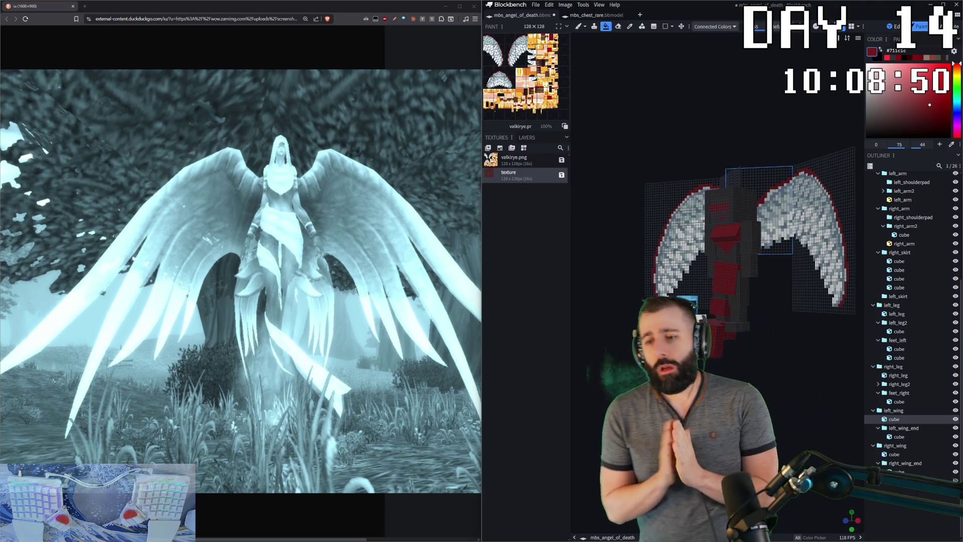
left_click(892, 26)
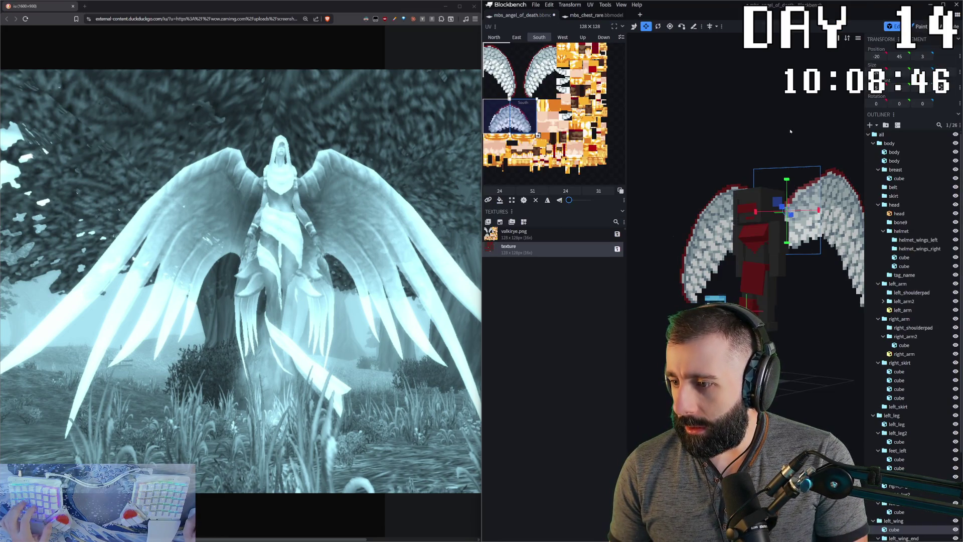
- Select both wing cubes and create a new template texture holding only the wing faces
left_click_drag(790, 132, 667, 161)
key("v")
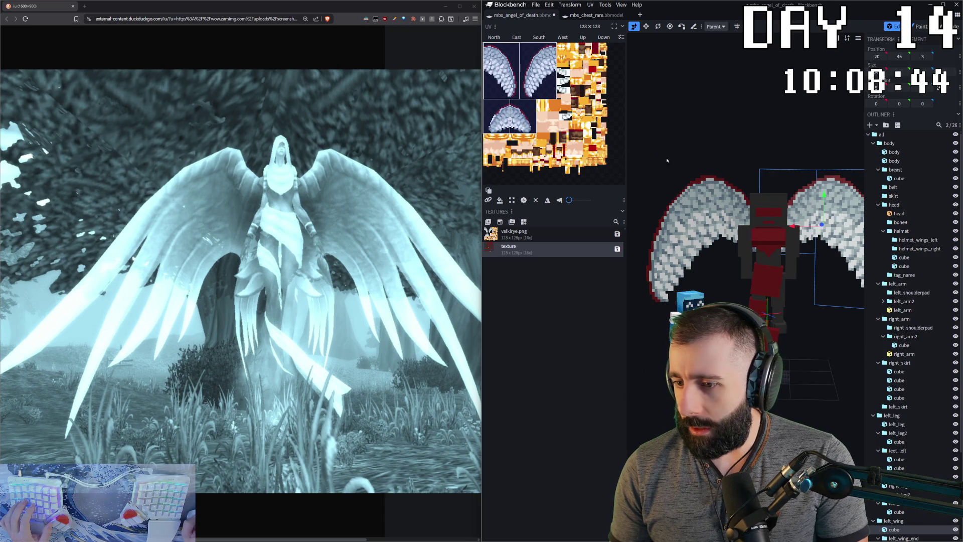
scroll(816, 158, "down", 2)
scroll(811, 175, "down", 2)
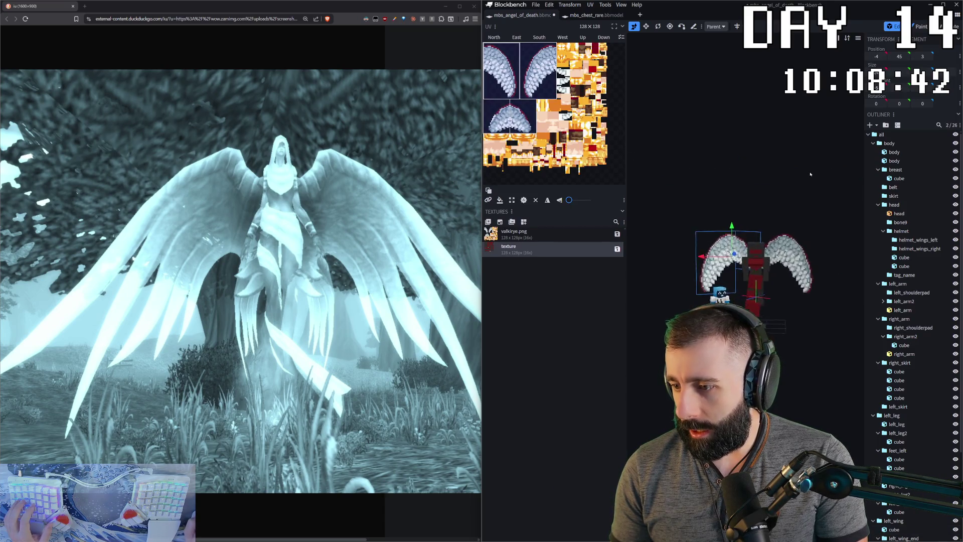
scroll(810, 175, "up", 2)
left_click(797, 218)
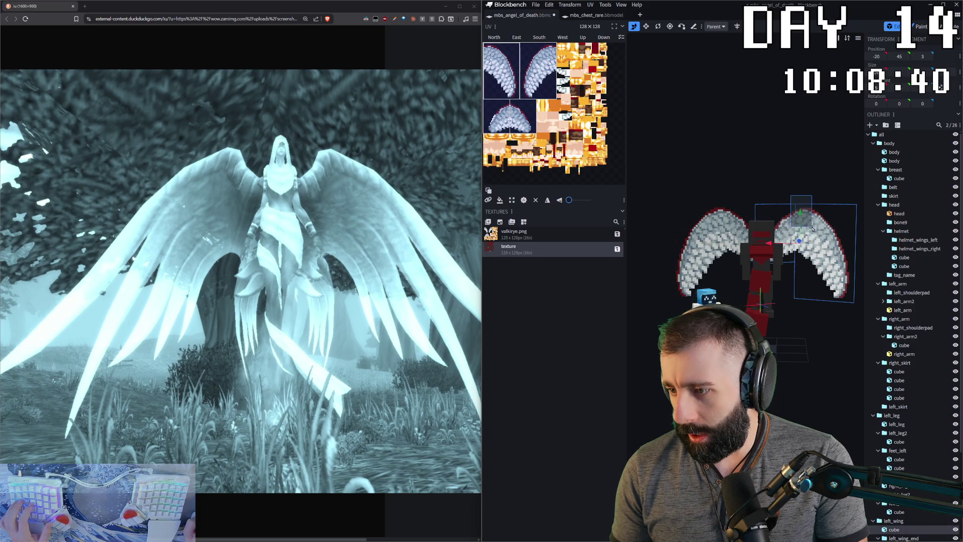
left_click(711, 222, "shift")
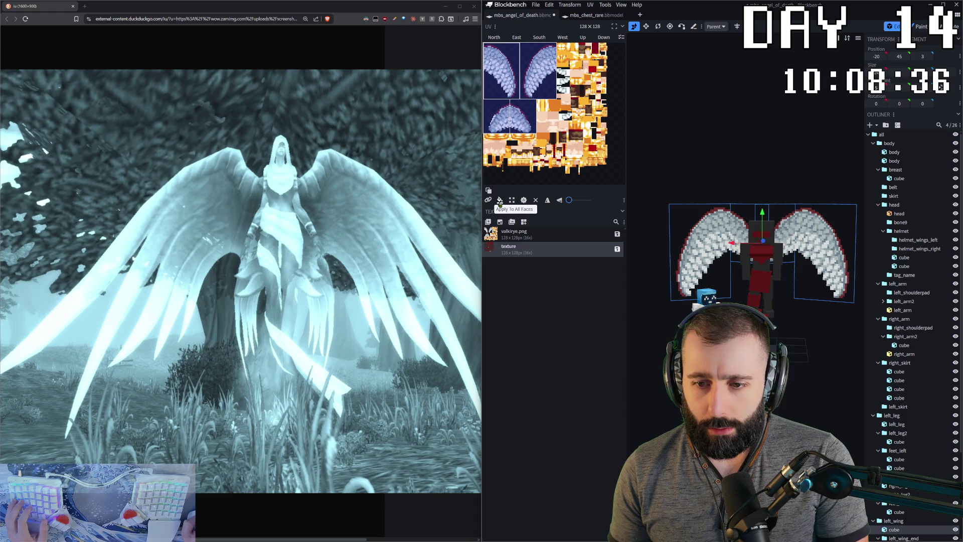
left_click(500, 222)
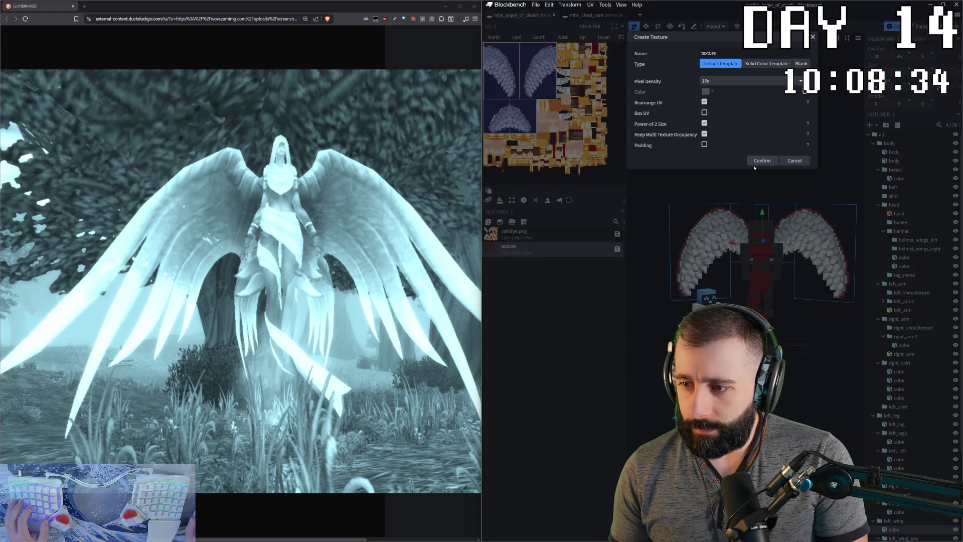
left_click(756, 162)
left_click_drag(747, 144, 733, 156)
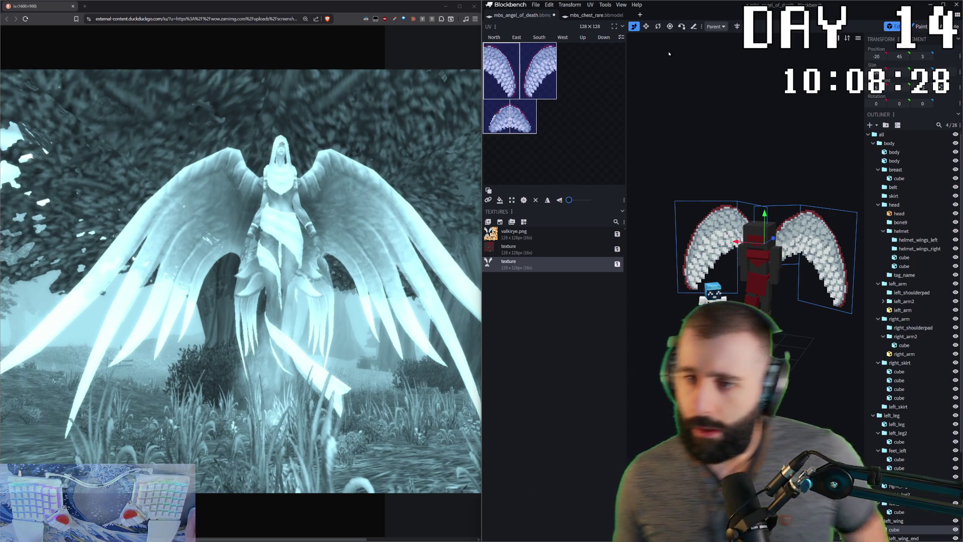
scroll(706, 234, "up", 2)
left_click_drag(707, 232, 788, 426)
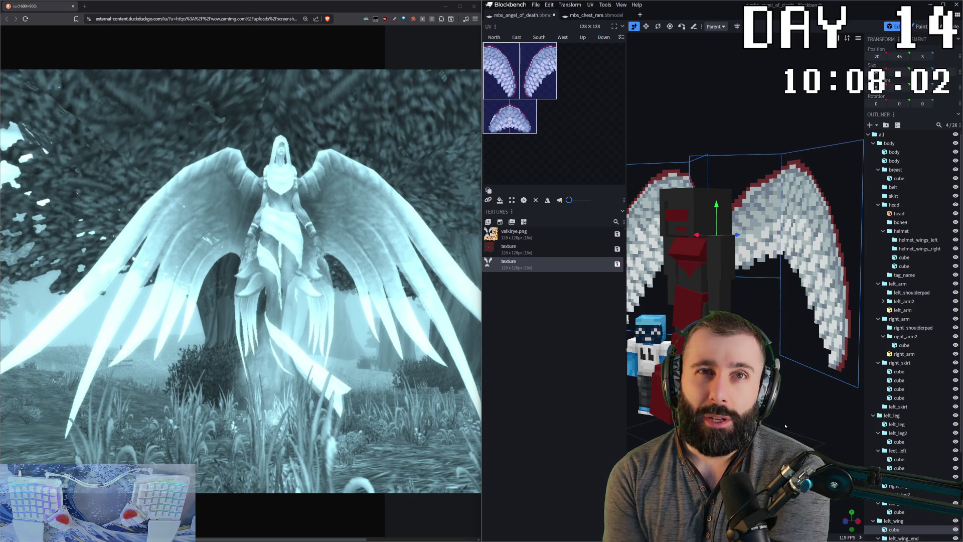
key("KP_1")
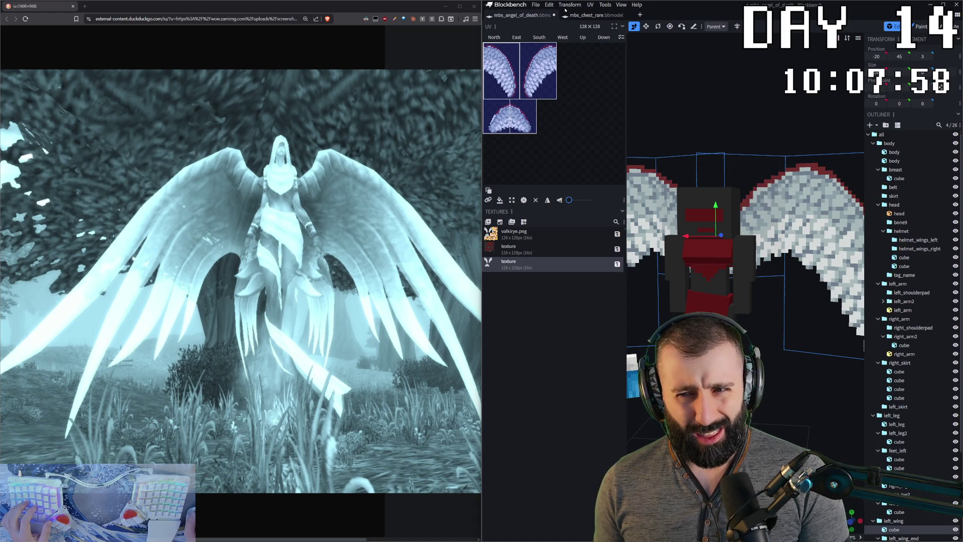
- Enter Paint mode on the wing texture and browse the Image adjustment menu
key("2")
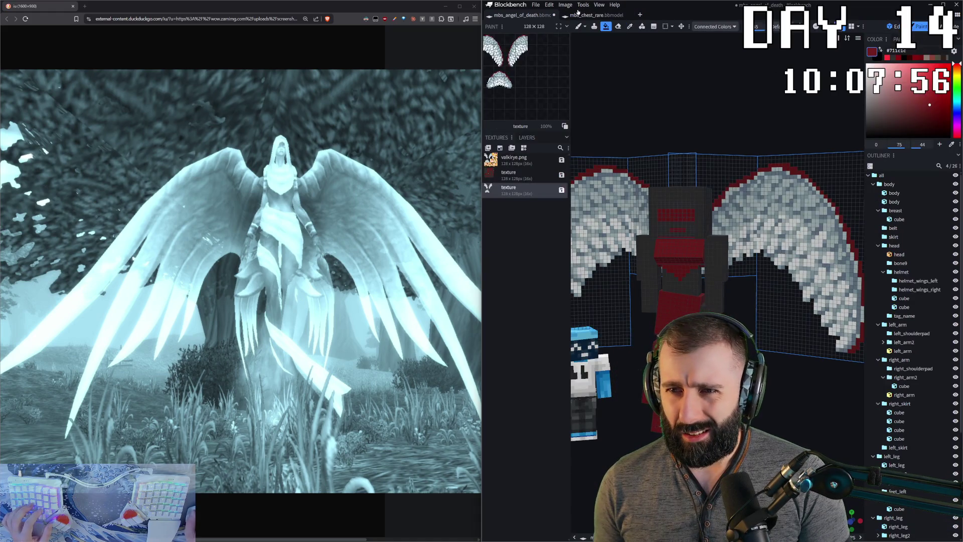
left_click(565, 5)
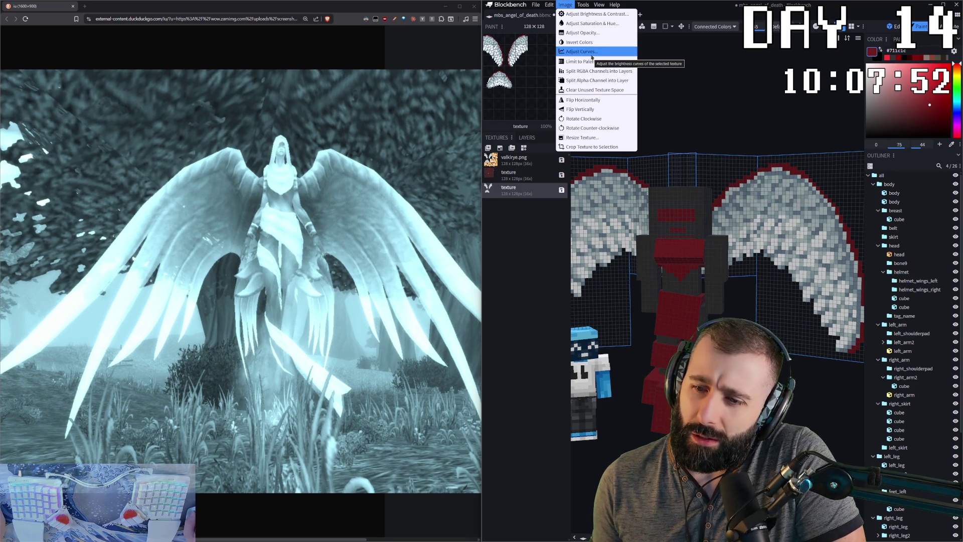
- In Adjust Curves, add points and lower the top end to darken the wing greys
left_click(598, 52)
mouse_move(673, 167)
left_mouse_down()
mouse_move(665, 143)
mouse_move(683, 160)
left_mouse_up()
mouse_move(744, 94)
left_mouse_down()
mouse_move(762, 122)
mouse_move(728, 172)
left_mouse_up()
mouse_move(757, 128)
left_mouse_down()
mouse_move(784, 168)
mouse_move(764, 145)
left_mouse_up()
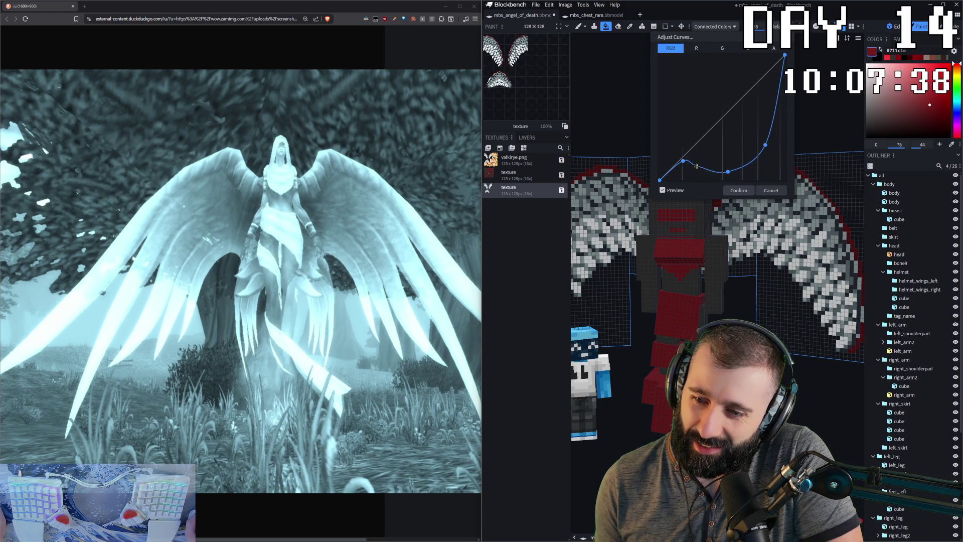
left_click_drag(761, 34, 867, 50)
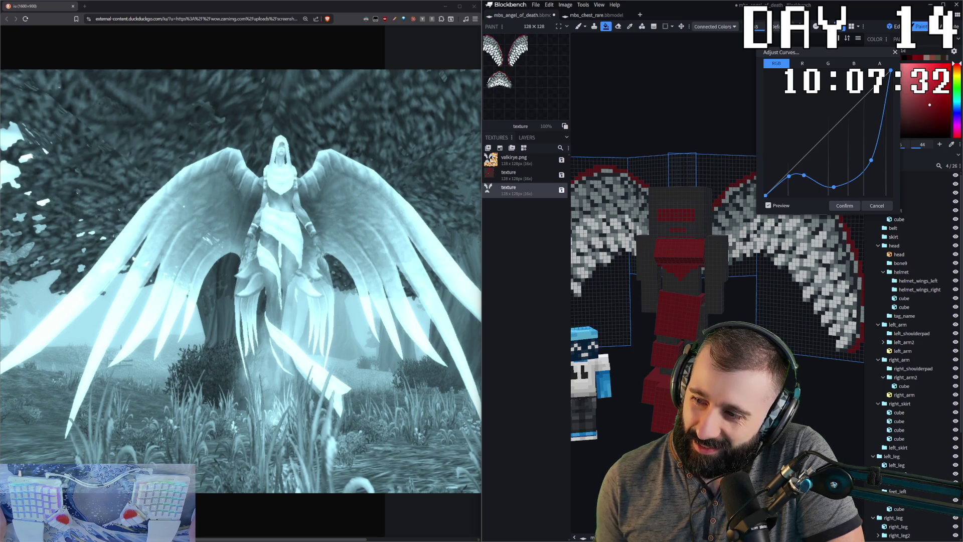
mouse_move(890, 71)
left_mouse_down()
mouse_move(890, 135)
mouse_move(865, 169)
left_mouse_up()
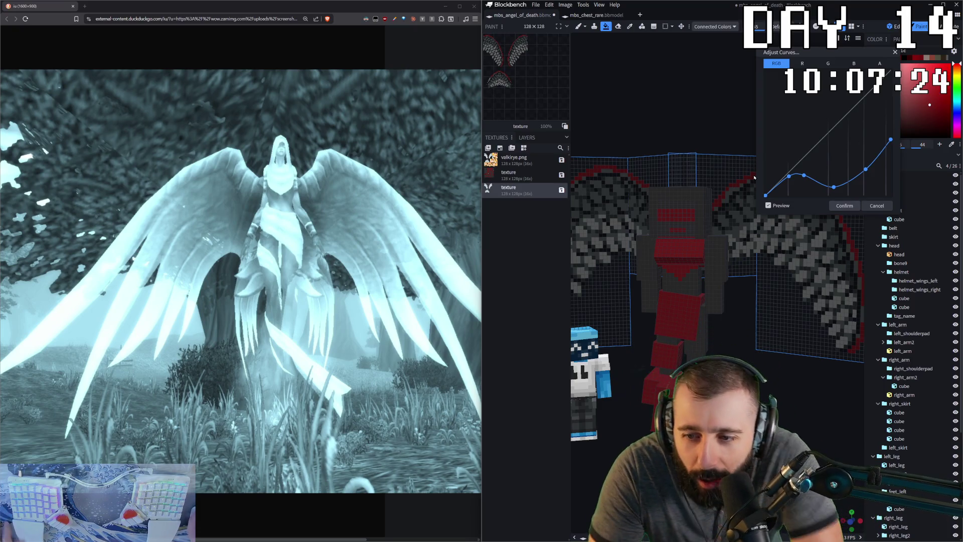
left_click_drag(867, 174, 867, 167)
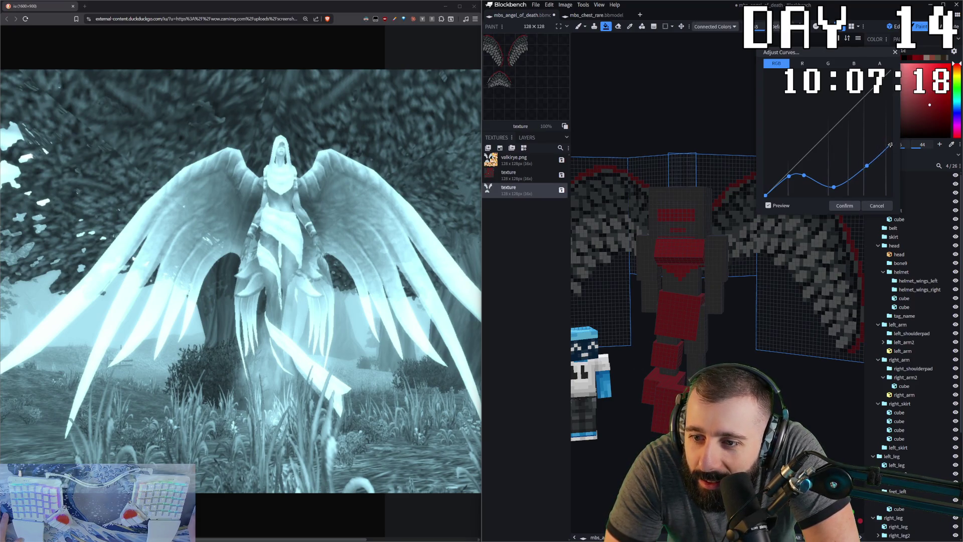
left_click_drag(834, 185, 834, 182)
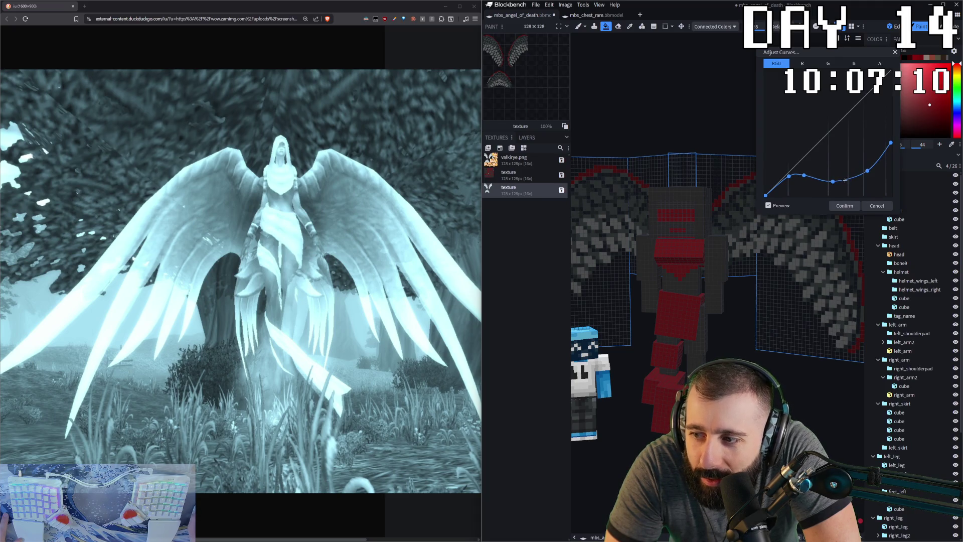
- Refine the tone curve, removing a stray point, and confirm the curves adjustment
left_click_drag(804, 182, 804, 170)
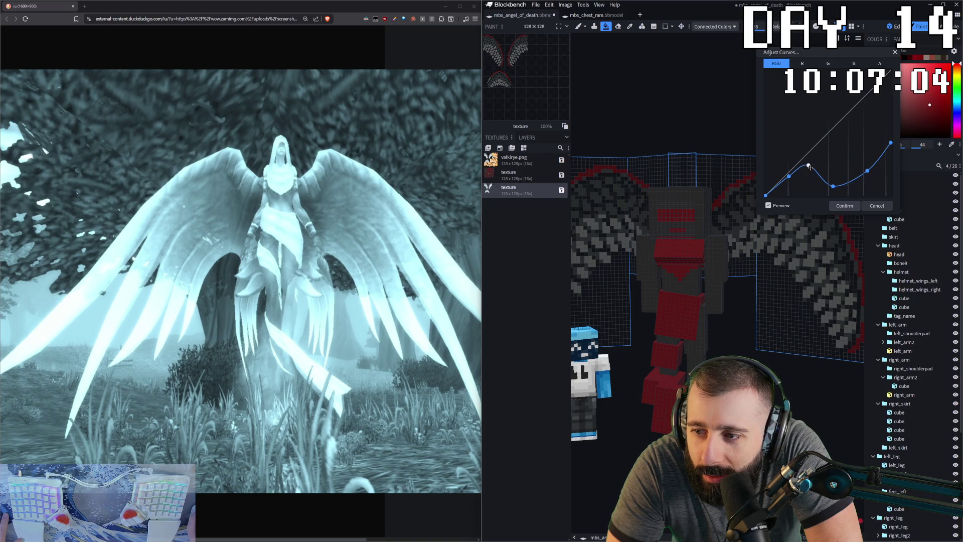
left_click_drag(809, 167, 809, 163)
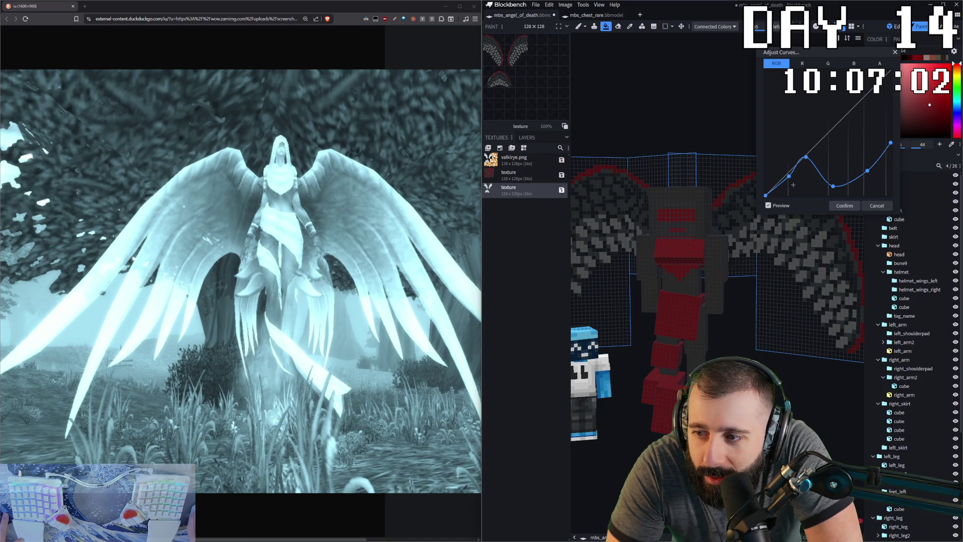
right_click(793, 178)
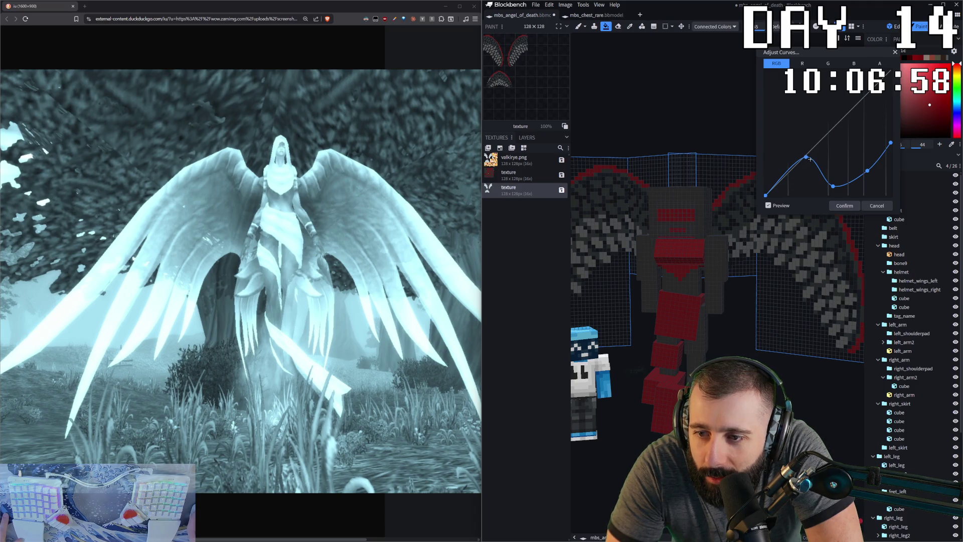
left_click_drag(832, 185, 864, 176)
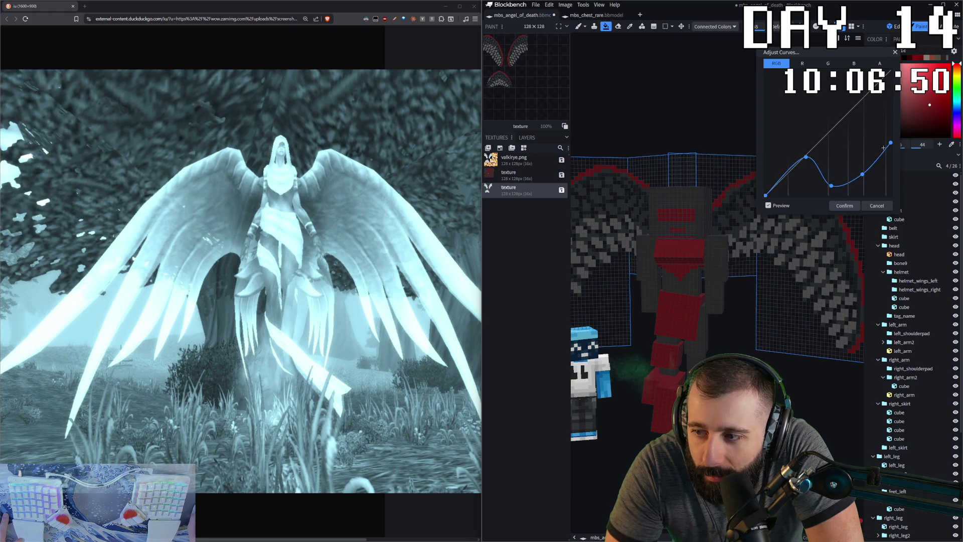
left_click_drag(889, 143, 864, 172)
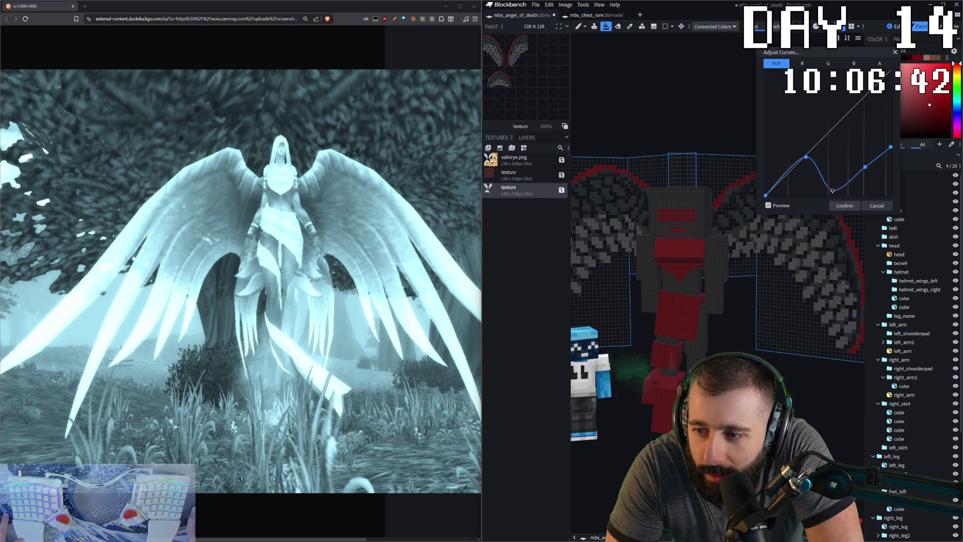
left_click_drag(864, 172, 867, 175)
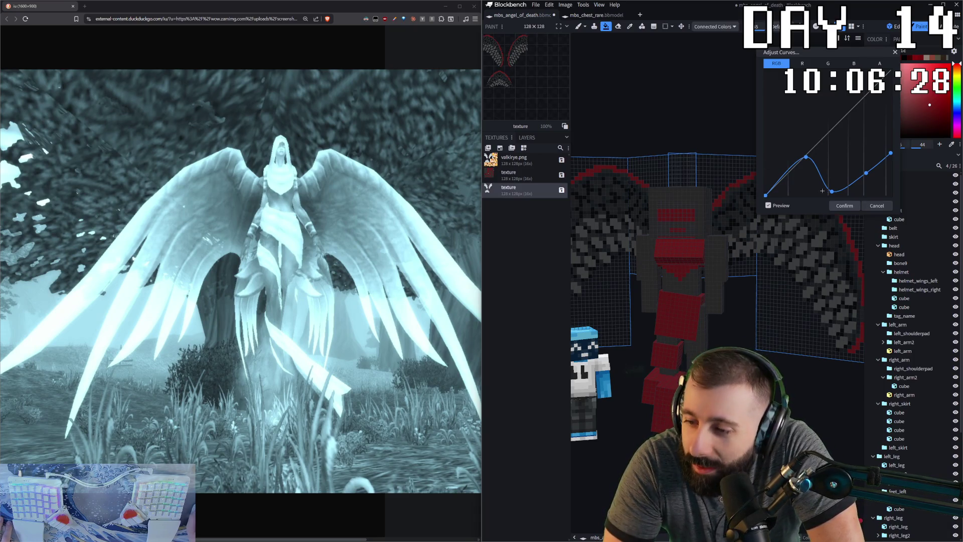
left_click_drag(866, 172, 866, 169)
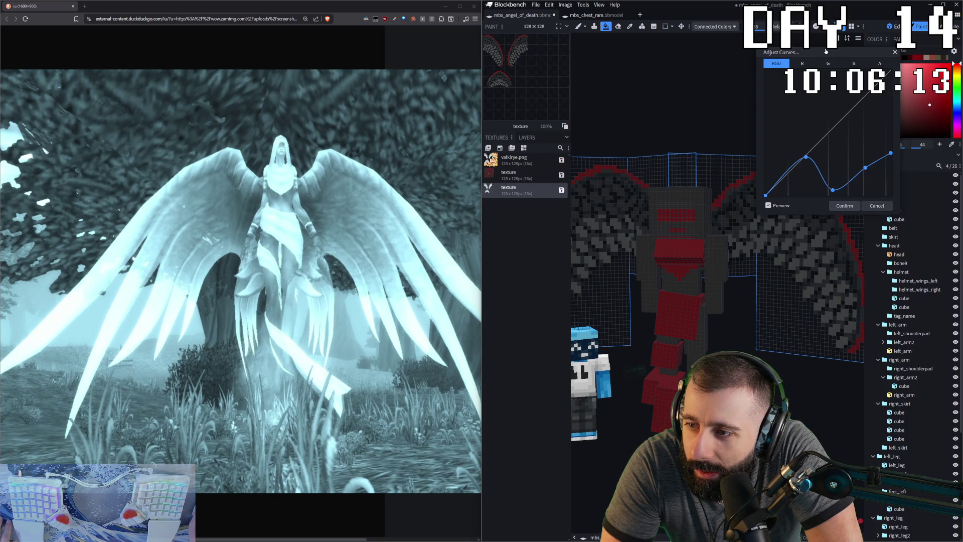
mouse_move(825, 51)
left_mouse_down()
mouse_move(724, 354)
mouse_move(716, 350)
left_mouse_up()
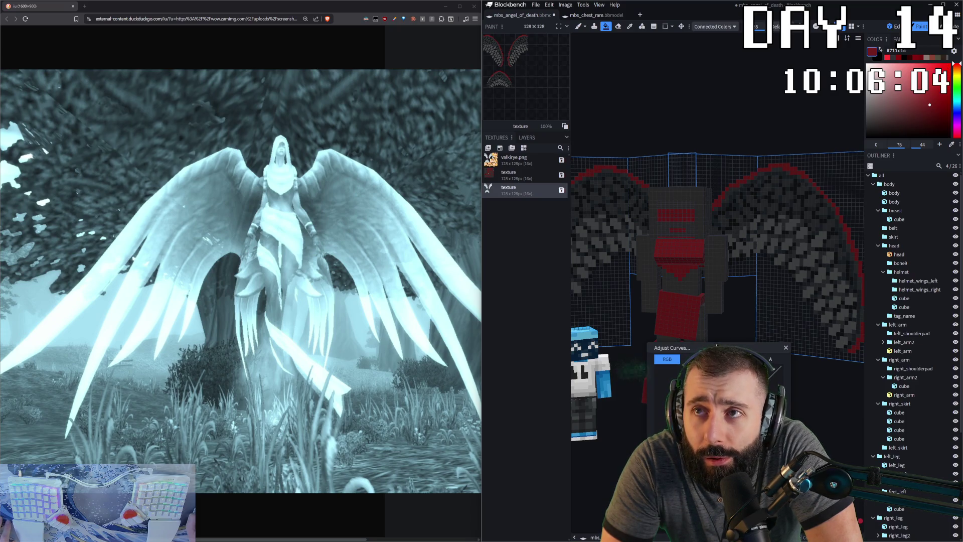
left_click_drag(716, 347, 722, 80)
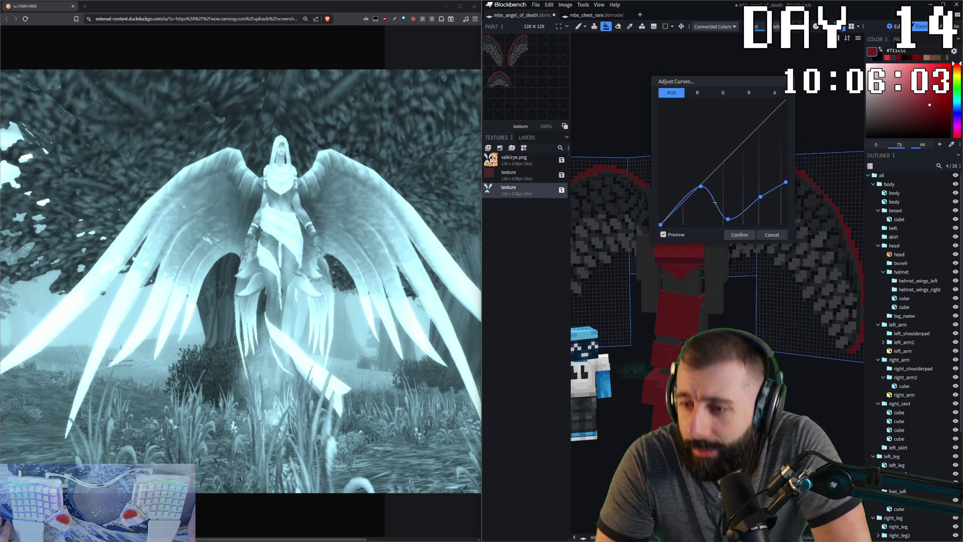
left_click(739, 236)
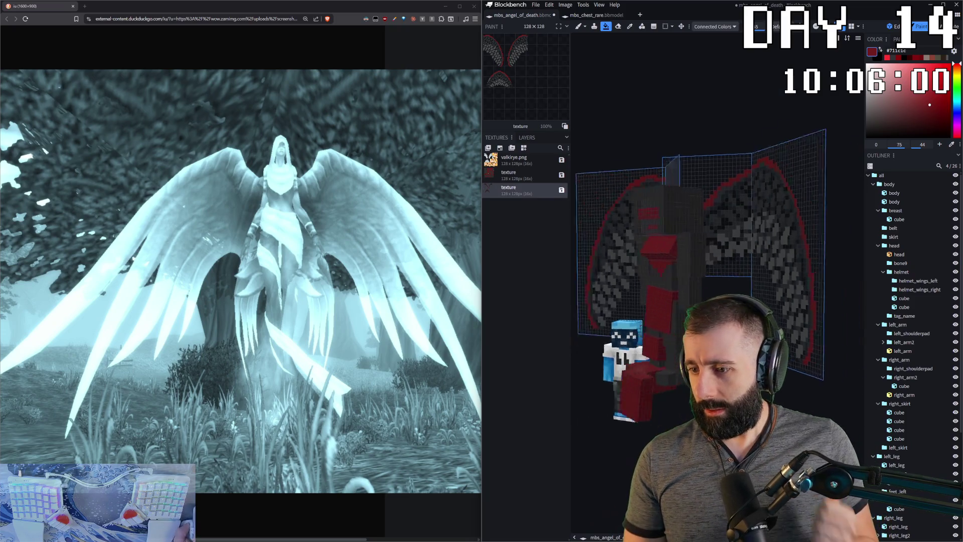
- Inspect the darkened wings from the front and switch back to Edit mode
right_click_drag(715, 226, 744, 225)
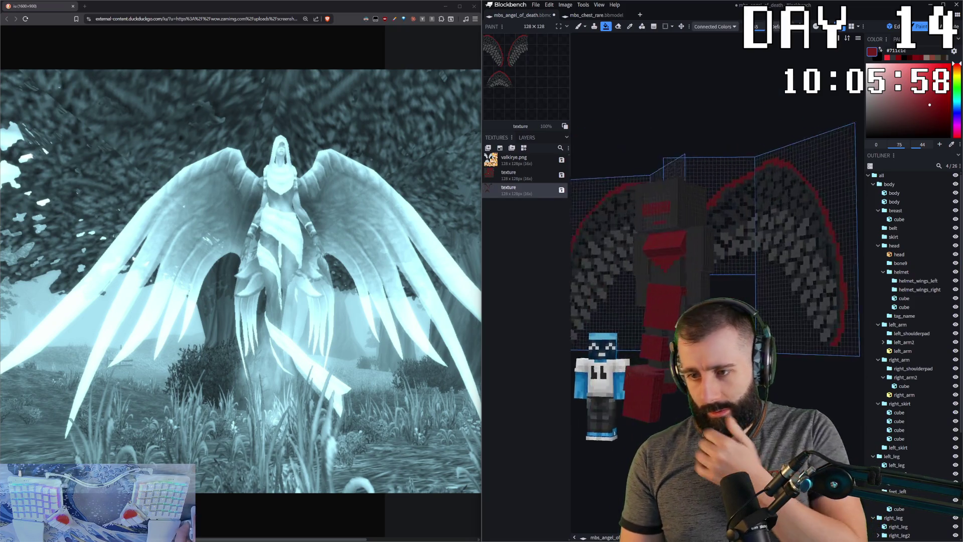
left_click_drag(760, 404, 787, 403)
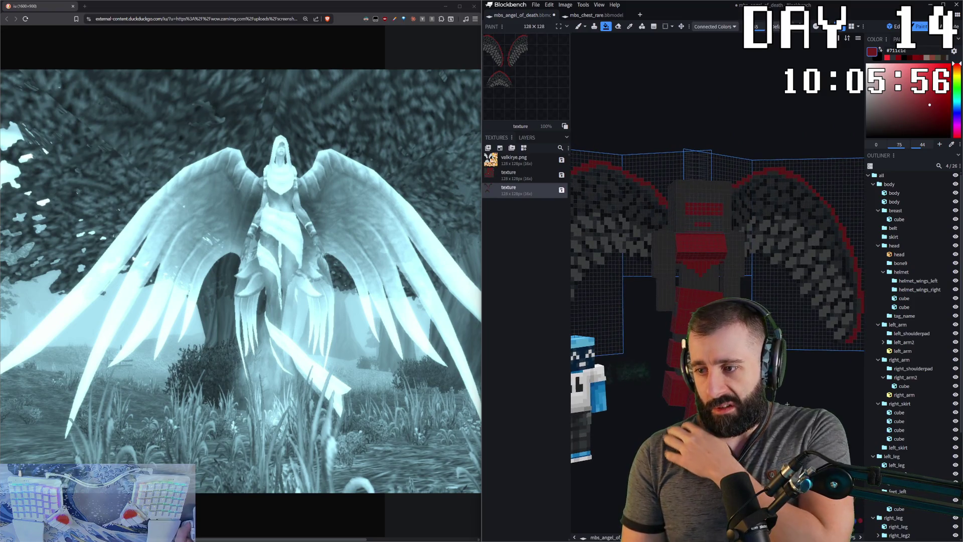
scroll(714, 264, "down", 2)
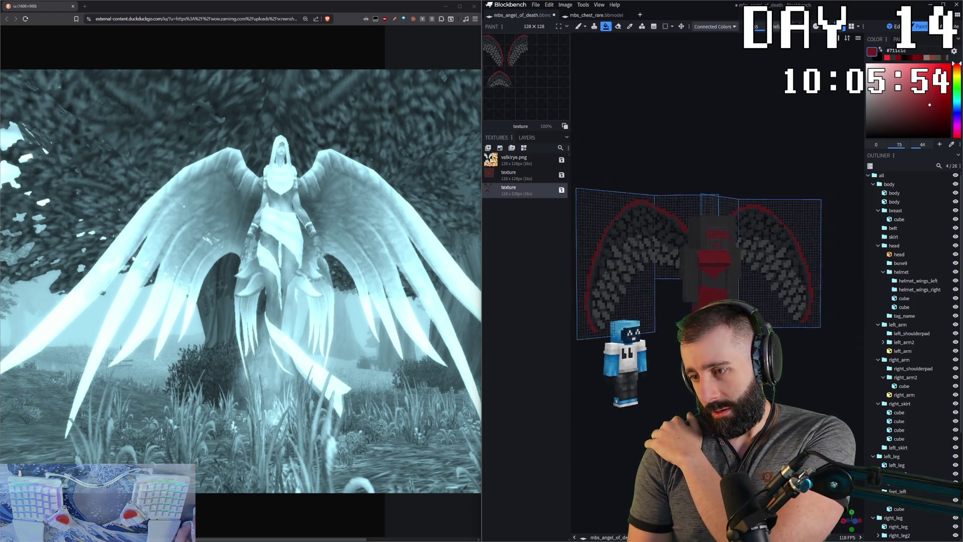
scroll(700, 263, "down", 3)
left_click_drag(699, 264, 723, 264)
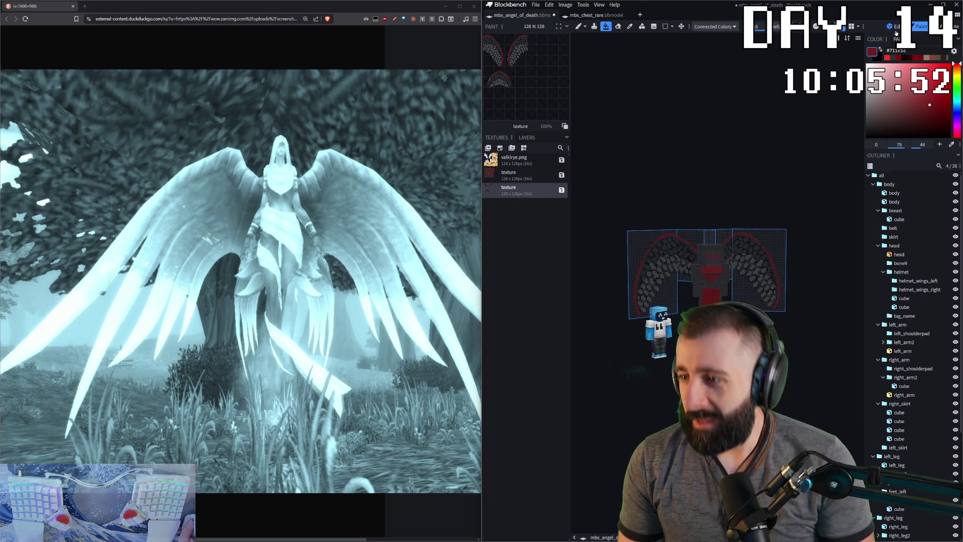
left_click(894, 27)
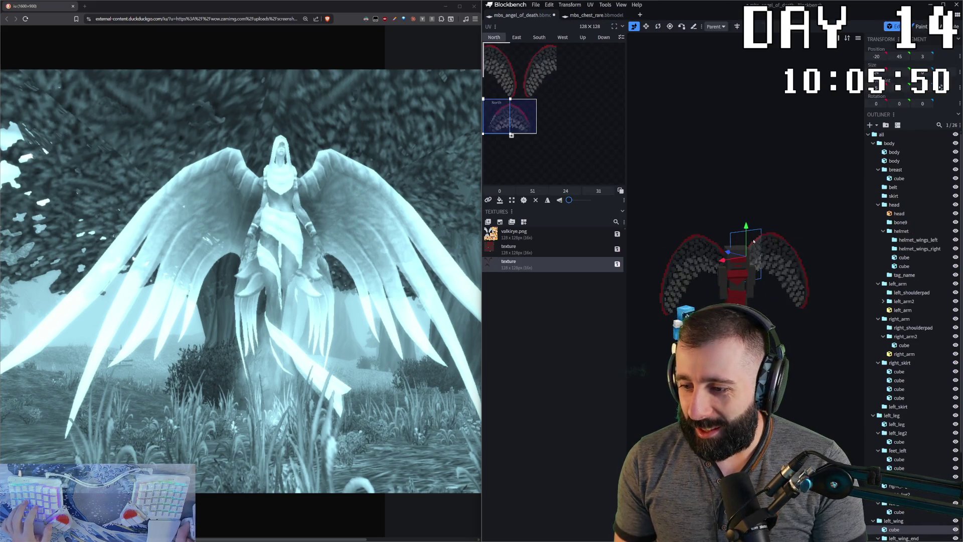
- Move the right wing sideways along X to about -0.97
left_click(753, 241, "shift")
mouse_move(753, 241)
left_mouse_down()
mouse_move(782, 248)
mouse_move(693, 224)
mouse_move(711, 227)
left_mouse_up()
scroll(753, 226, "up", 5)
left_click_drag(722, 301, 797, 286)
left_click(828, 230)
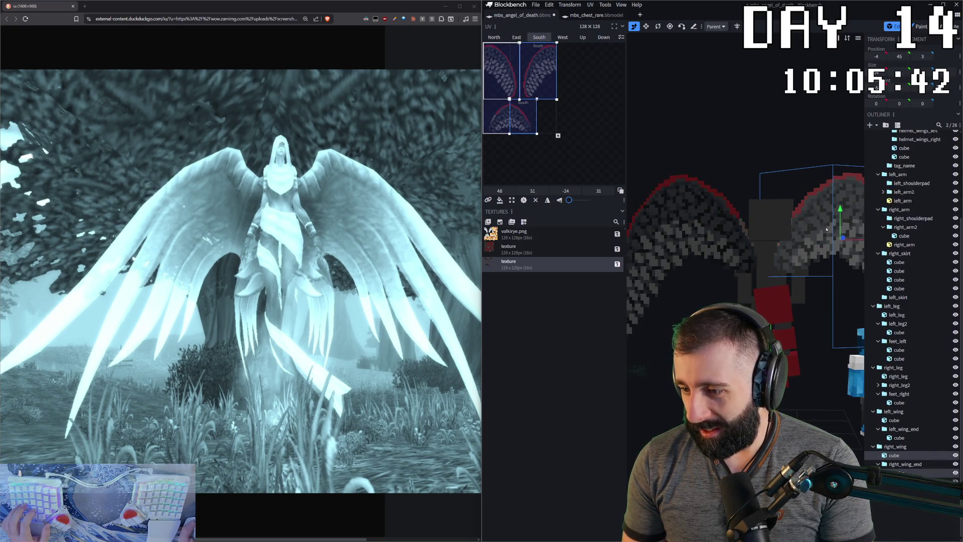
mouse_move(816, 214)
left_mouse_down()
mouse_move(797, 226)
mouse_move(833, 245)
mouse_move(804, 241)
mouse_move(788, 316)
left_mouse_up()
scroll(798, 227, "up", 3)
scroll(789, 370, "down", 3)
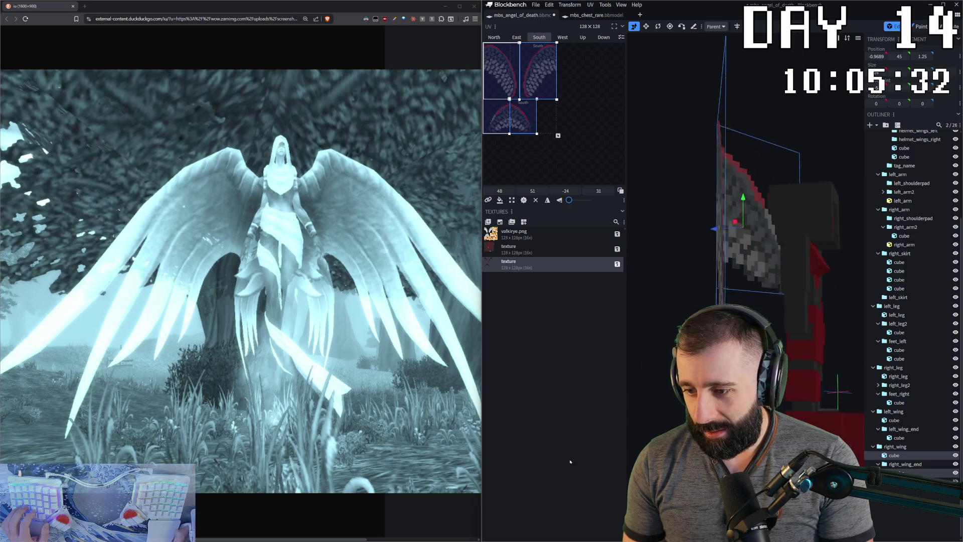
mouse_move(788, 370)
left_mouse_down()
mouse_move(850, 369)
mouse_move(800, 351)
left_mouse_up()
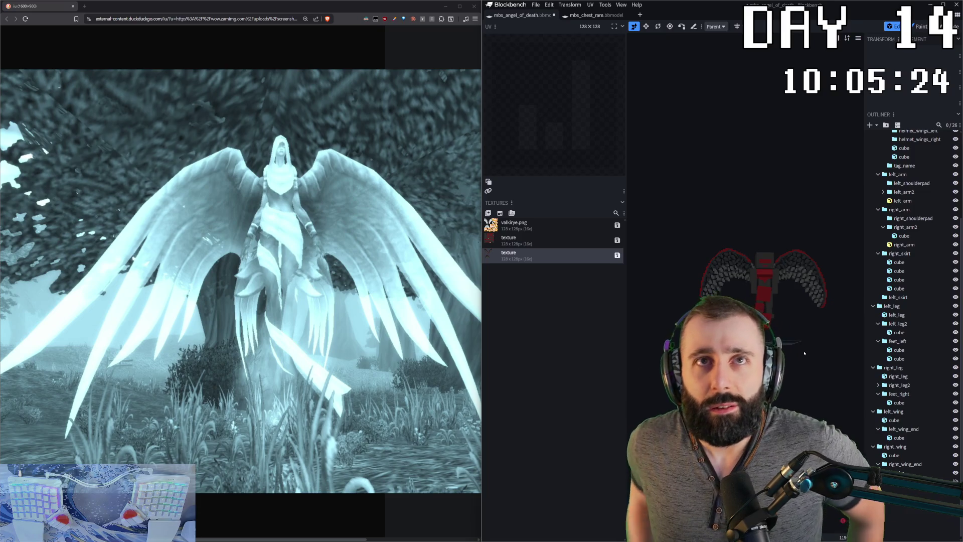
scroll(758, 159, "up", 3)
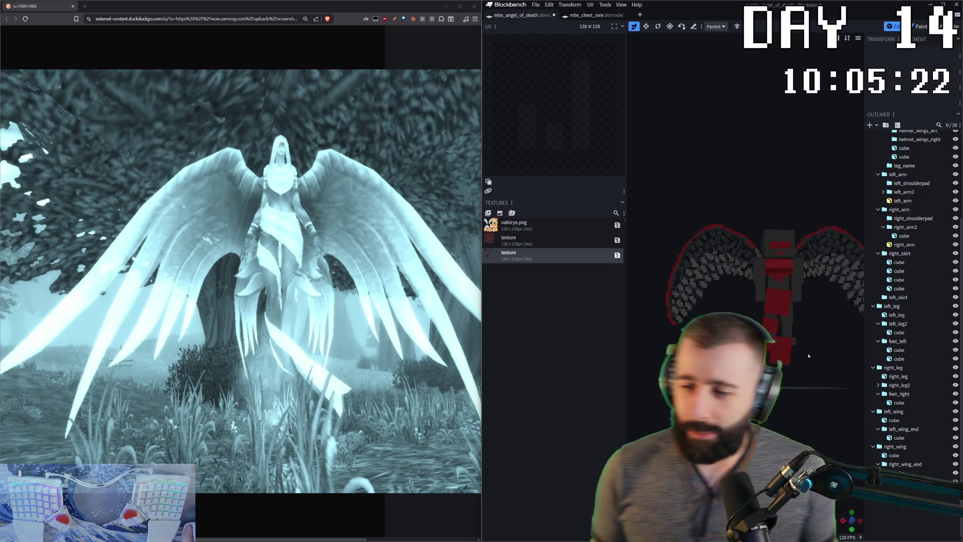
scroll(759, 158, "up", 2)
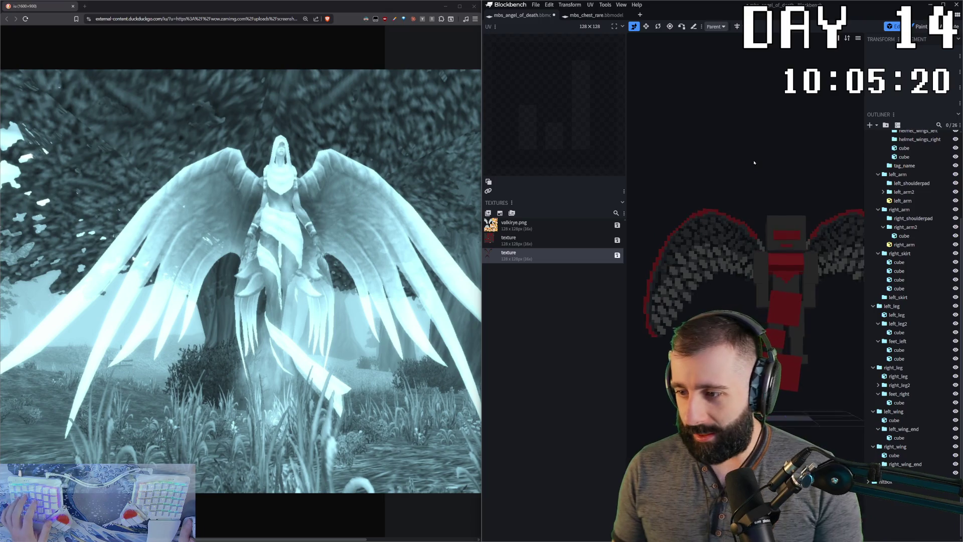
scroll(758, 220, "up", 2)
- Isolate the right wing cube and switch to Paint mode on it
left_click(758, 221)
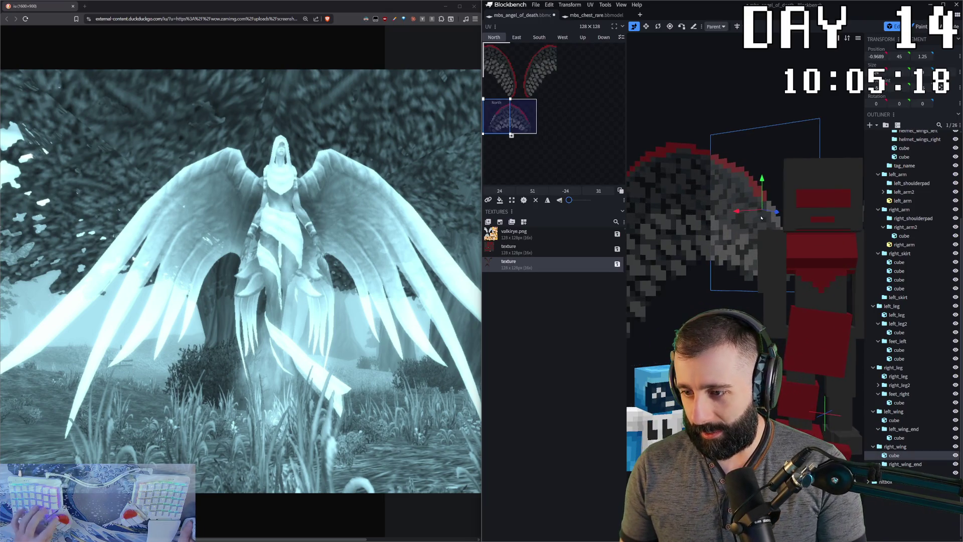
key("i")
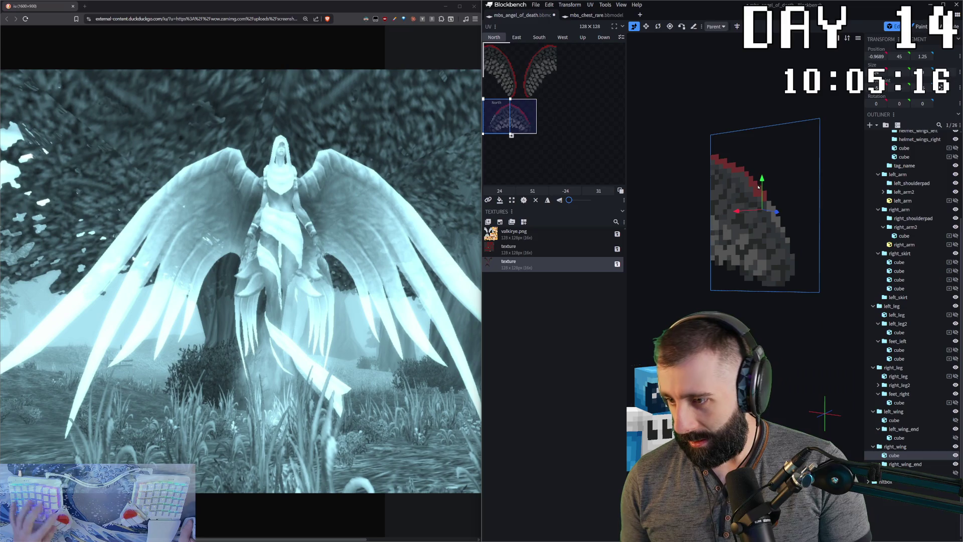
key("2")
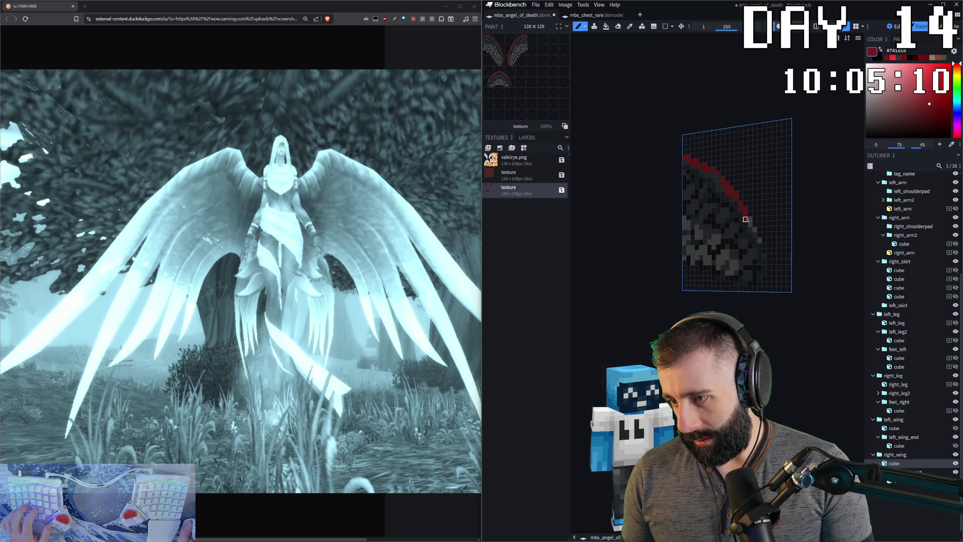
- Sample grey then red from the wing for the outline, then view the whole model again
left_click(754, 229, "alt")
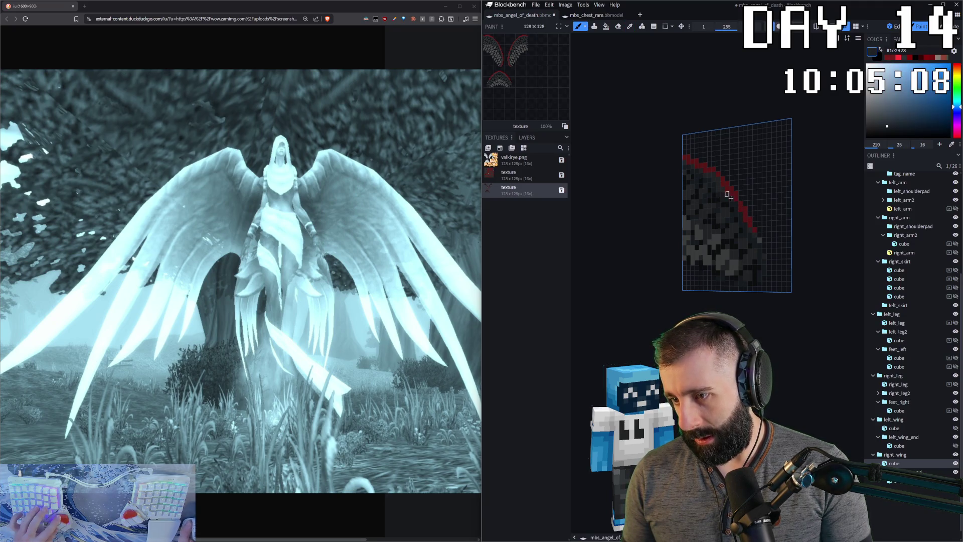
left_click(755, 225, "alt")
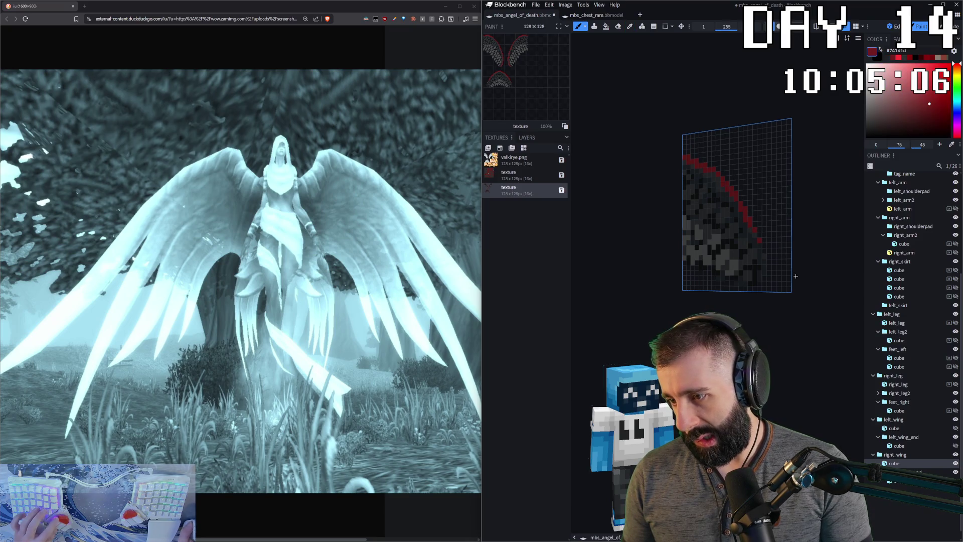
scroll(795, 276, "down", 3)
scroll(795, 276, "down", 3)
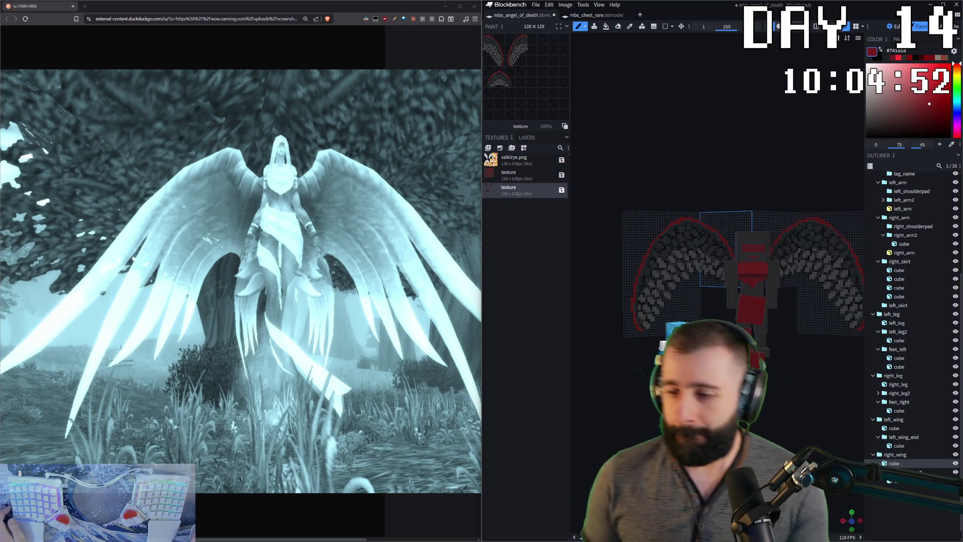
scroll(768, 301, "up", 2)
scroll(768, 300, "up", 2)
scroll(769, 301, "up", 2)
scroll(715, 286, "down", 2)
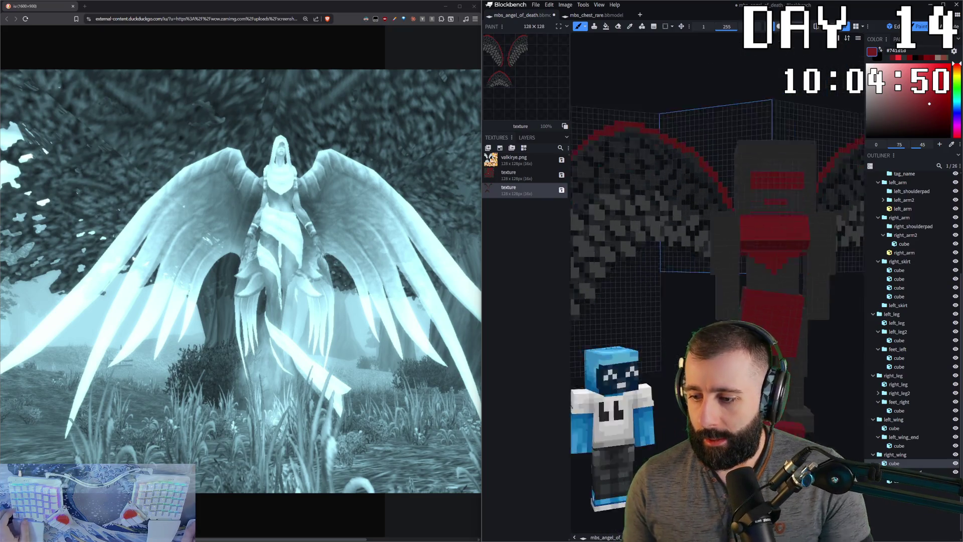
scroll(714, 285, "down", 2)
scroll(714, 286, "down", 1)
middle_click_drag(714, 225, 782, 226)
- With the eraser on the lower skirt panel cube, apply the Snowy Tundra preview scene from the viewport menu
key("e")
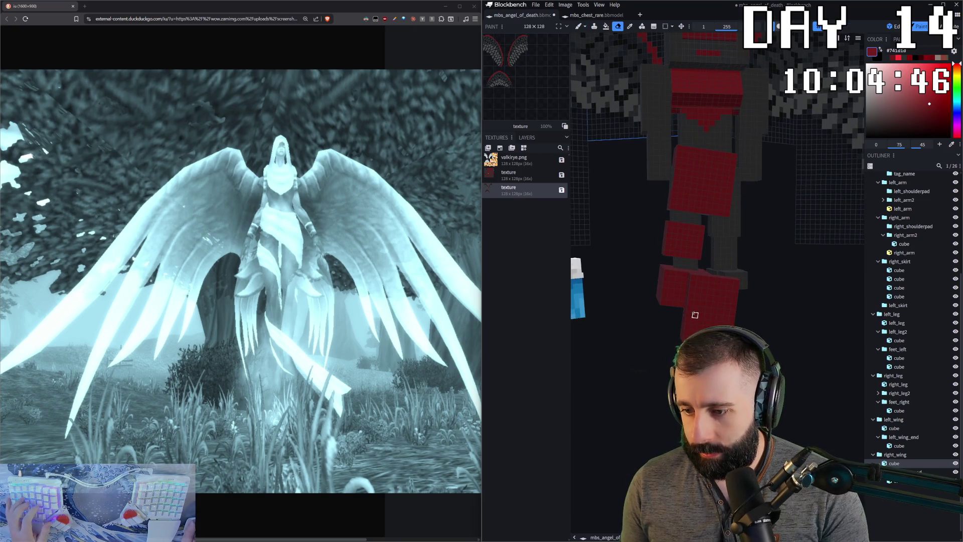
left_click(690, 307)
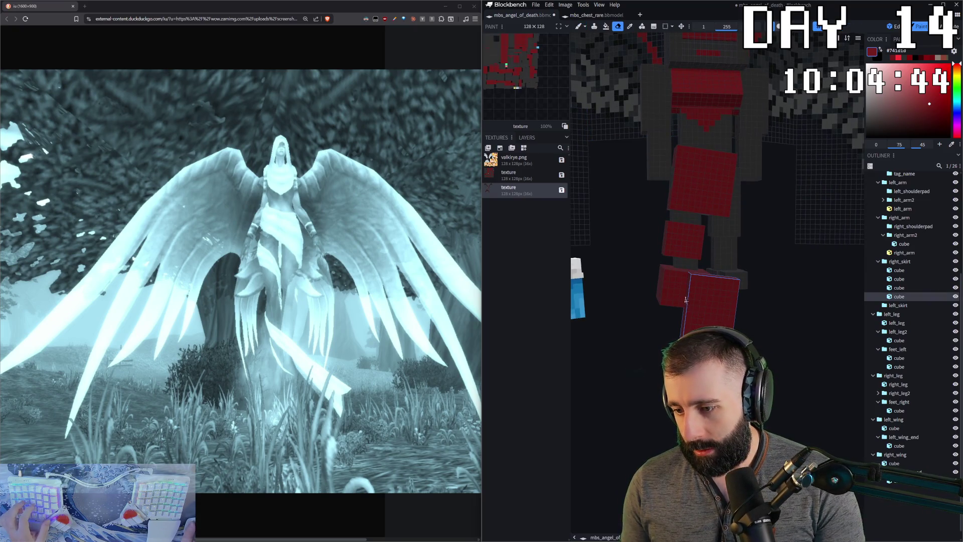
middle_click_drag(675, 297, 769, 319)
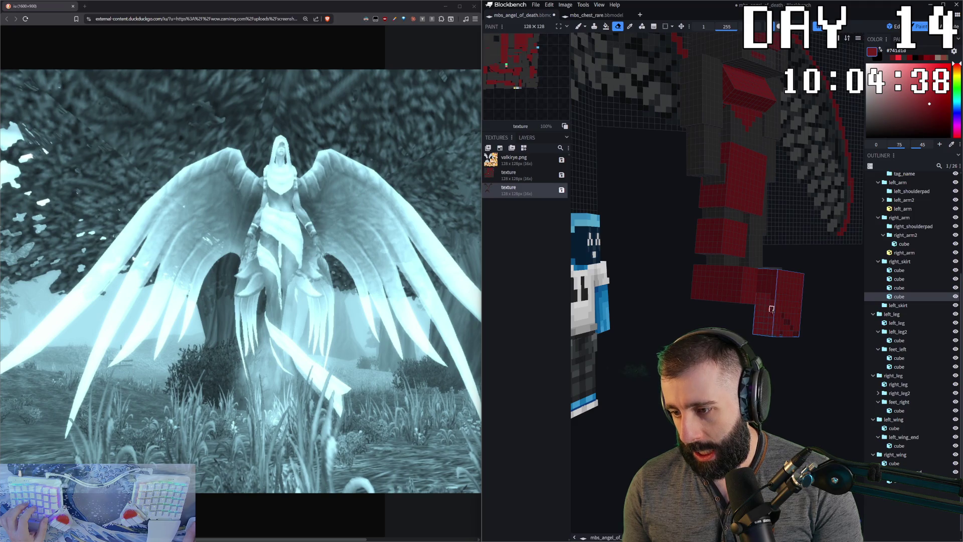
middle_click_drag(763, 340, 723, 342)
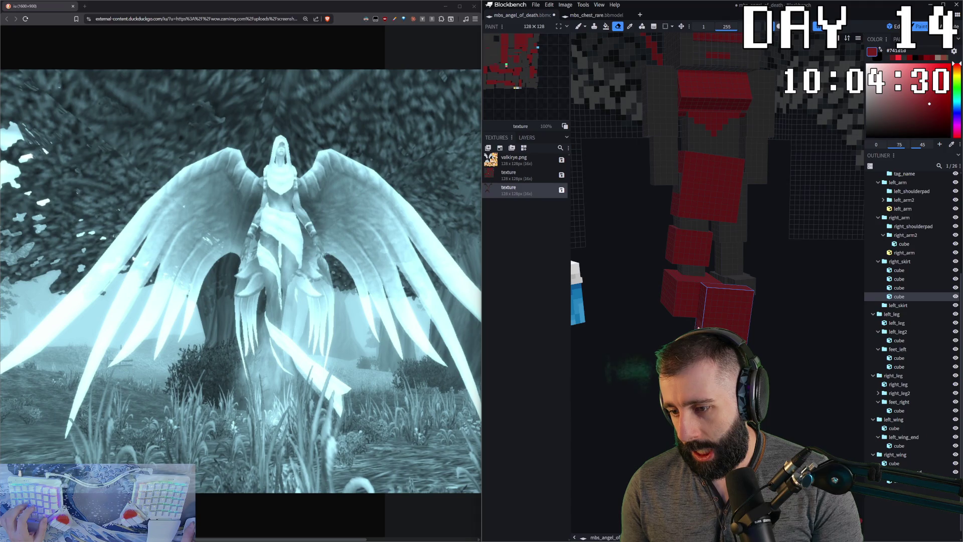
right_click(643, 379)
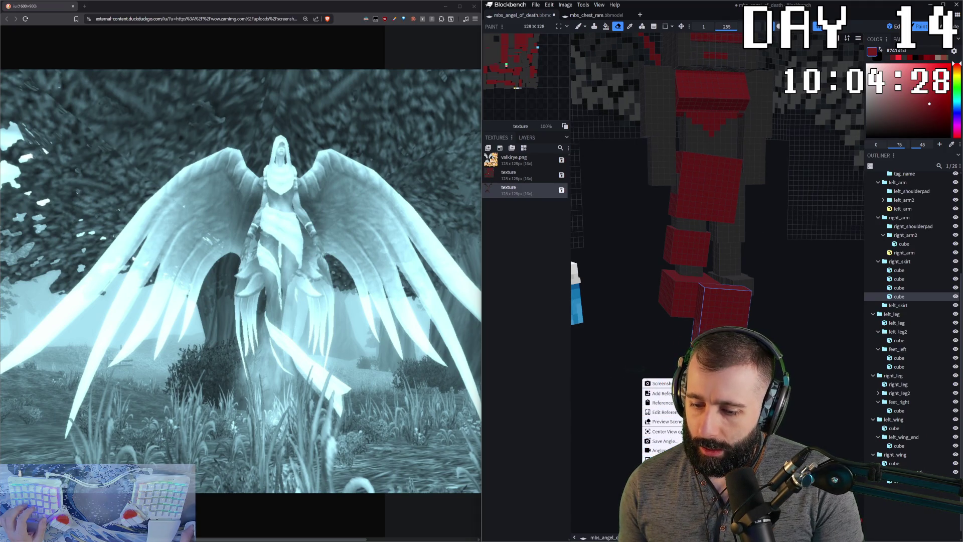
mouse_move(662, 421)
left_click(742, 308)
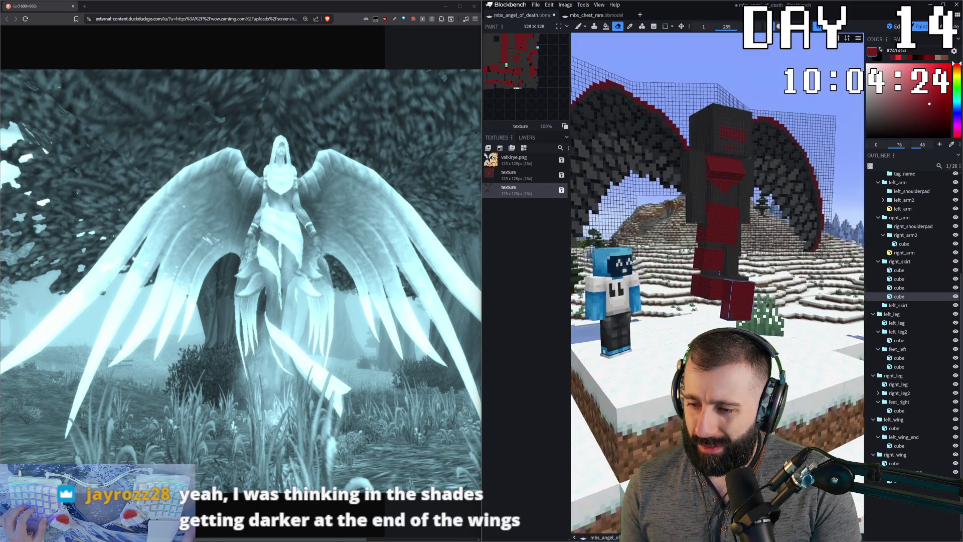
mouse_move(775, 352)
left_mouse_down()
mouse_move(798, 381)
mouse_move(794, 330)
left_mouse_up()
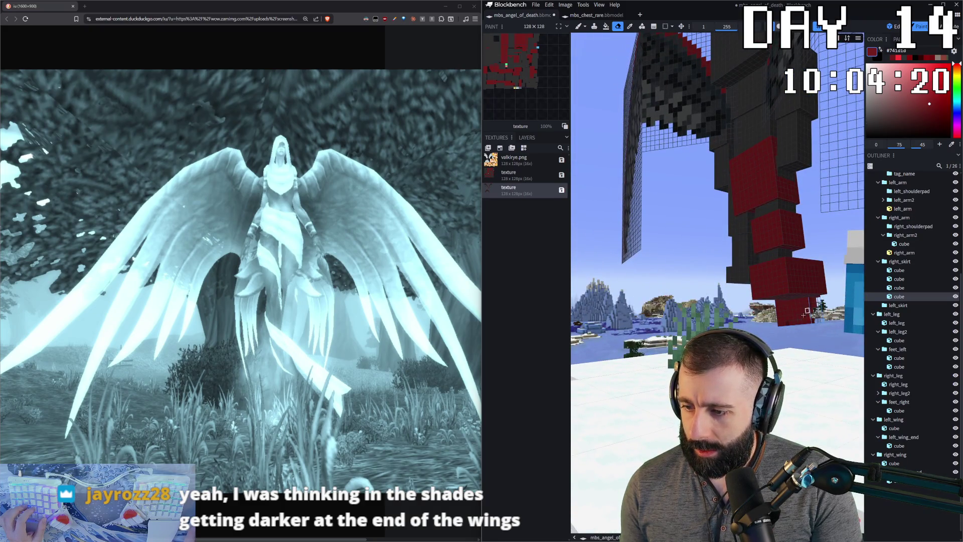
mouse_move(809, 318)
left_mouse_down()
mouse_move(697, 316)
mouse_move(689, 299)
left_mouse_up()
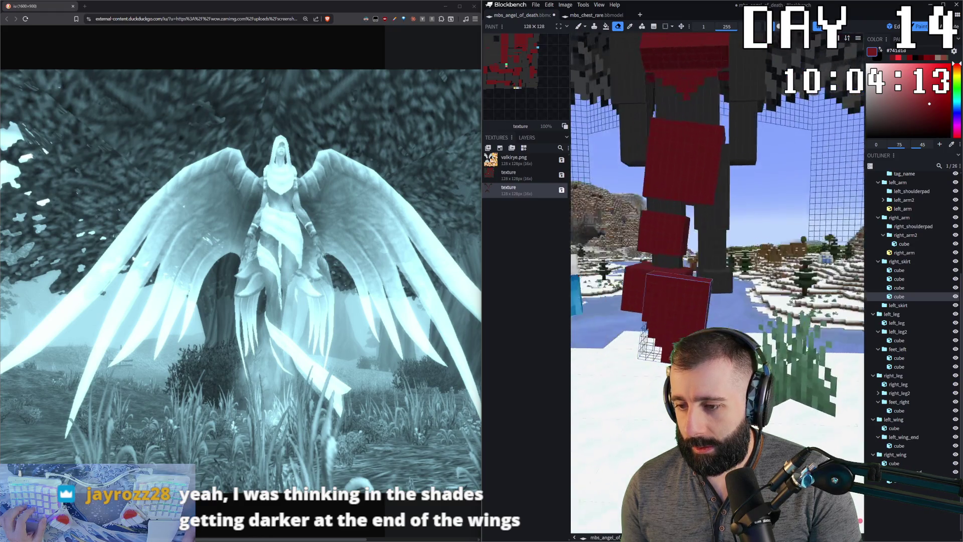
left_click_drag(744, 318, 693, 269)
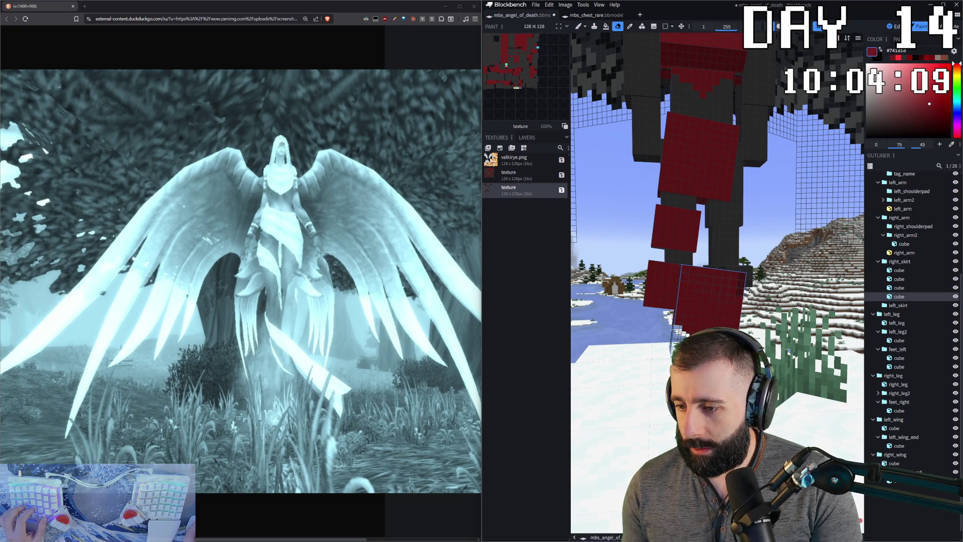
mouse_move(748, 290)
left_mouse_down()
mouse_move(733, 279)
mouse_move(745, 272)
left_mouse_up()
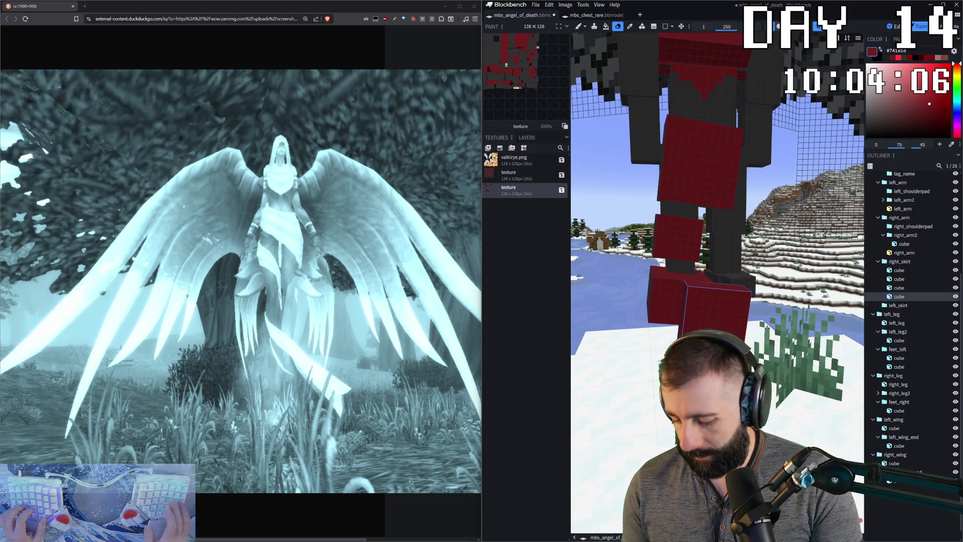
key("i")
mouse_move(741, 292)
left_mouse_down()
mouse_move(802, 294)
mouse_move(643, 315)
mouse_move(633, 309)
mouse_move(652, 277)
left_mouse_up()
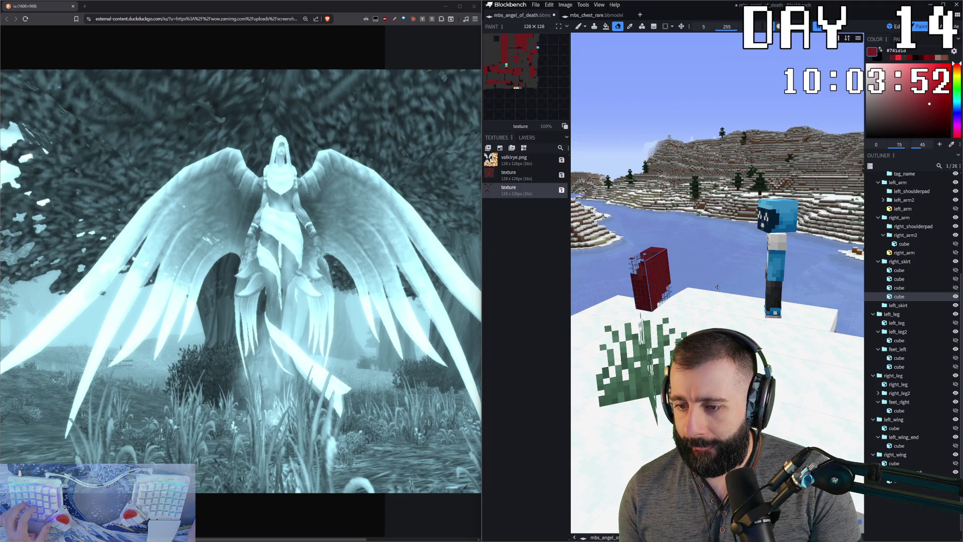
left_click_drag(647, 261, 708, 282)
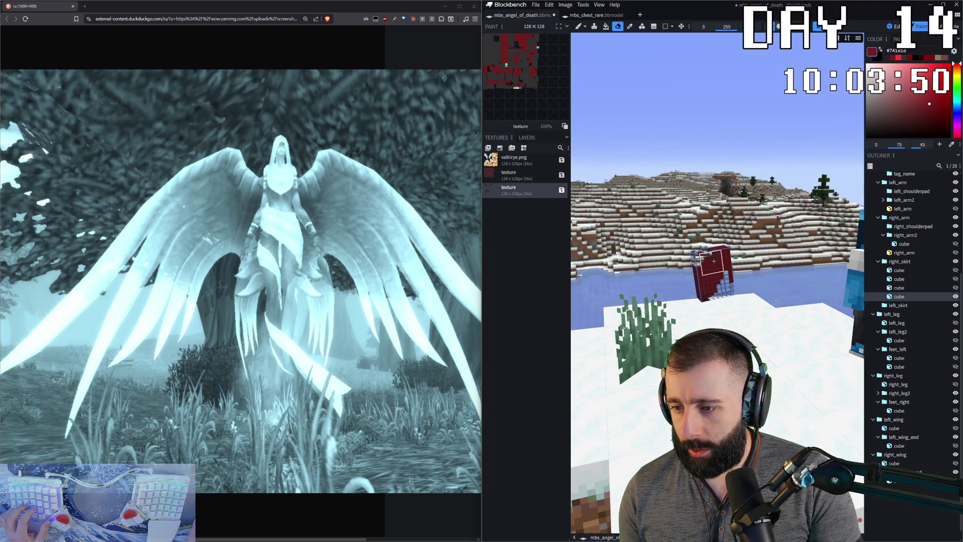
mouse_move(752, 297)
left_mouse_down()
mouse_move(704, 303)
mouse_move(715, 321)
mouse_move(782, 315)
mouse_move(790, 376)
left_mouse_up()
scroll(730, 318, "up", 5)
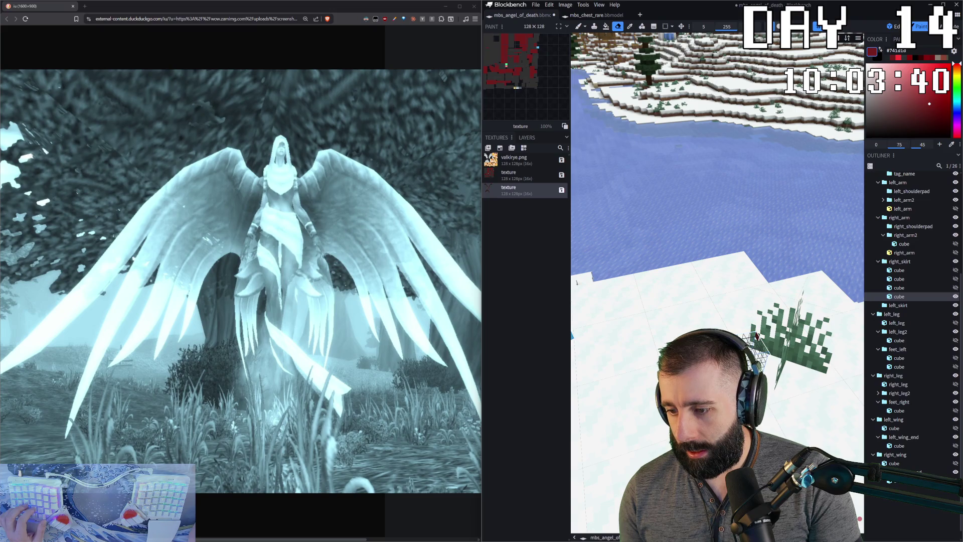
left_click_drag(790, 376, 775, 323)
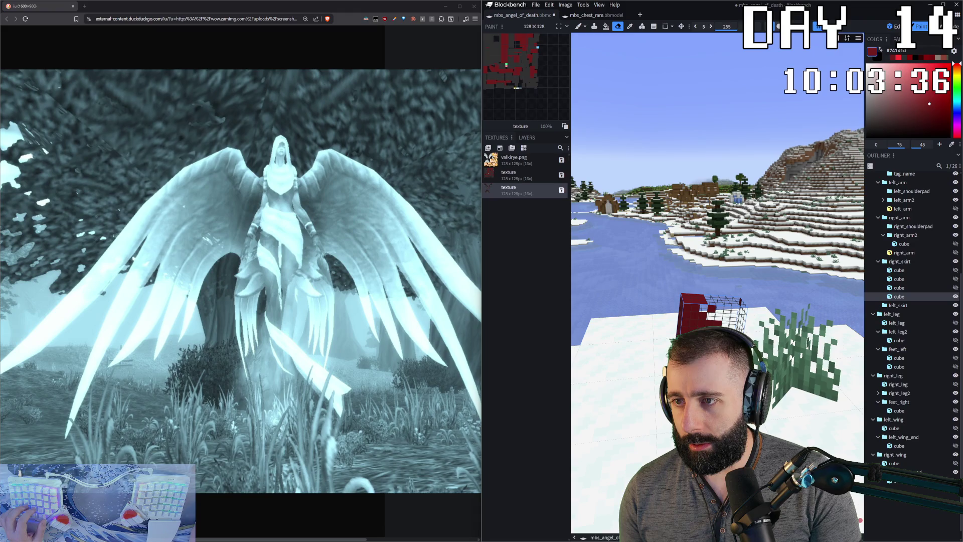
left_click_drag(720, 311, 629, 293)
mouse_move(700, 294)
left_mouse_down()
mouse_move(774, 325)
mouse_move(771, 354)
left_mouse_up()
scroll(722, 309, "up", 5)
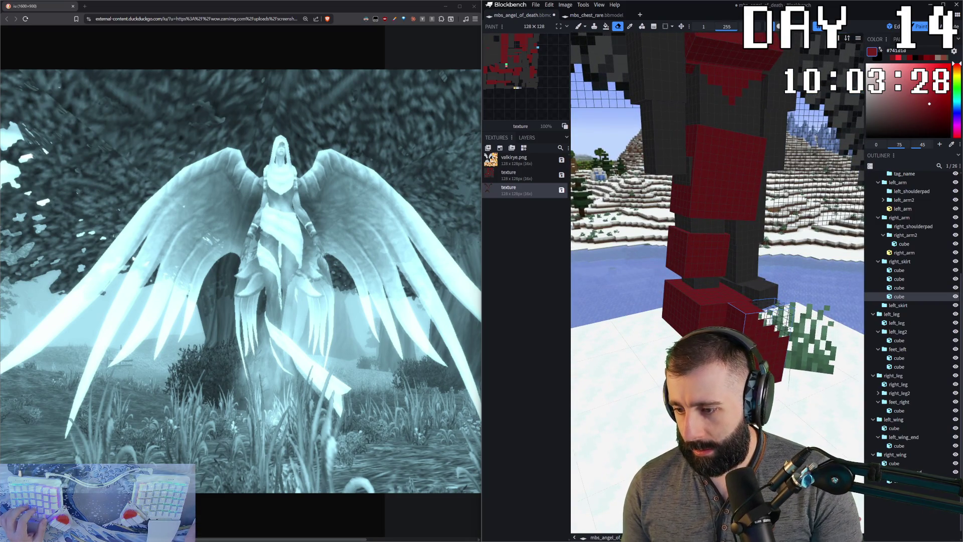
left_click_drag(677, 225, 634, 242)
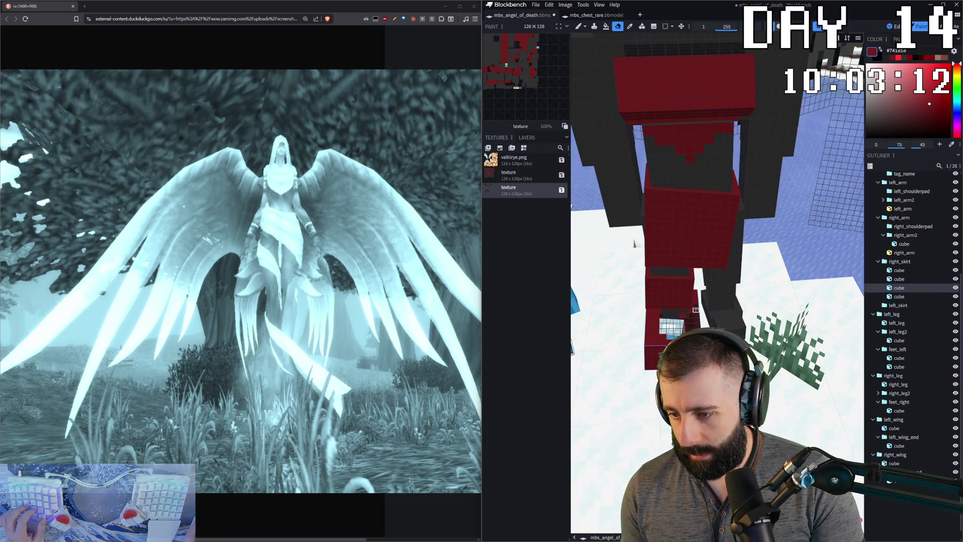
- Select the next cube up in the right_skirt group and inspect the red cube from several angles
left_click(696, 306)
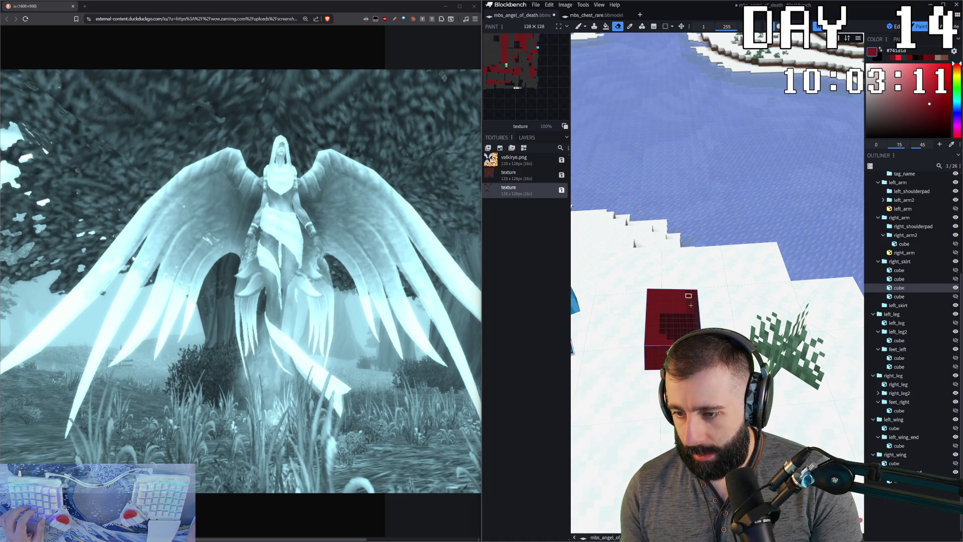
middle_click_drag(690, 304, 672, 285)
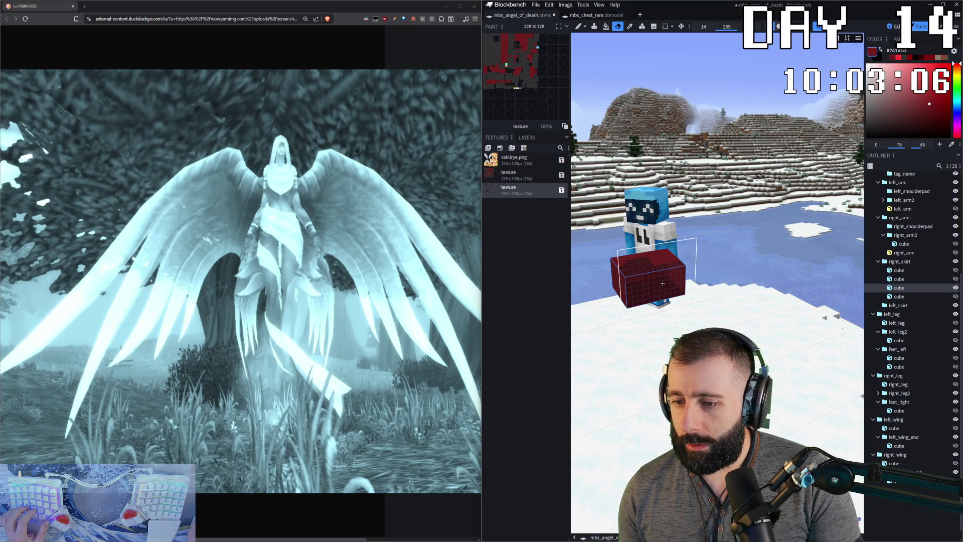
middle_click_drag(662, 282, 794, 339)
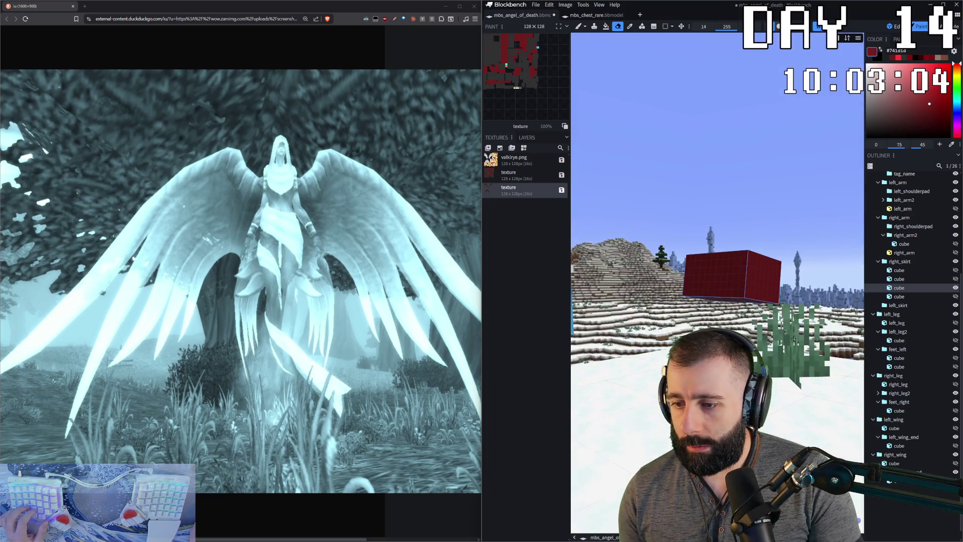
middle_click_drag(718, 271, 718, 226)
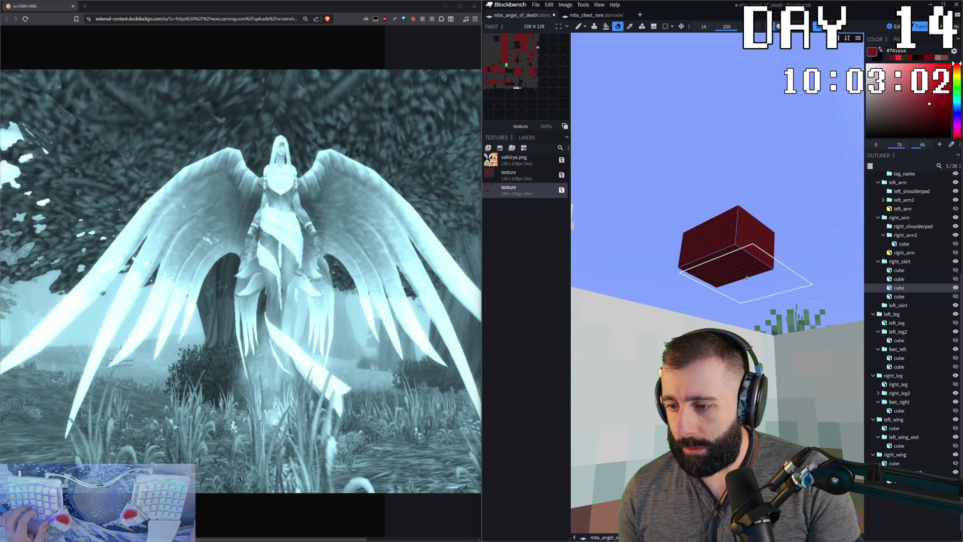
middle_click_drag(734, 276, 782, 310)
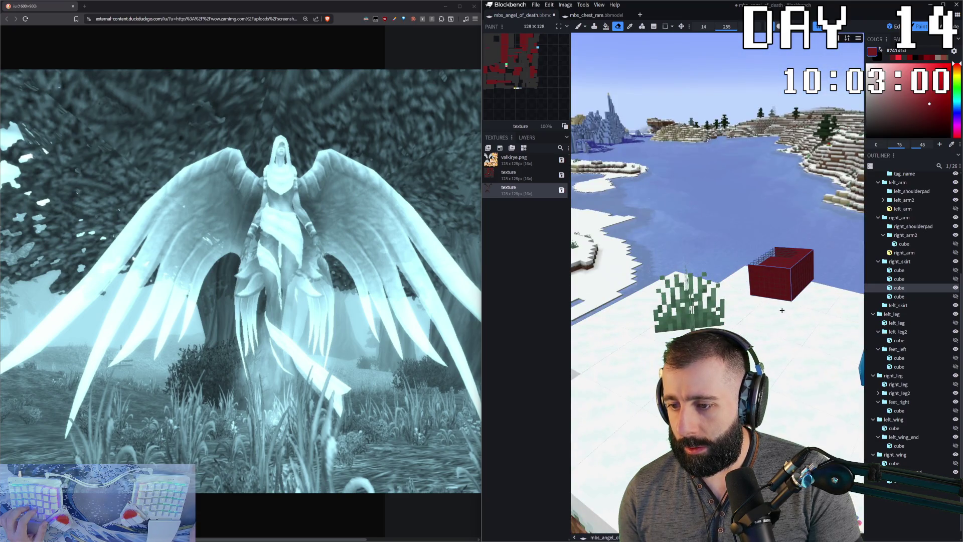
- Unhide the full model around the red skirt cube and return to Edit mode
key("h")
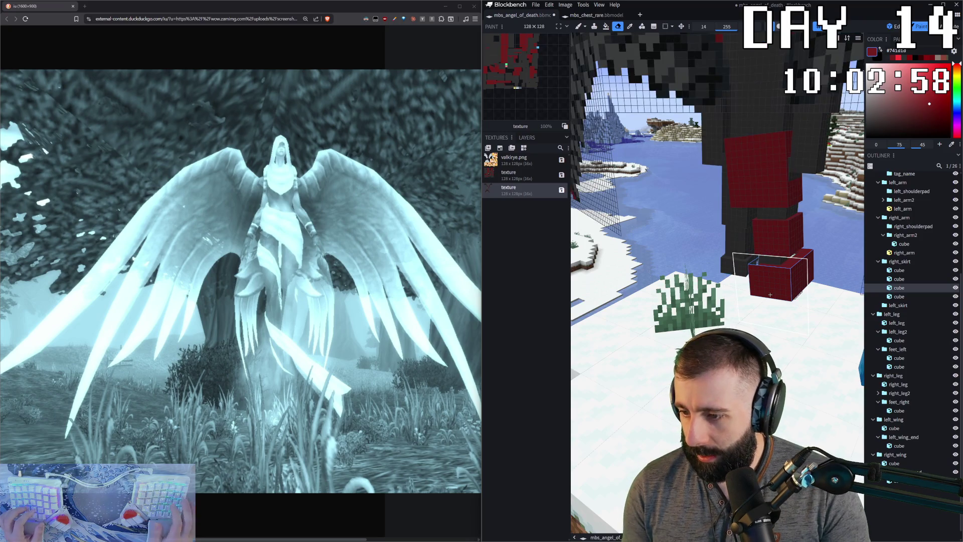
mouse_move(769, 297)
middle_mouse_down()
mouse_move(686, 278)
mouse_move(588, 296)
middle_mouse_up()
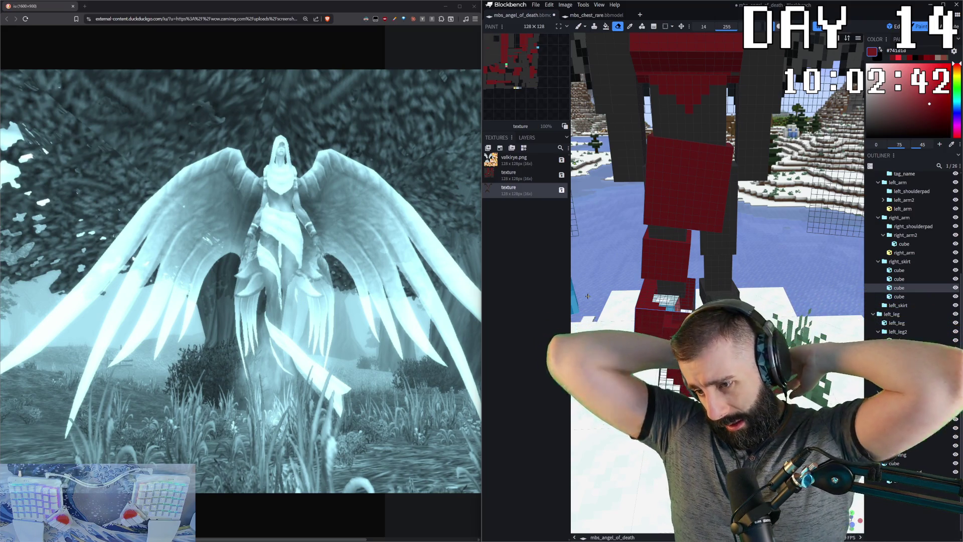
left_click_drag(585, 300, 640, 278)
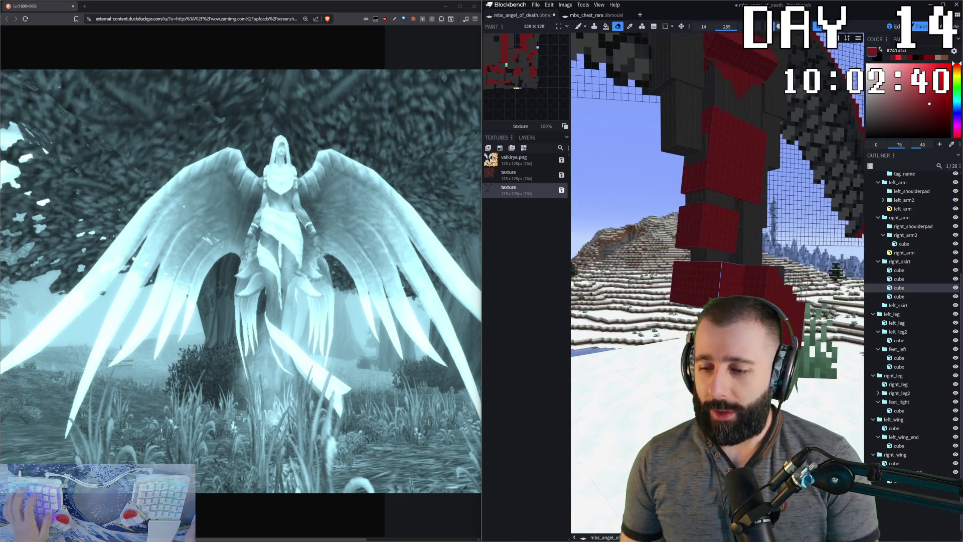
key("1")
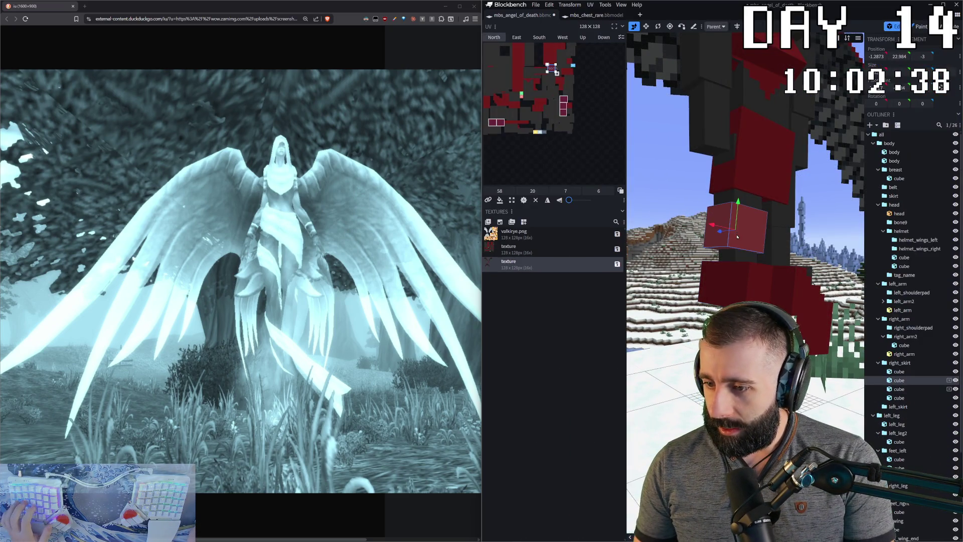
- Toggle Paint and Edit mode, then reframe the whole winged model head-on
mouse_move(639, 361)
left_mouse_down()
mouse_move(665, 441)
mouse_move(722, 421)
left_mouse_up()
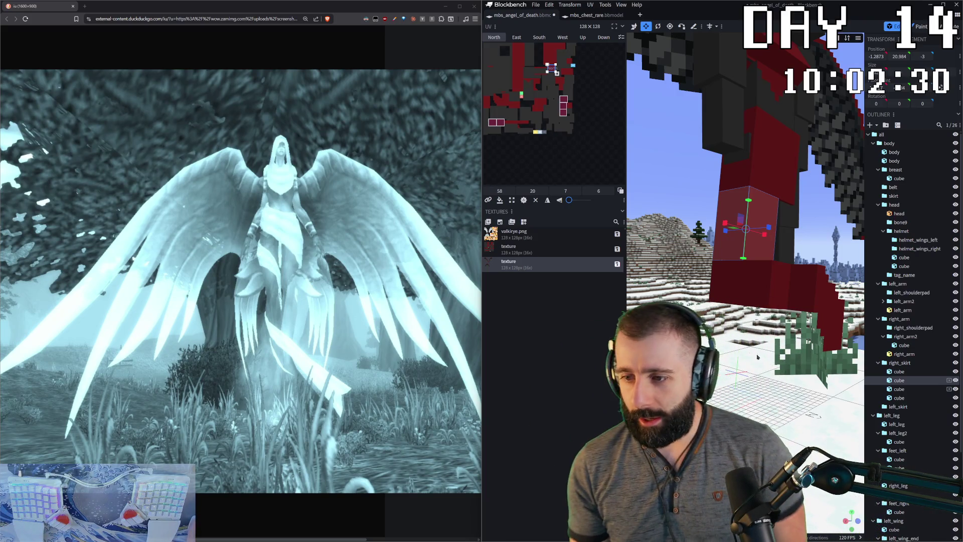
mouse_move(677, 361)
left_mouse_down()
mouse_move(644, 379)
mouse_move(842, 167)
left_mouse_up()
key("ctrl+2")
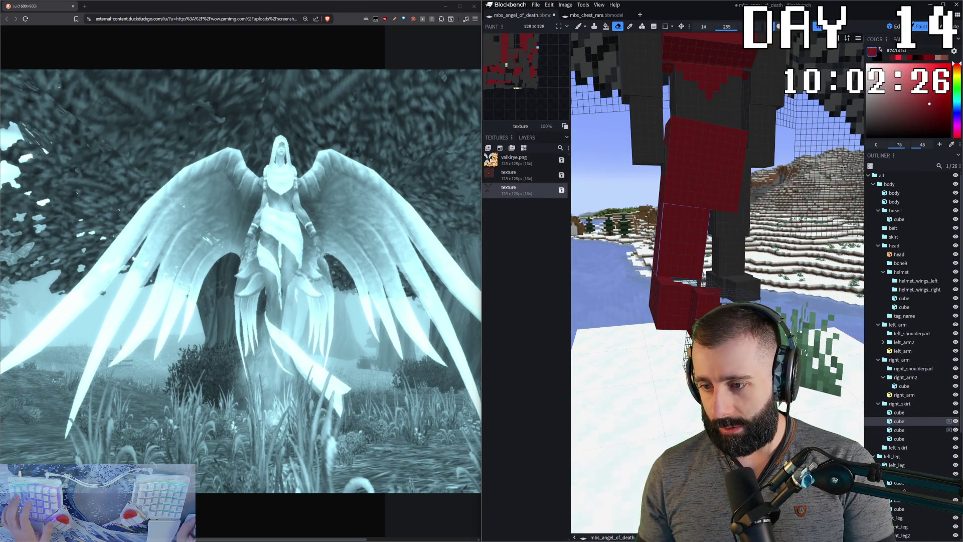
key("ctrl+1")
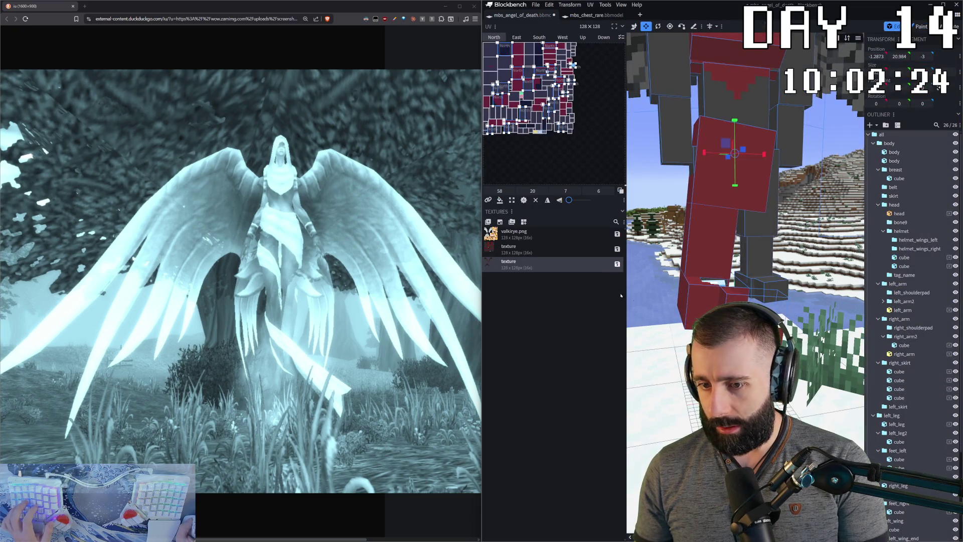
scroll(745, 226, "down", 3)
left_click_drag(744, 226, 790, 218)
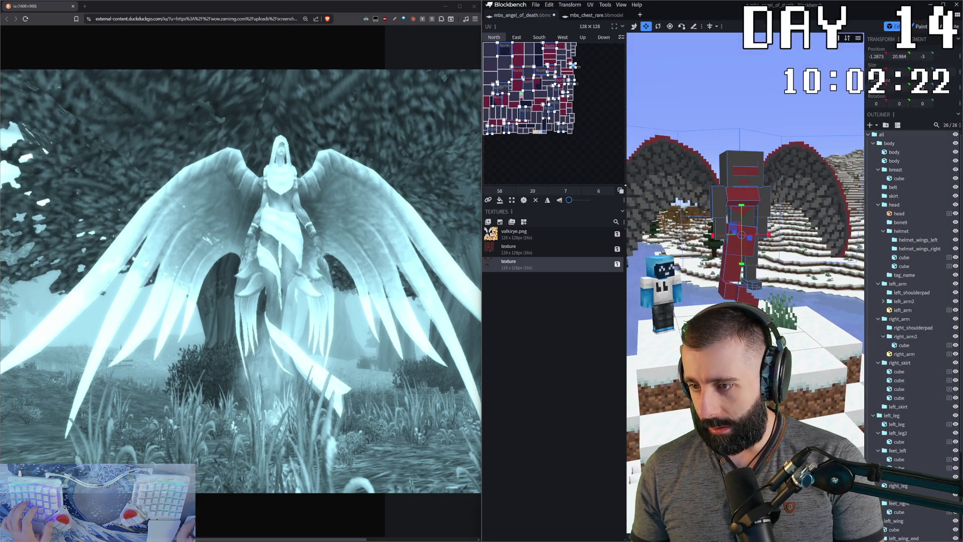
mouse_move(703, 198)
left_mouse_down()
mouse_move(681, 201)
mouse_move(751, 112)
mouse_move(700, 226)
left_mouse_up()
- Select every cube of the angel model (Ctrl+A) and start creating a new texture for it
left_click(741, 123)
scroll(700, 226, "up", 5)
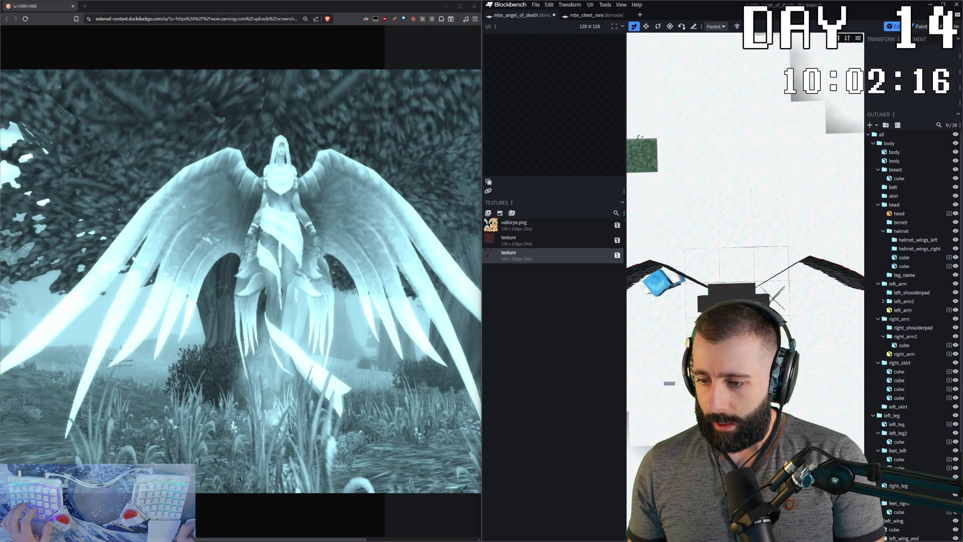
key("ctrl+a")
scroll(854, 355, "down", 5)
left_click_drag(855, 356, 670, 306)
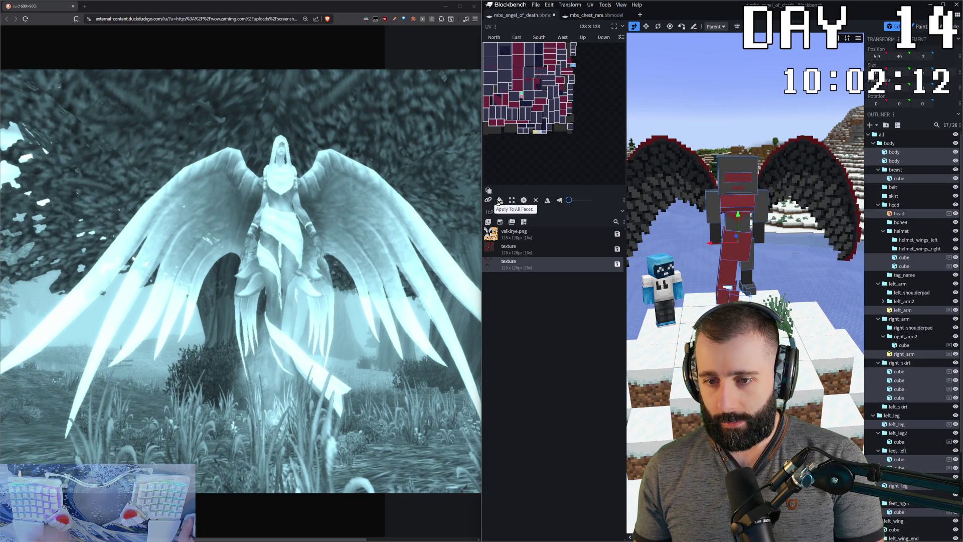
left_click(500, 222)
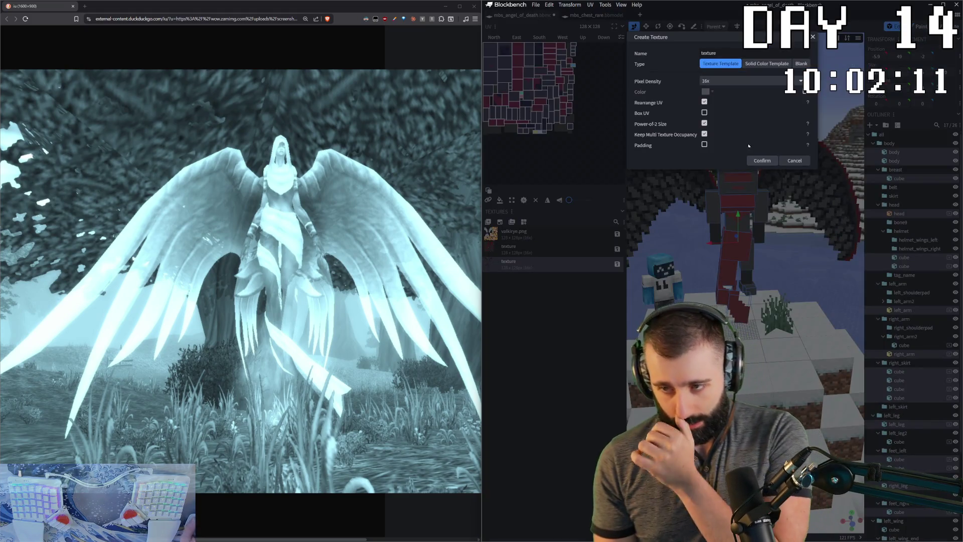
- Confirm the new texture for the selection and switch to Paint mode
left_click(762, 161)
scroll(737, 226, "up", 5)
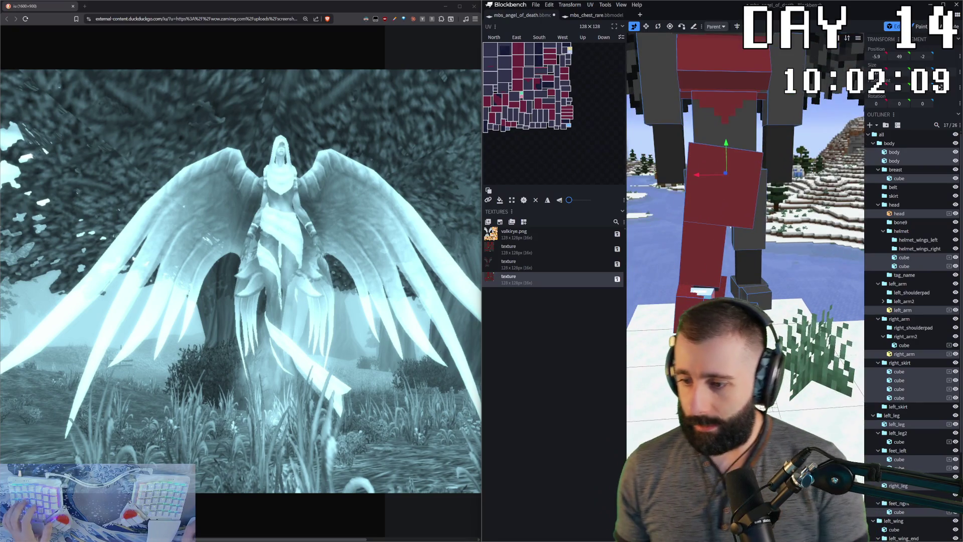
left_click(920, 26)
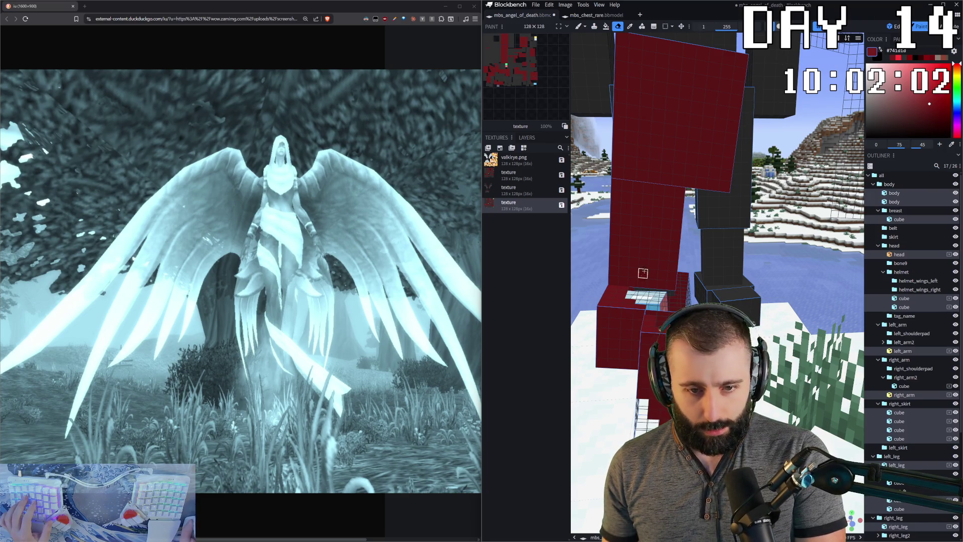
left_click_drag(615, 184, 667, 234)
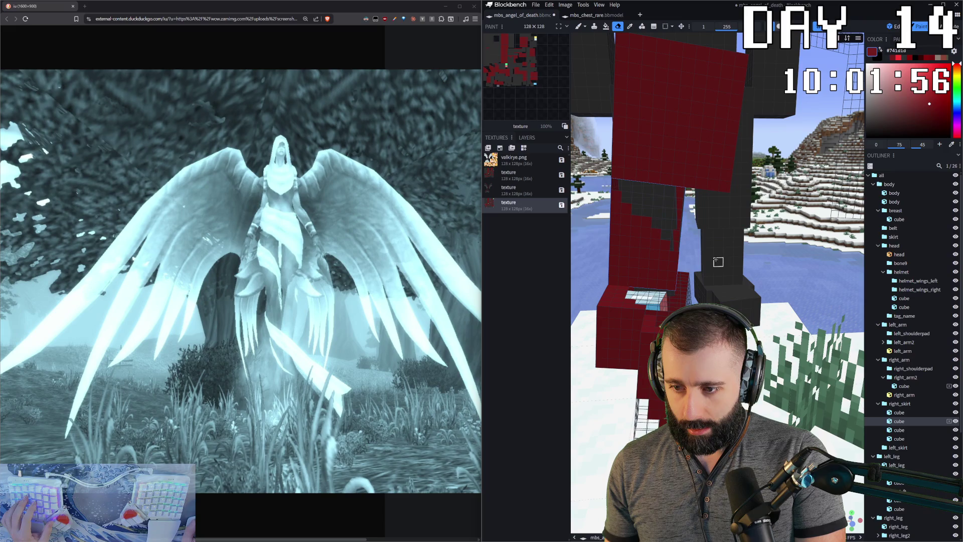
scroll(718, 262, "down", 5)
mouse_move(717, 262)
left_mouse_down()
mouse_move(674, 228)
mouse_move(678, 201)
mouse_move(747, 90)
left_mouse_up()
scroll(675, 227, "up", 5)
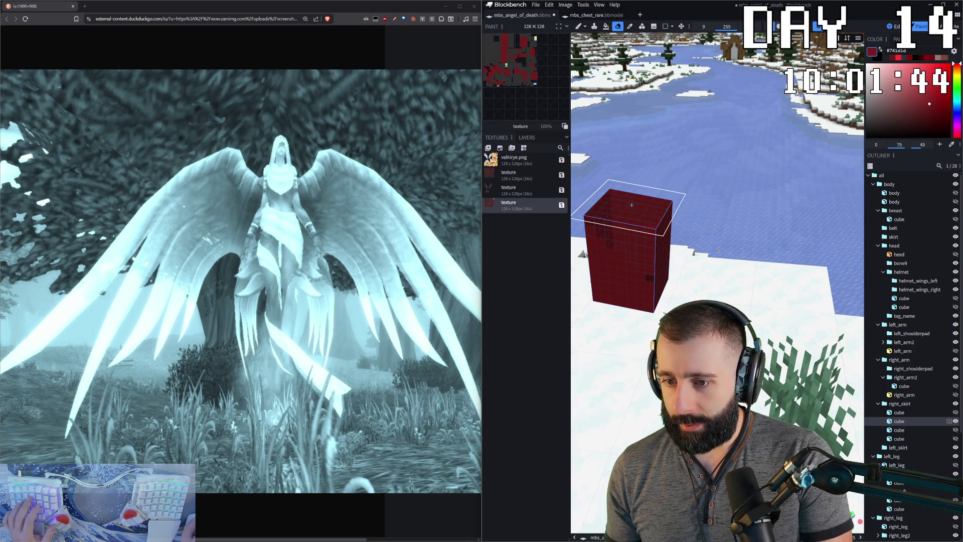
scroll(790, 186, "up", 5)
scroll(790, 185, "down", 5)
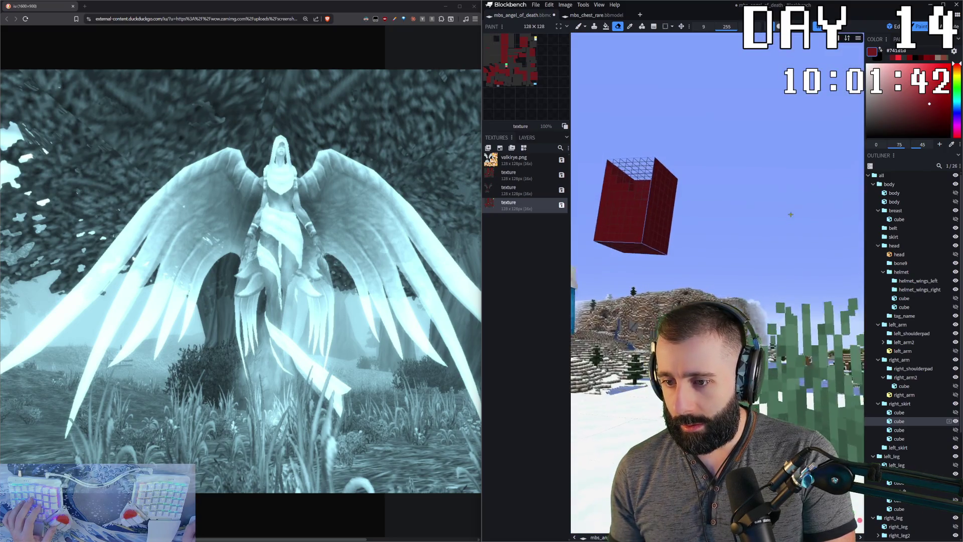
middle_click_drag(633, 246, 755, 271)
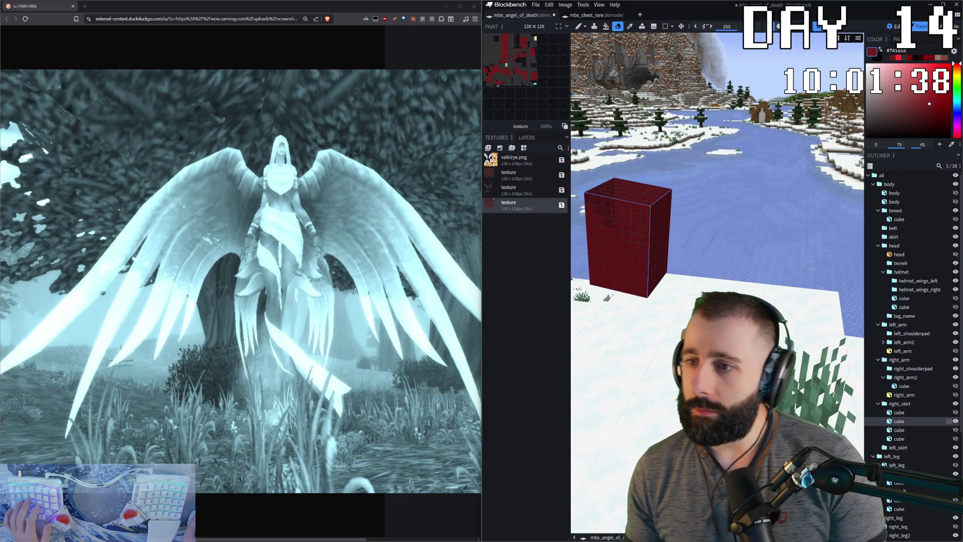
mouse_move(589, 209)
left_mouse_down()
mouse_move(760, 287)
mouse_move(638, 192)
left_mouse_up()
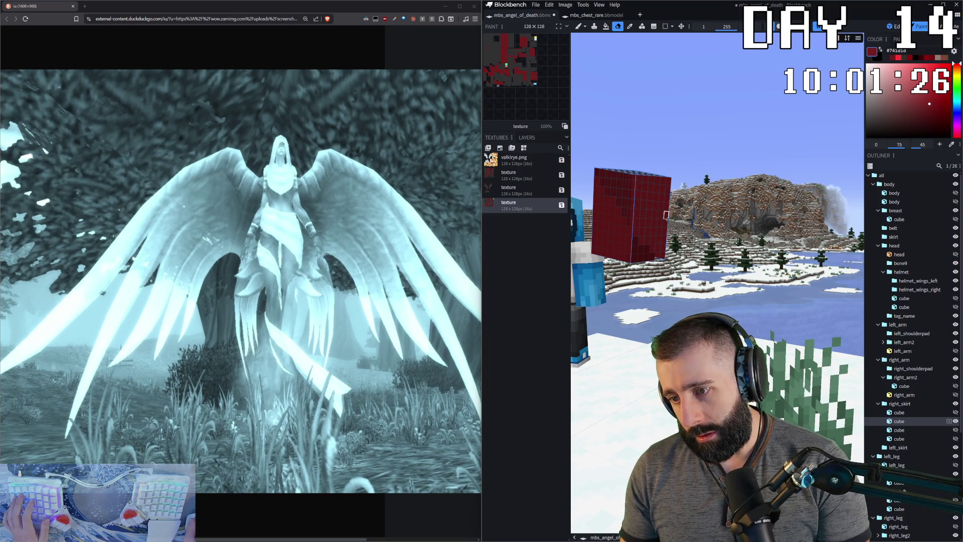
left_click_drag(666, 214, 691, 220)
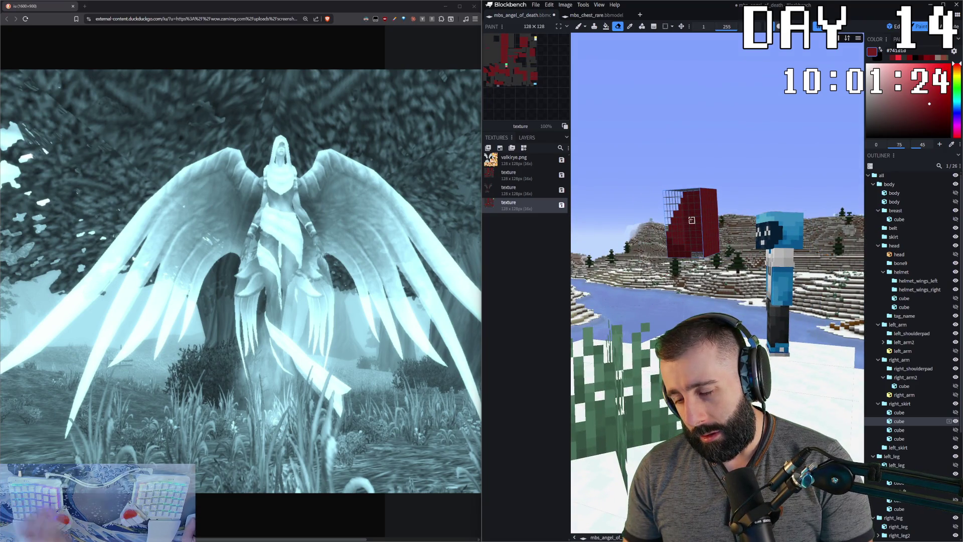
scroll(691, 220, "up", 5)
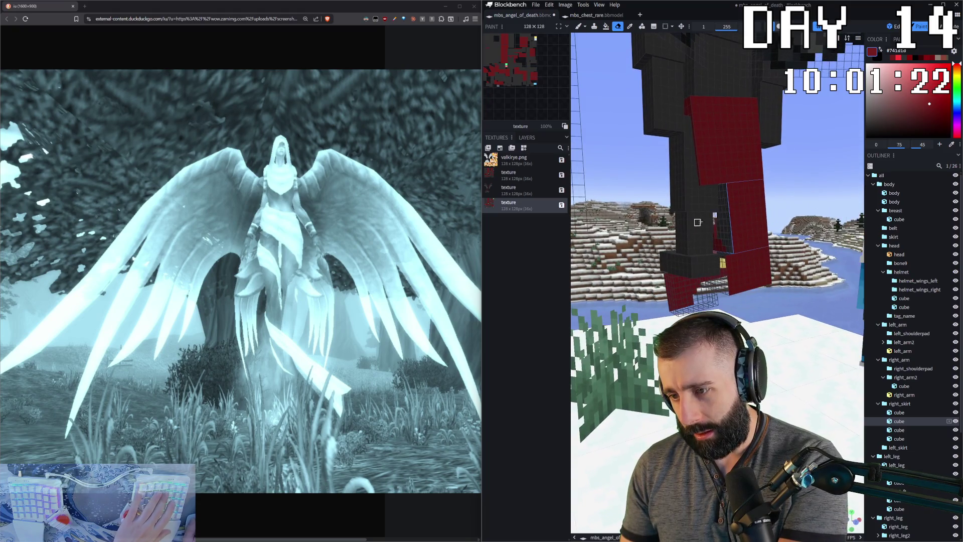
scroll(730, 194, "down", 5)
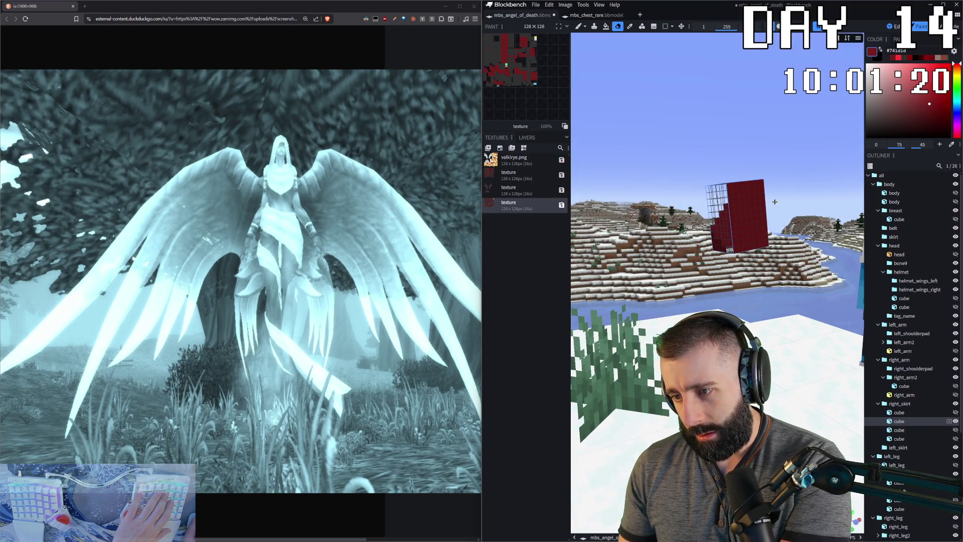
left_click_drag(730, 193, 665, 174)
scroll(664, 175, "up", 5)
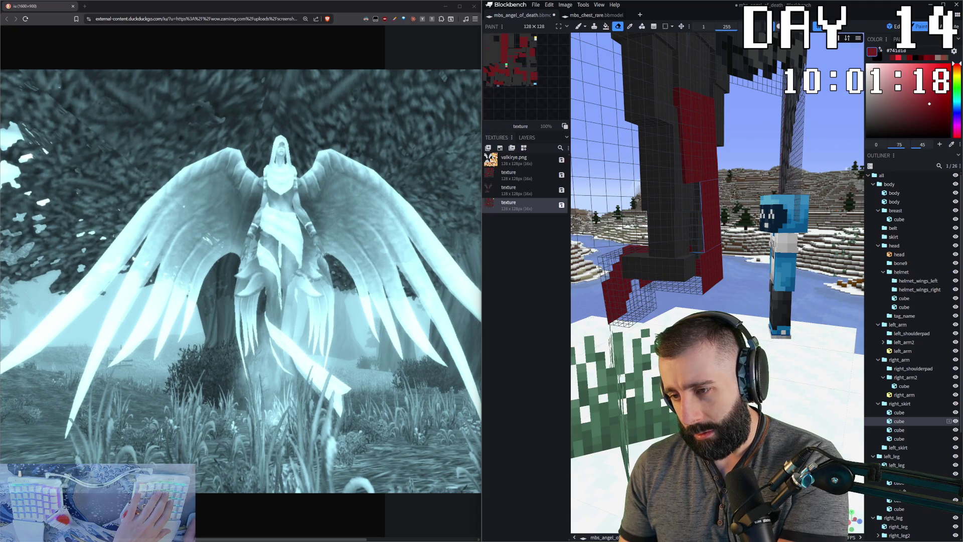
left_click_drag(734, 194, 752, 200)
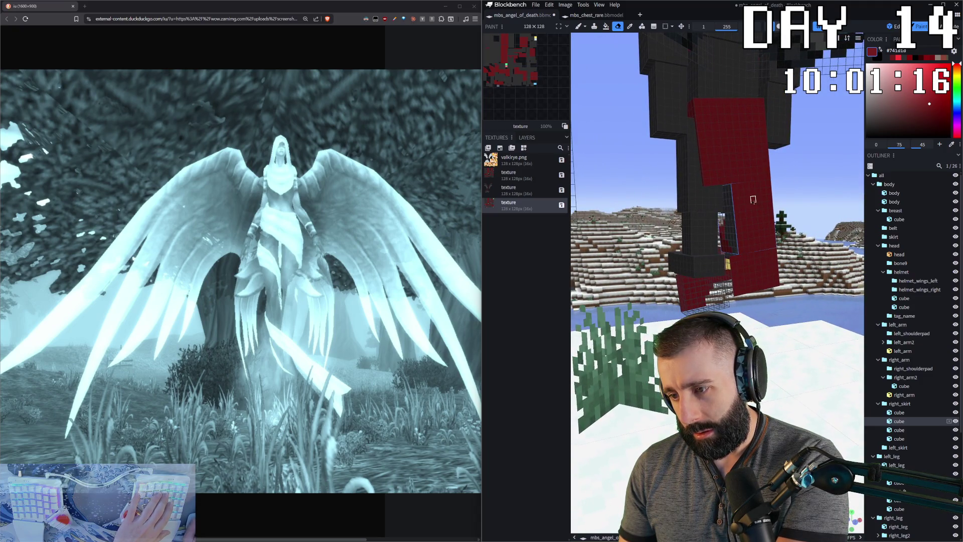
left_click_drag(813, 213, 661, 217)
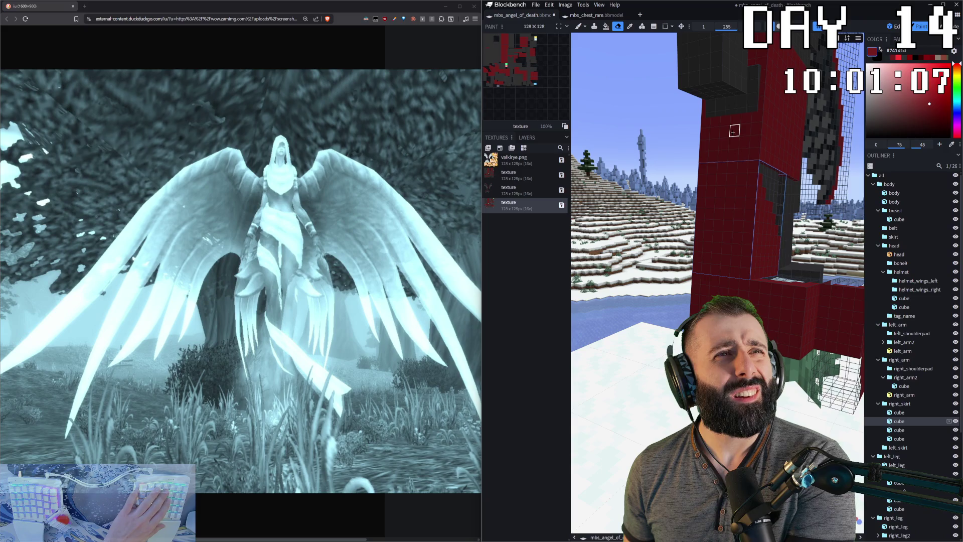
mouse_move(734, 131)
left_mouse_down()
mouse_move(761, 213)
mouse_move(712, 202)
mouse_move(720, 274)
left_mouse_up()
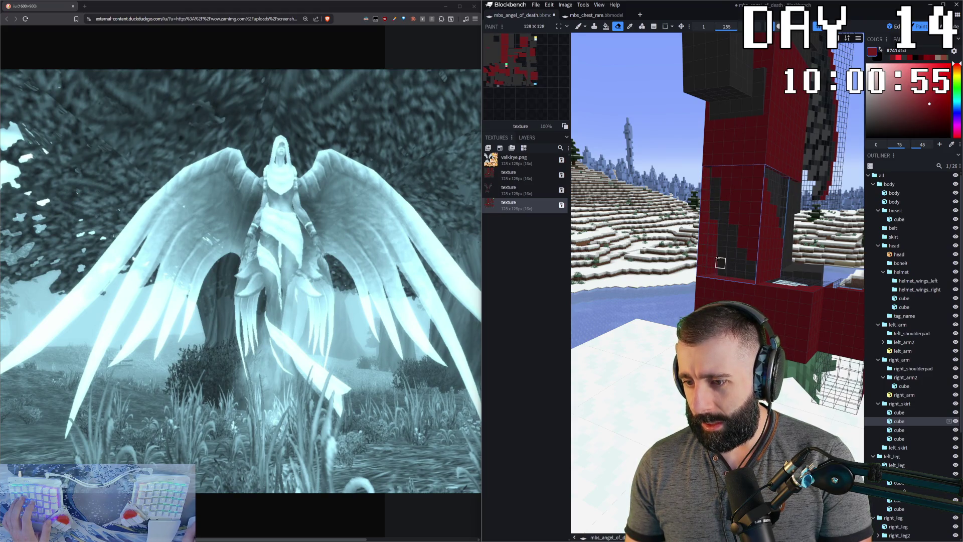
- Erase part of the red skirt cube's texture and select another right_skirt cube, swapping brush and eraser
left_click_drag(720, 262, 762, 252)
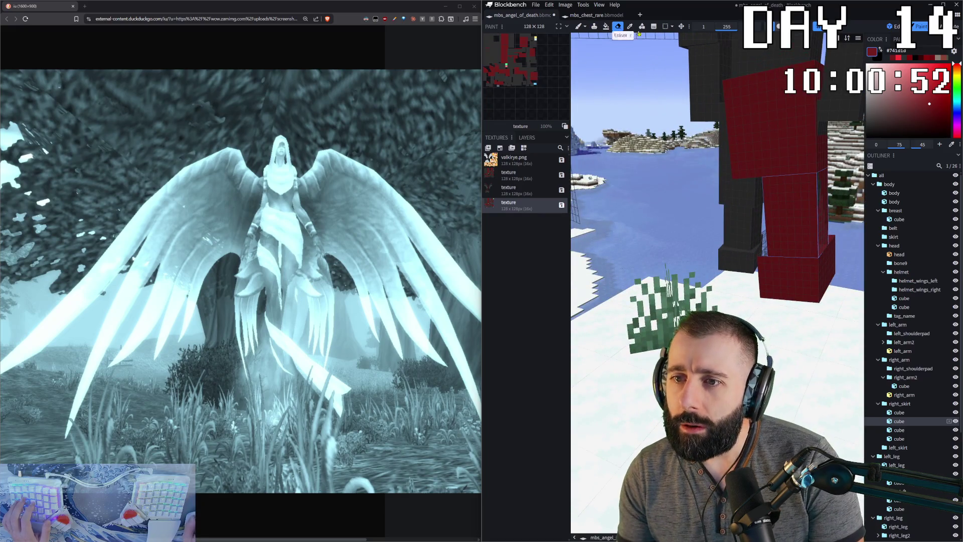
left_click(791, 202)
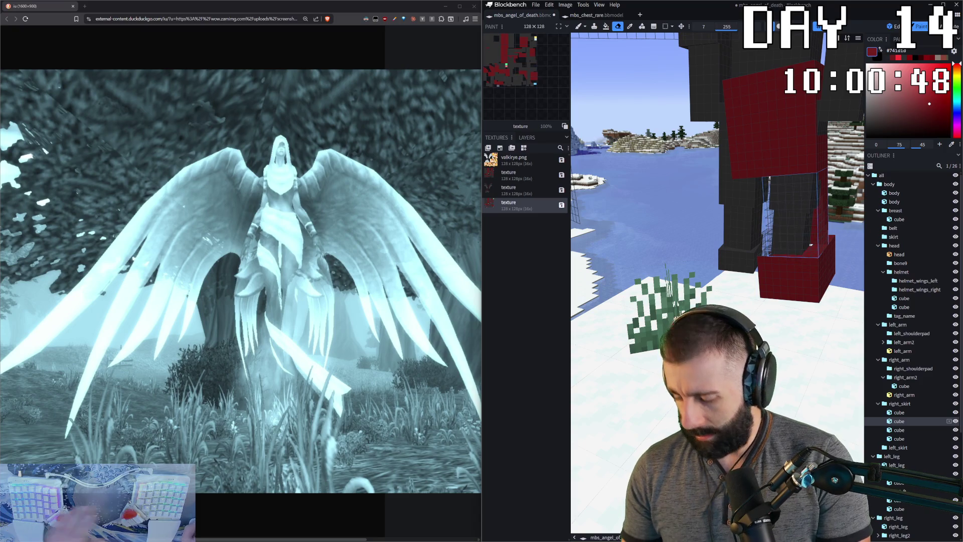
mouse_move(814, 288)
left_mouse_down()
mouse_move(727, 356)
mouse_move(610, 346)
mouse_move(631, 327)
left_mouse_up()
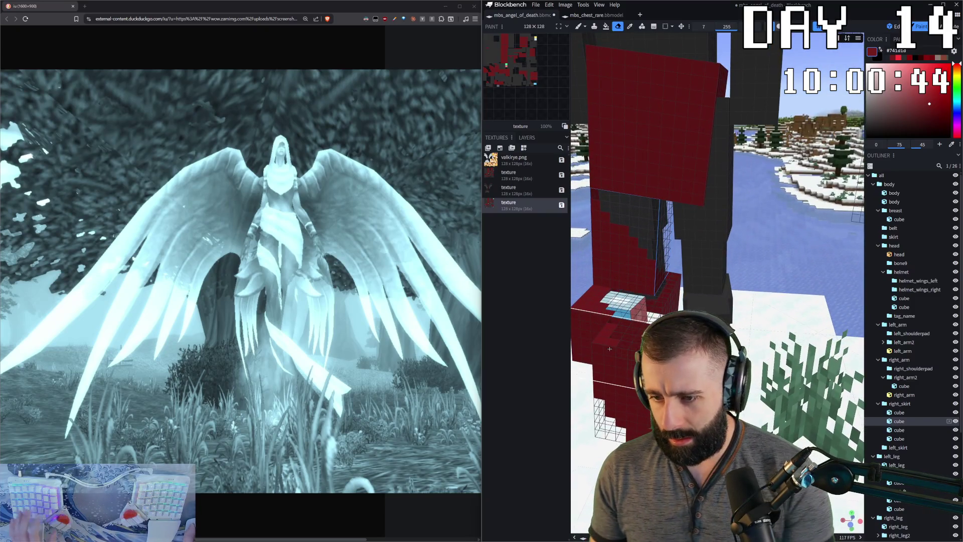
key("b")
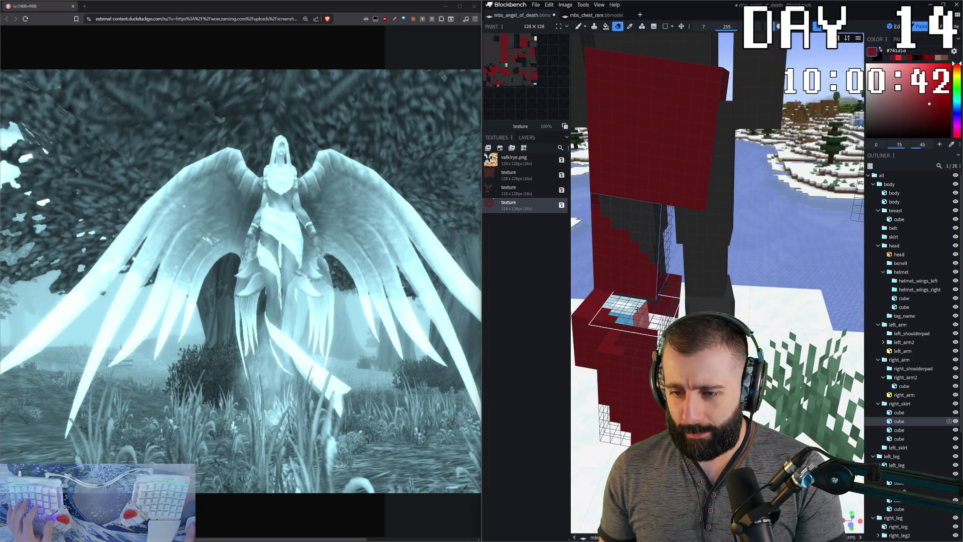
left_click(666, 297)
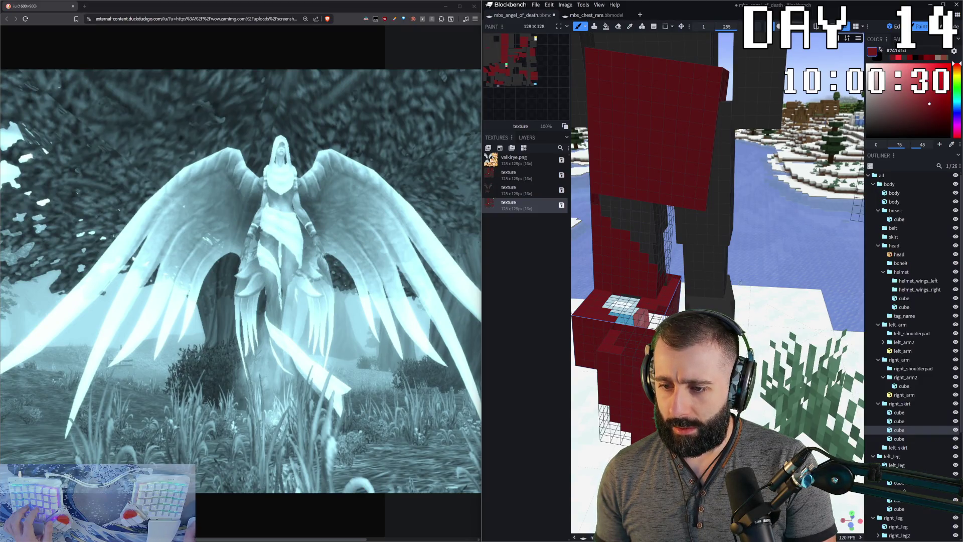
left_click_drag(739, 282, 756, 241)
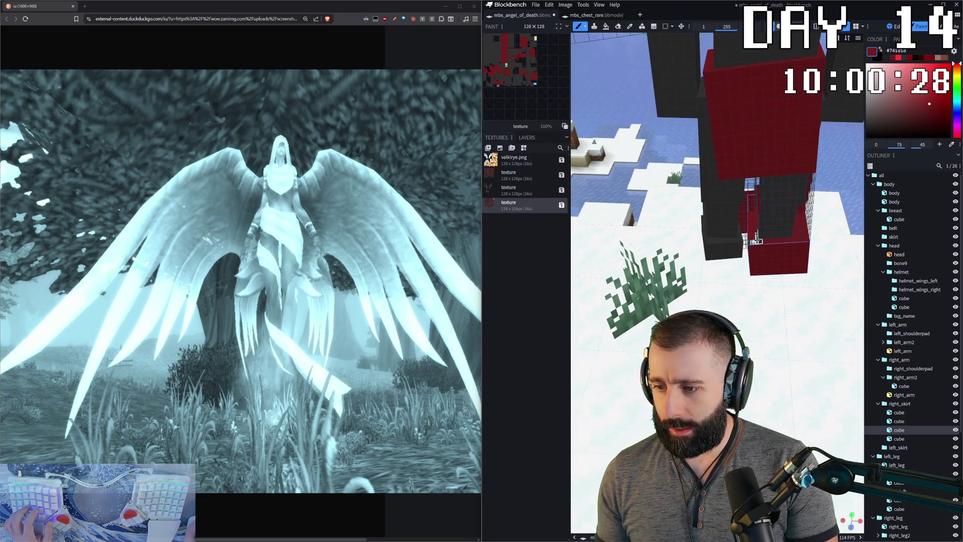
key("f")
left_click_drag(750, 243, 760, 240)
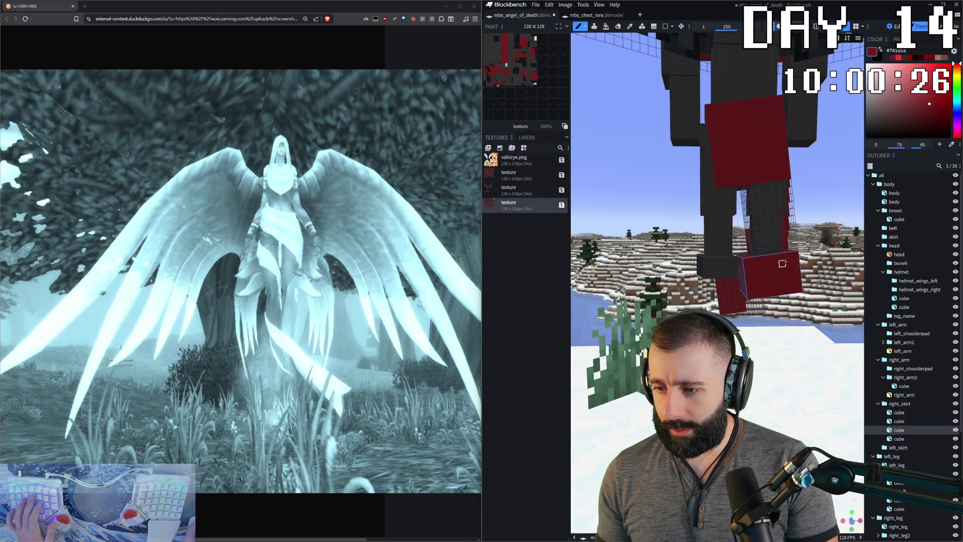
key("b")
- Erase a strip of red pixels from the skirt cube, then select the fourth and third right_skirt cubes
left_click_drag(762, 290, 768, 272)
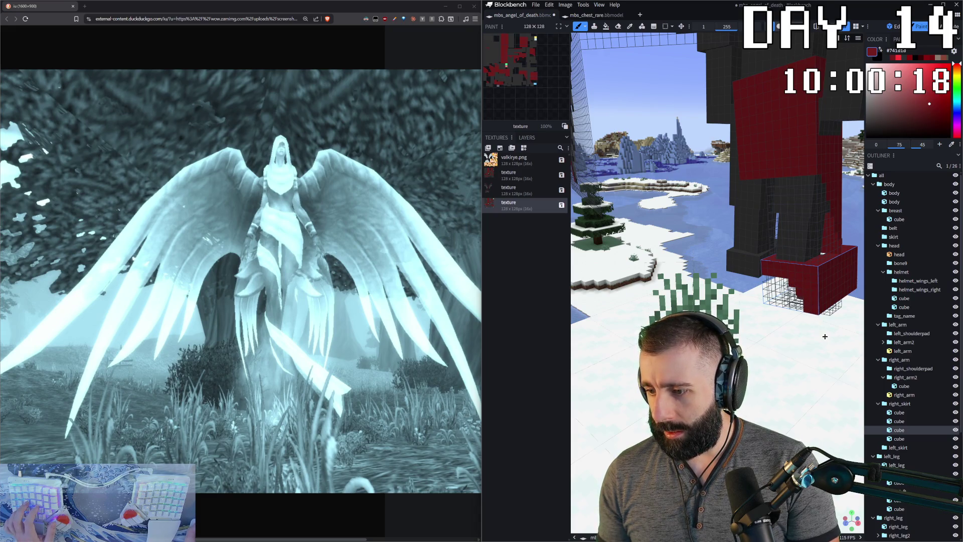
left_click_drag(824, 336, 790, 284)
key("e")
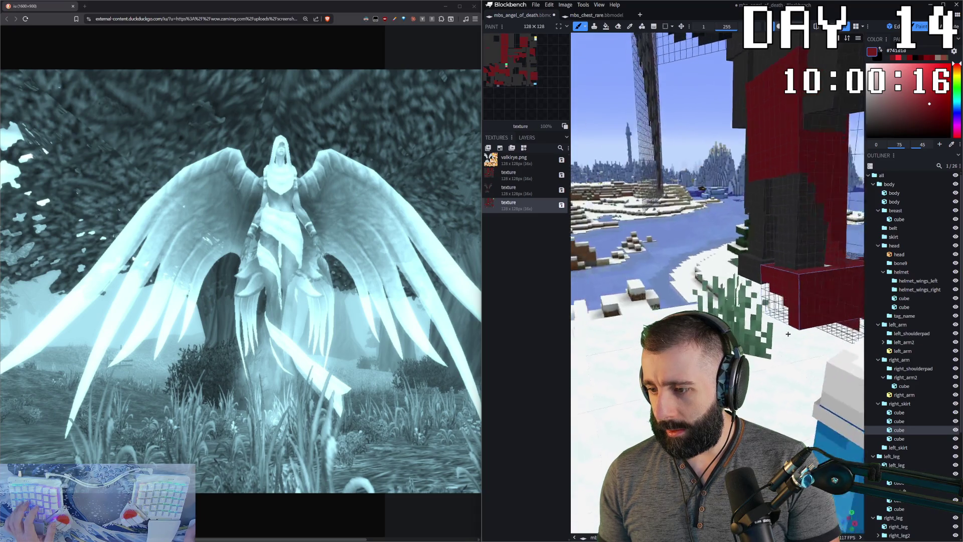
left_click_drag(815, 321, 823, 317)
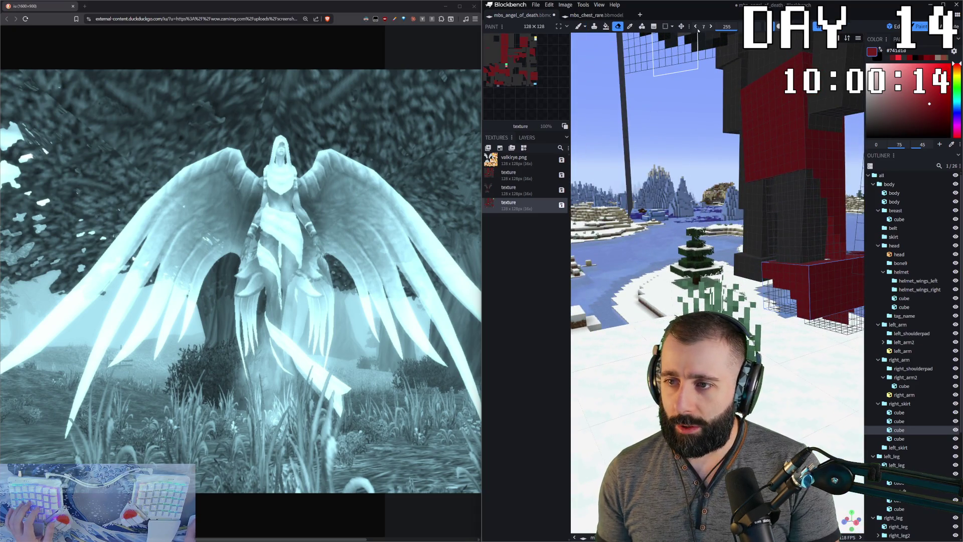
mouse_move(715, 226)
left_mouse_down()
mouse_move(790, 219)
mouse_move(783, 173)
left_mouse_up()
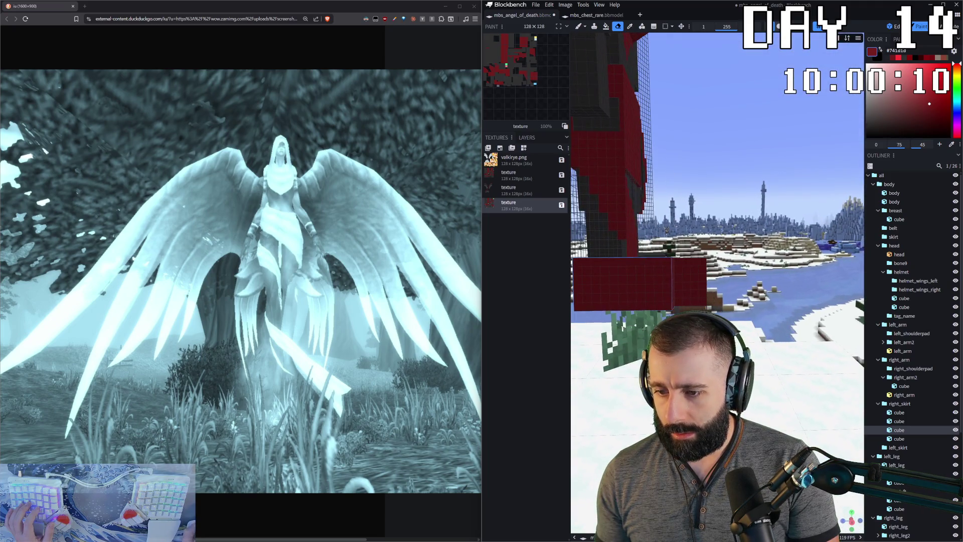
mouse_move(614, 308)
left_mouse_down()
mouse_move(667, 290)
mouse_move(617, 304)
left_mouse_up()
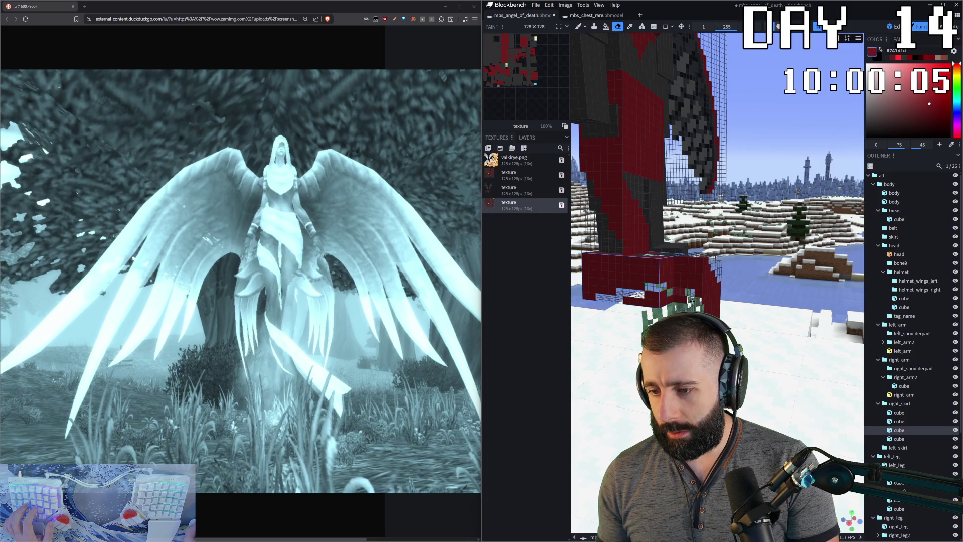
left_click(711, 278)
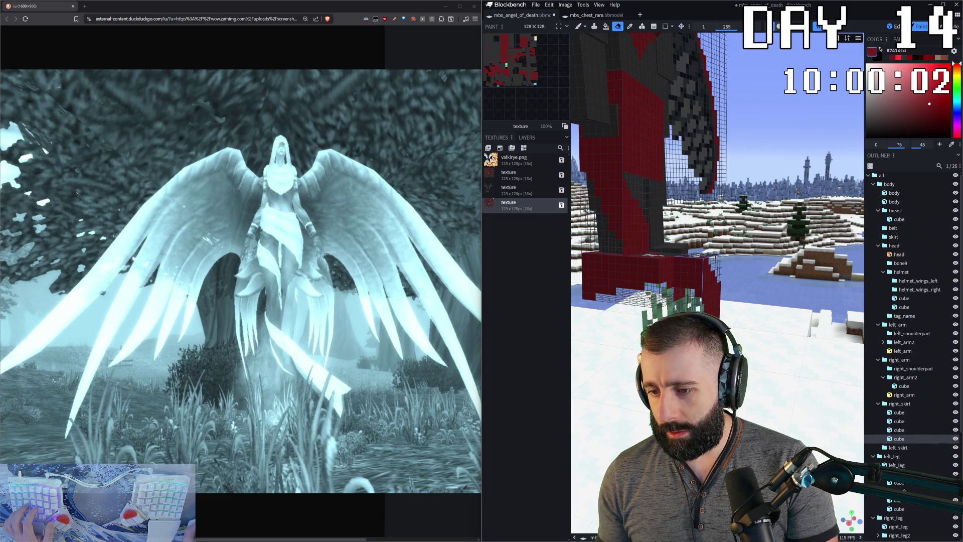
left_click_drag(672, 298, 690, 281)
left_click(668, 302)
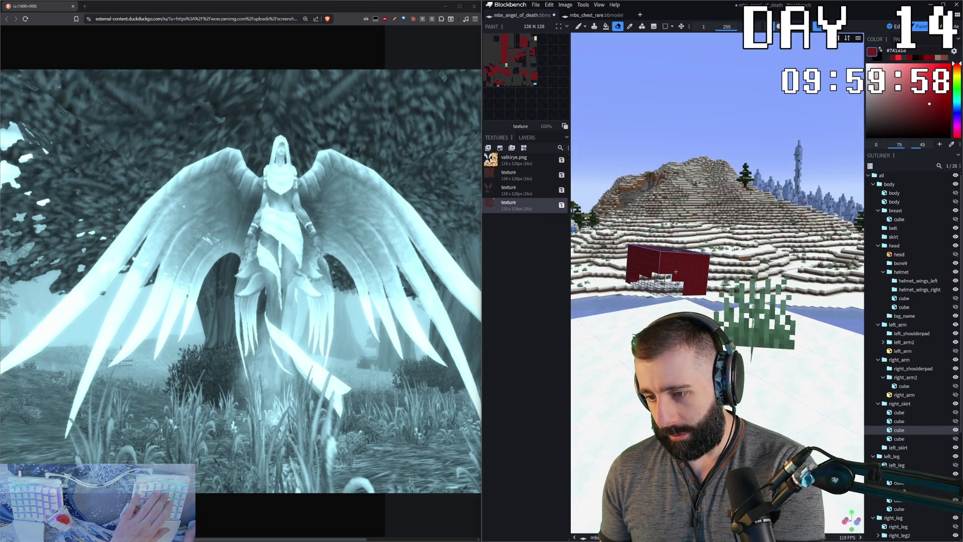
scroll(689, 281, "down", 5)
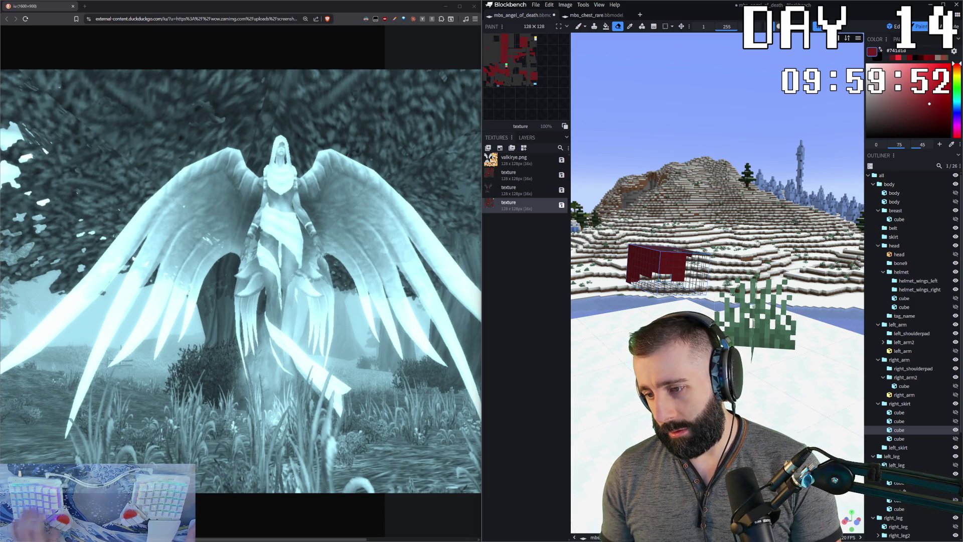
scroll(705, 293, "up", 5)
scroll(794, 431, "up", 3)
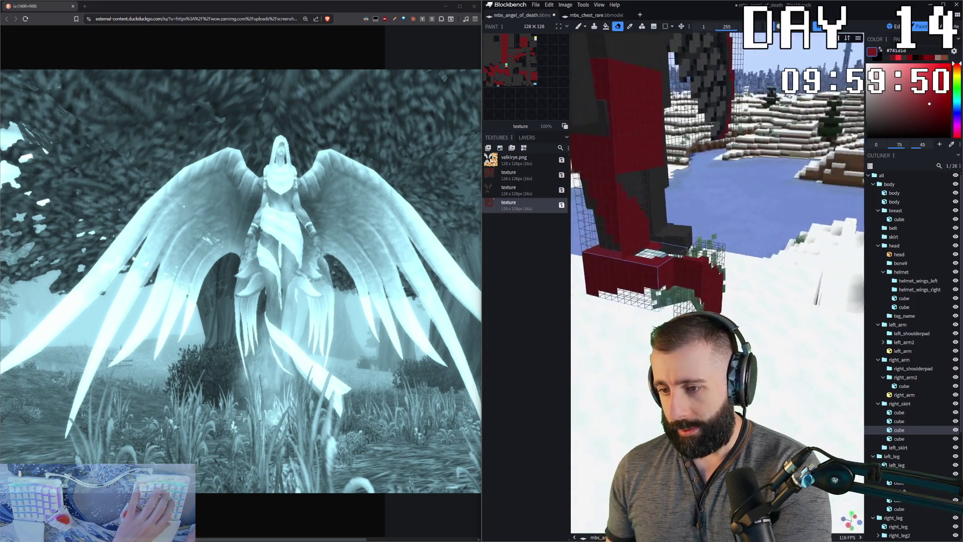
scroll(793, 431, "up", 3)
scroll(594, 377, "down", 5)
- Reframe the winged model and switch from Paint mode back to Edit mode
mouse_move(715, 301)
left_mouse_down()
mouse_move(594, 377)
mouse_move(602, 451)
left_mouse_up()
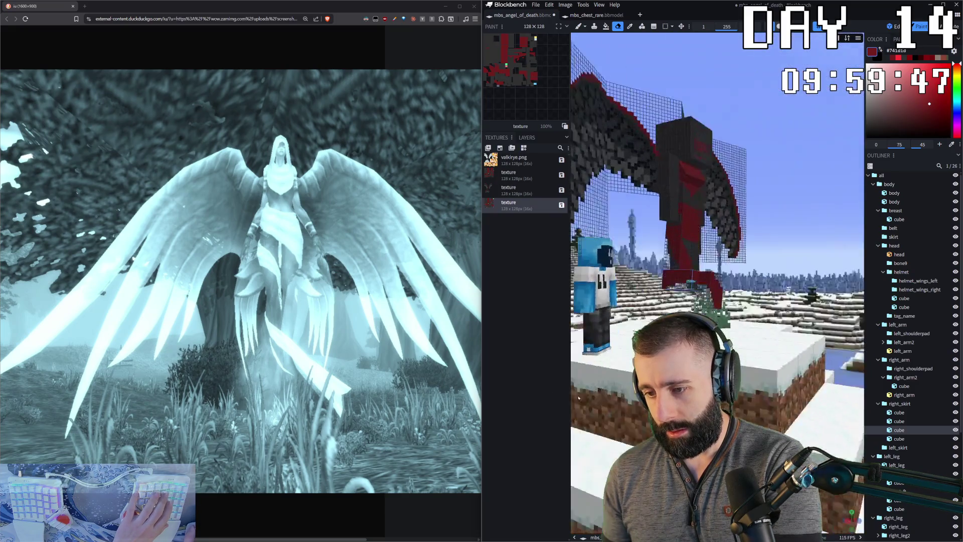
key("b")
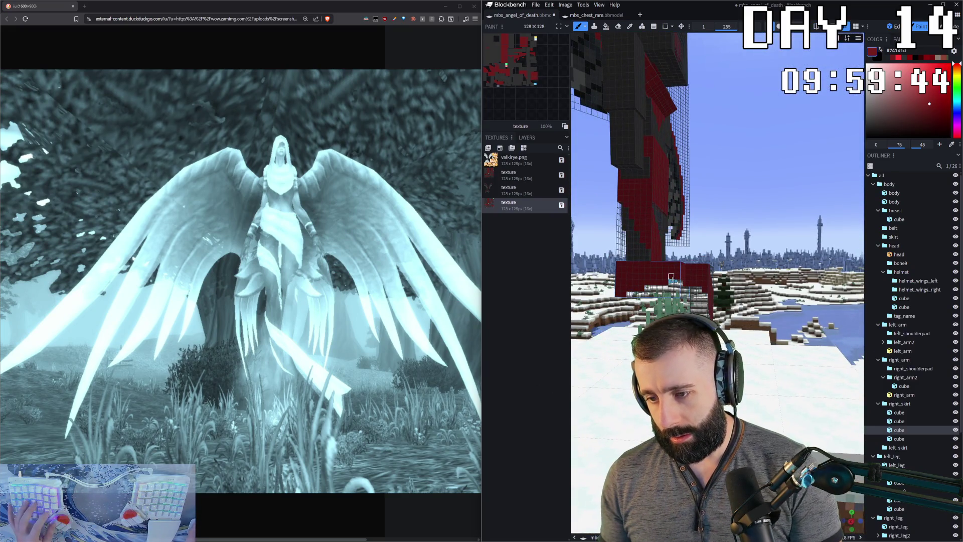
left_click_drag(715, 301, 677, 339)
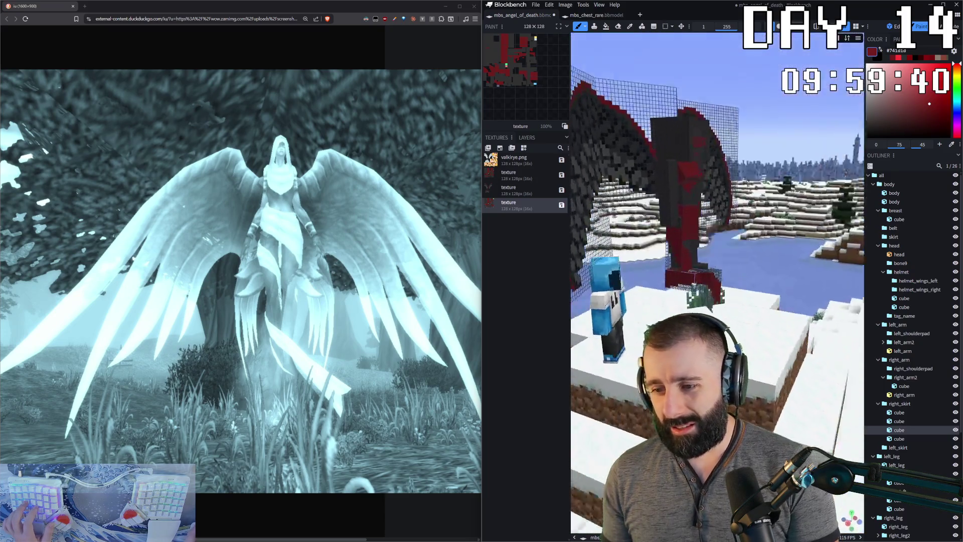
scroll(803, 197, "down", 3)
left_click_drag(805, 226, 804, 197)
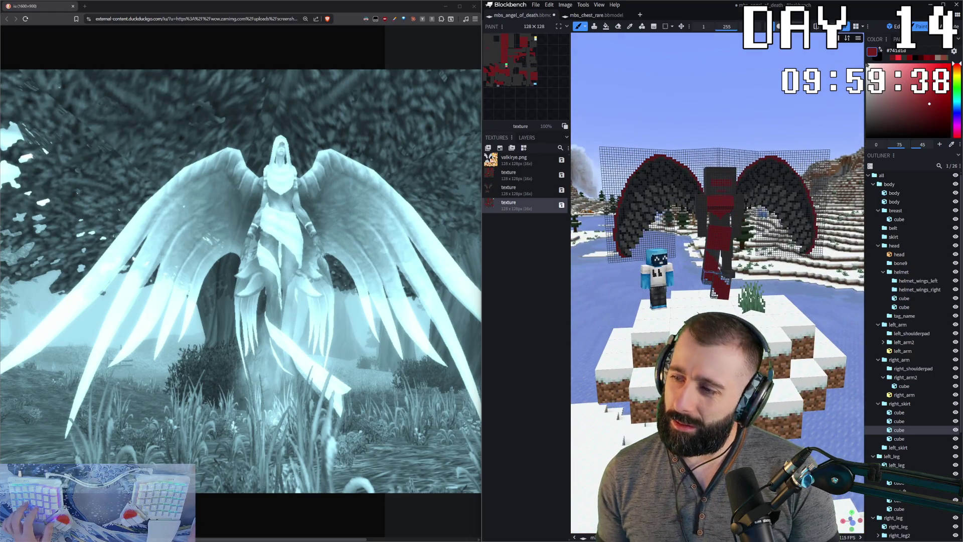
key("Tab")
left_click_drag(797, 330, 818, 353)
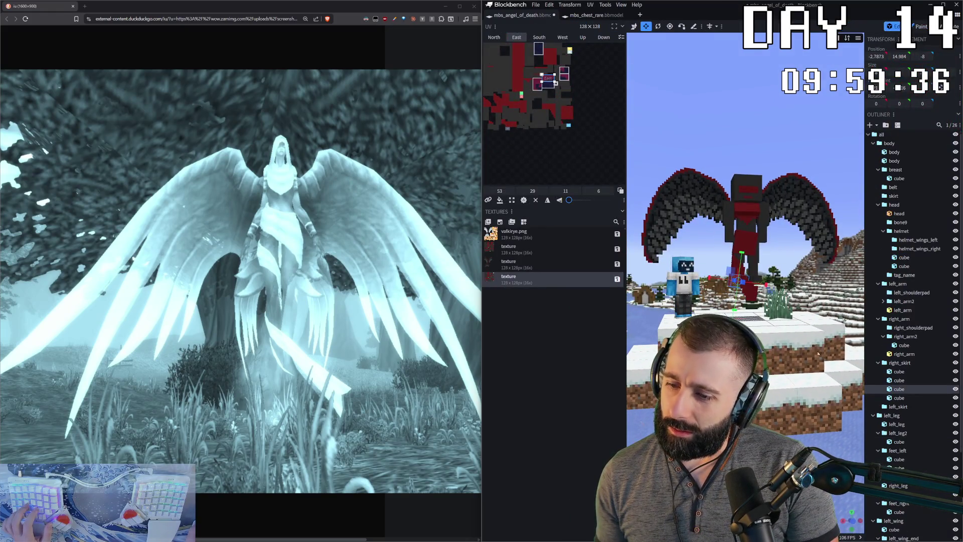
scroll(808, 281, "up", 2)
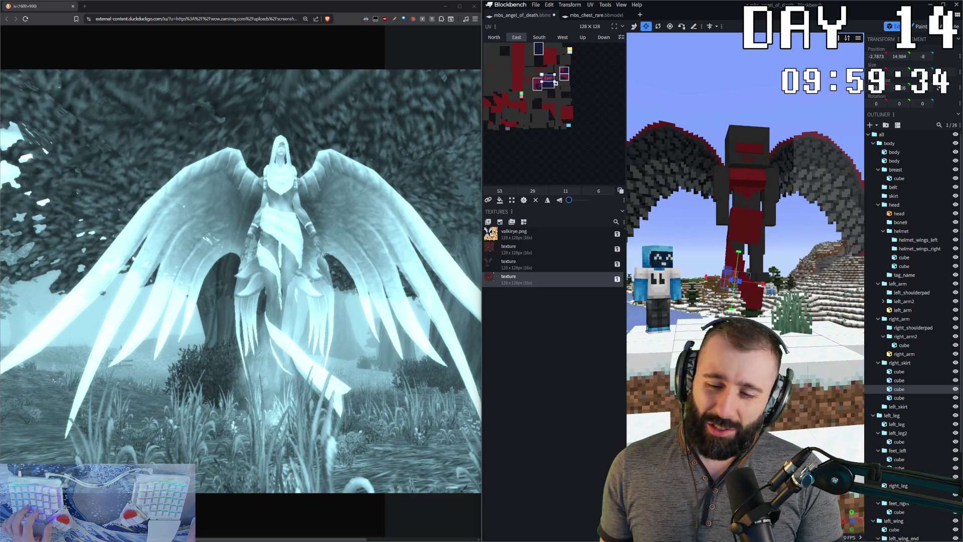
scroll(809, 282, "up", 2)
scroll(809, 281, "up", 2)
scroll(758, 167, "up", 2)
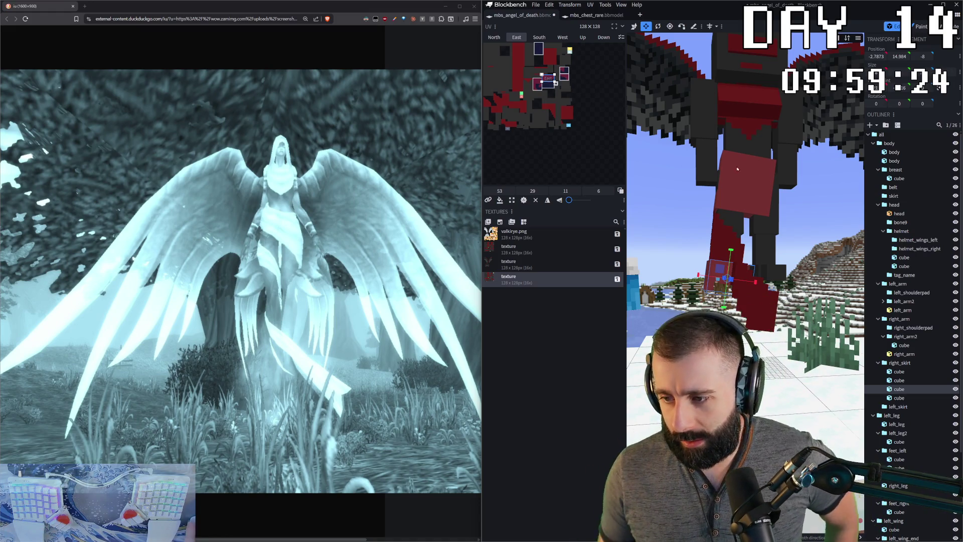
- Duplicate the red hip skirt panel and slide the copy sideways along X and lower along Y
left_click(738, 175)
key("ctrl+v")
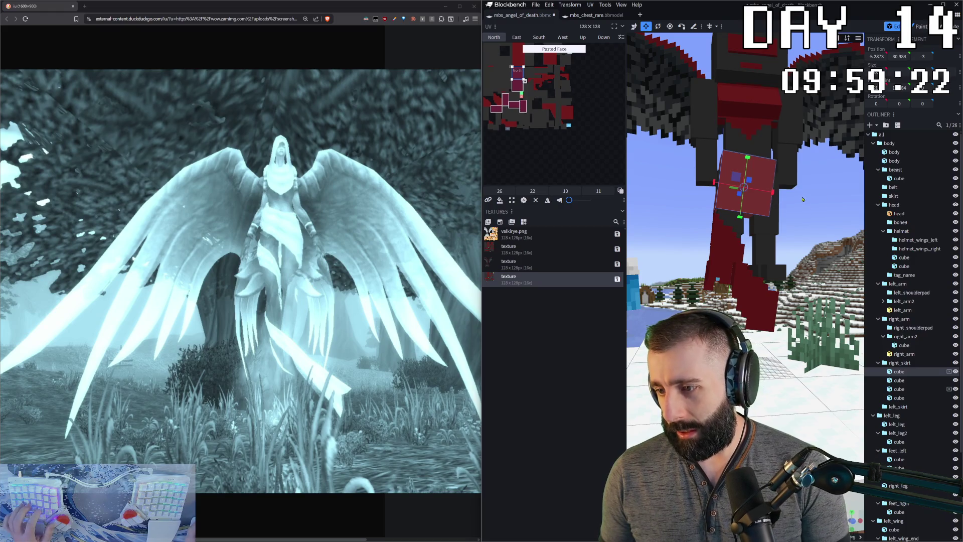
key("ctrl+c")
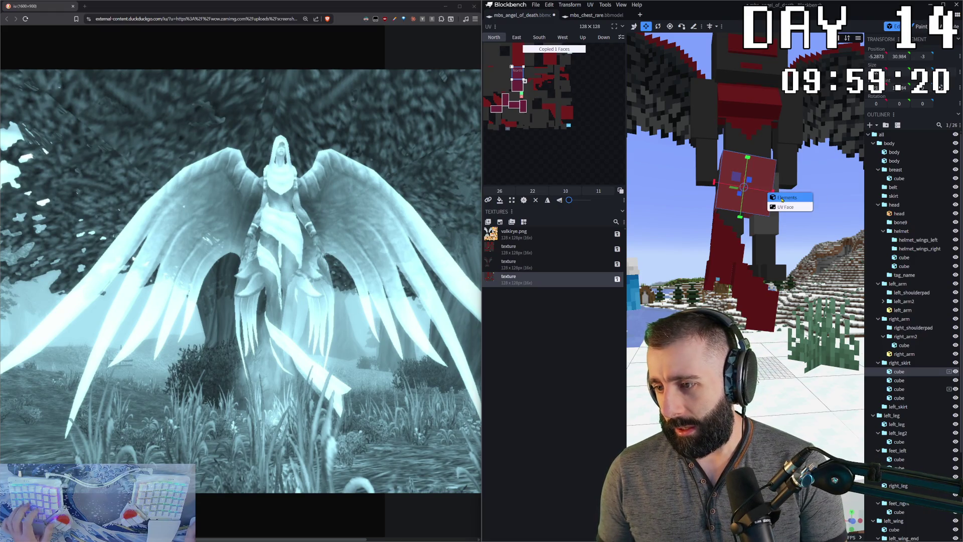
key("ctrl+d")
mouse_move(715, 182)
left_mouse_down()
mouse_move(780, 191)
mouse_move(785, 166)
left_mouse_up()
scroll(809, 202, "up", 2)
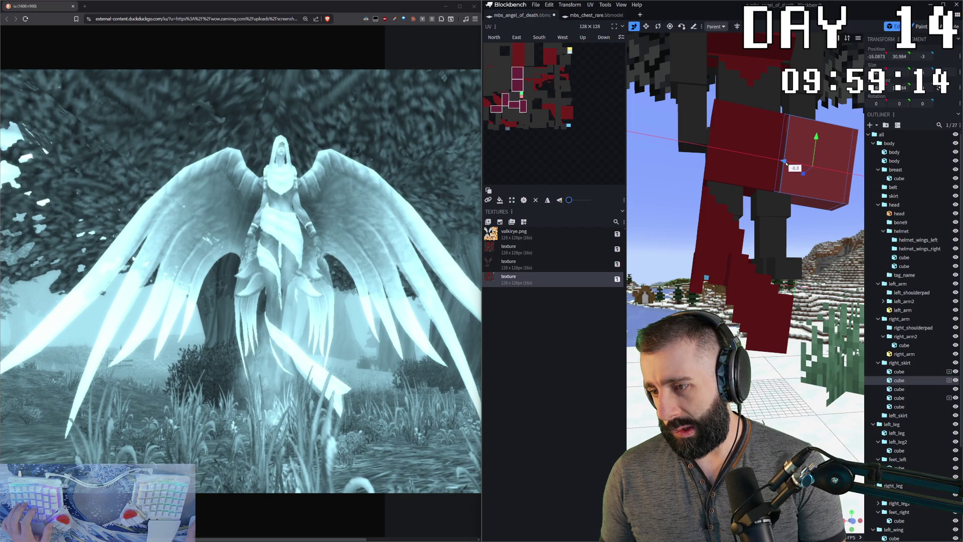
right_click_drag(785, 162, 761, 189)
left_click_drag(760, 188, 756, 197)
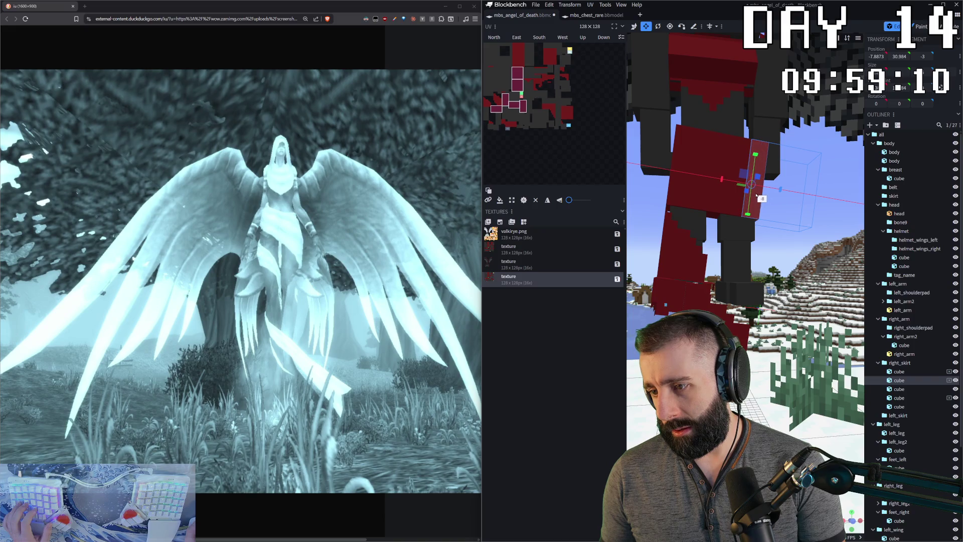
mouse_move(751, 152)
left_mouse_down()
mouse_move(745, 175)
mouse_move(747, 160)
left_mouse_up()
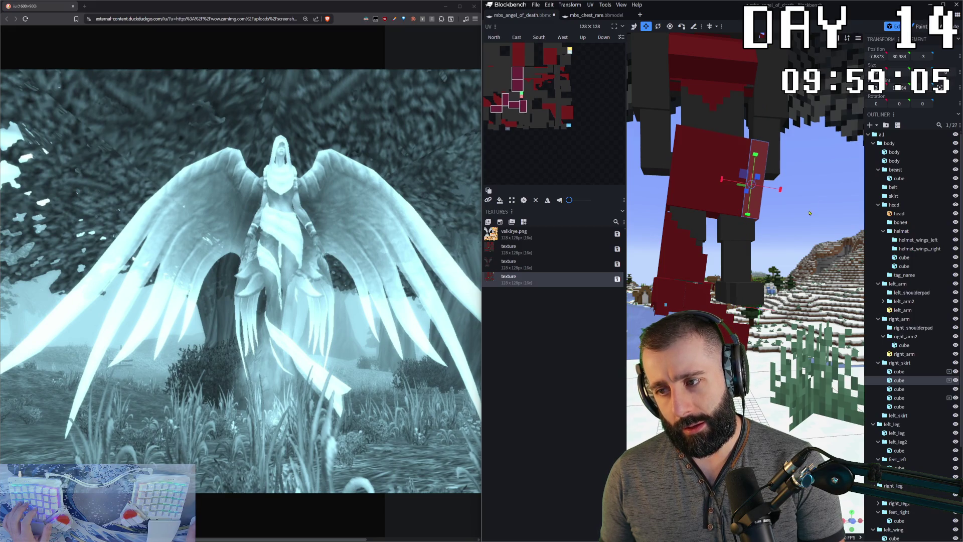
- Check the copied panel's placement from several sides, then select the left_arm2 cube
right_click_drag(746, 151, 759, 209)
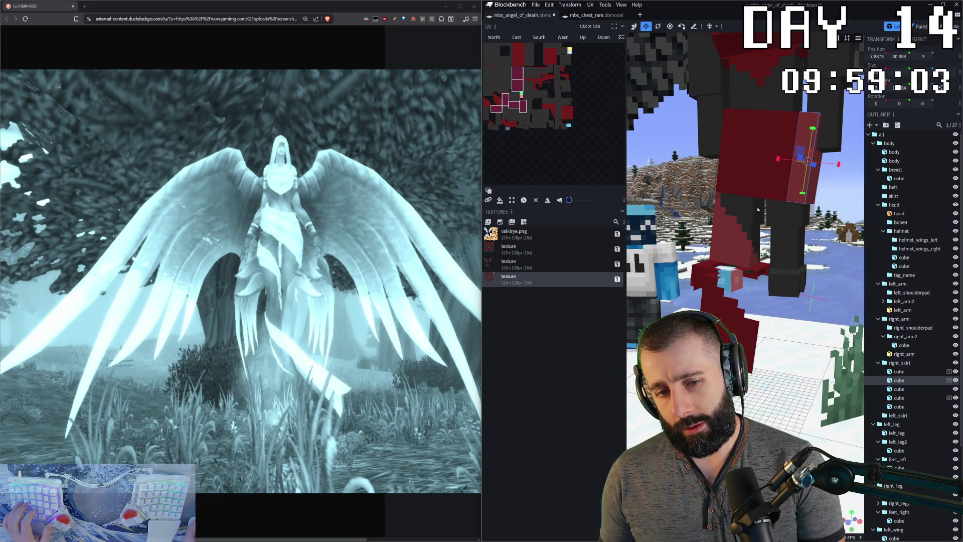
mouse_move(758, 210)
left_mouse_down()
mouse_move(785, 191)
mouse_move(804, 138)
left_mouse_up()
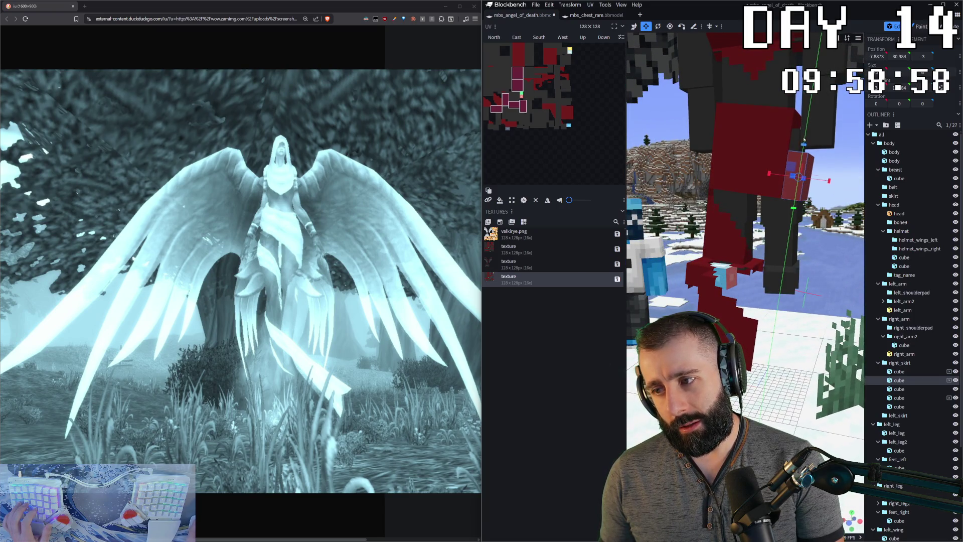
left_click_drag(809, 143, 803, 143)
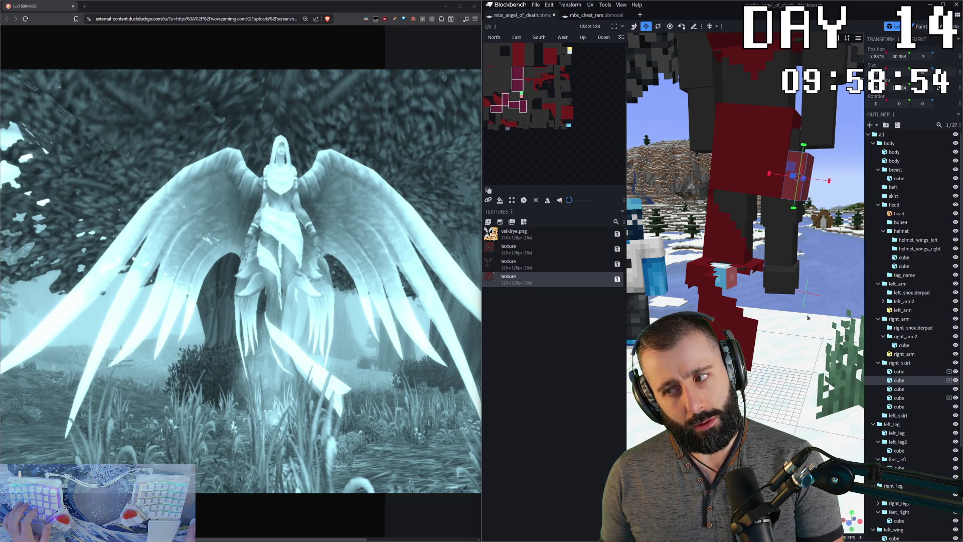
left_click_drag(808, 317, 776, 270)
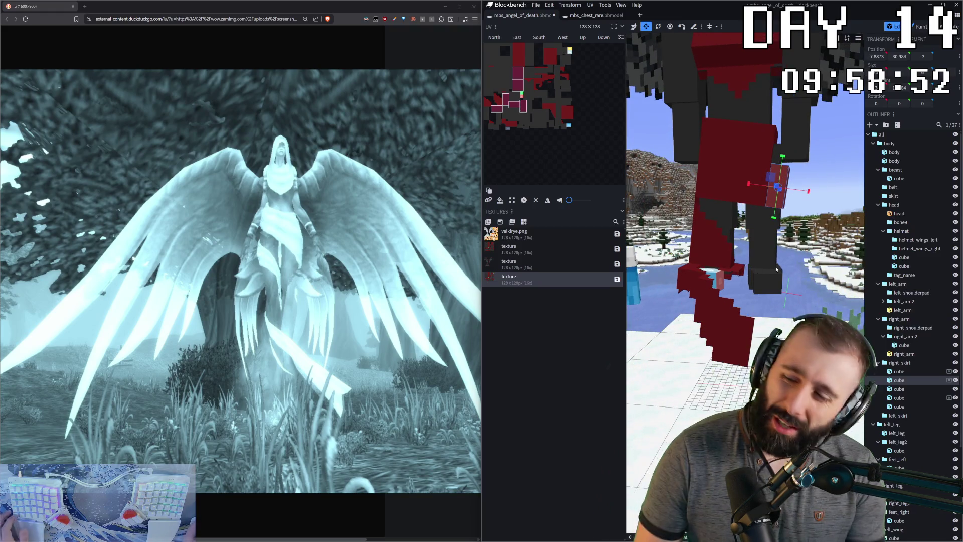
mouse_move(778, 270)
left_mouse_down()
mouse_move(814, 236)
mouse_move(787, 349)
left_mouse_up()
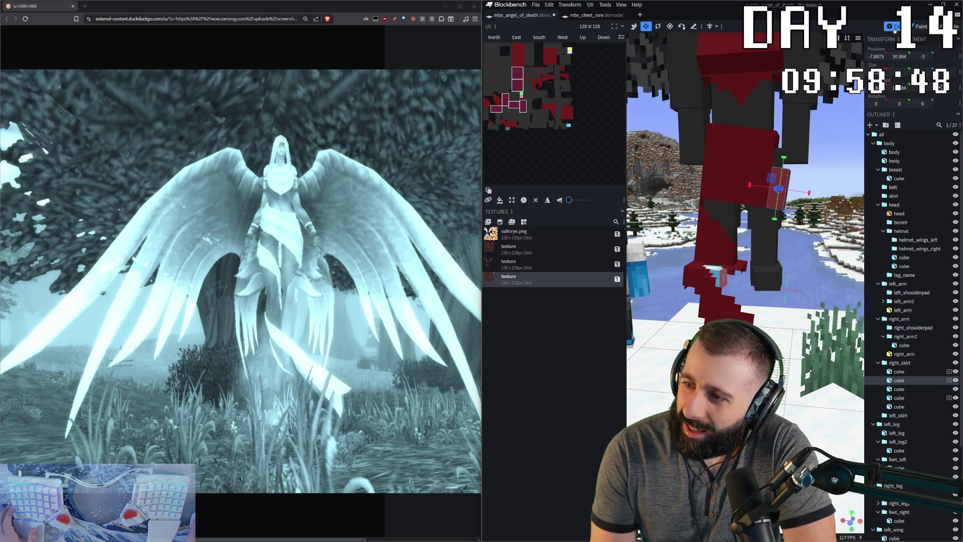
left_click(794, 132)
left_click_drag(794, 132, 800, 236)
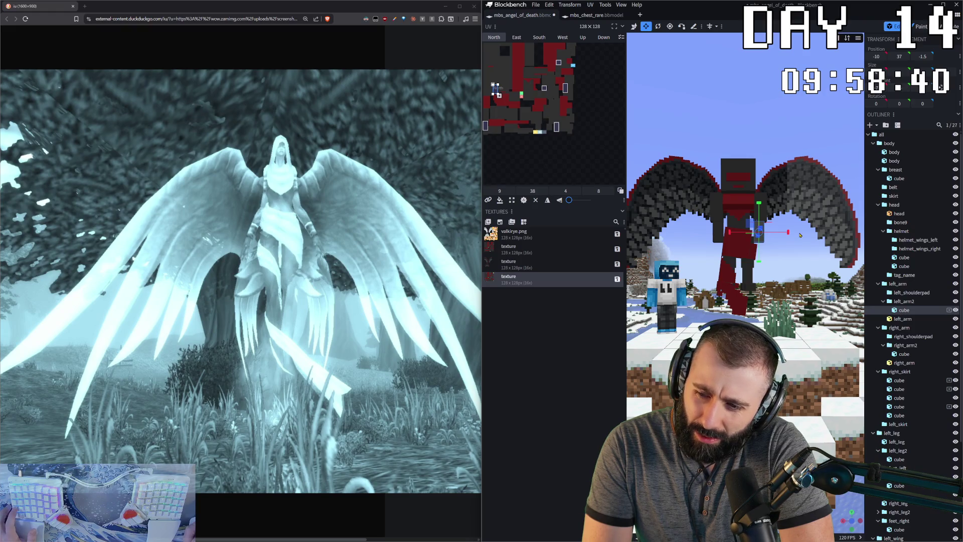
left_click_drag(800, 235, 797, 245)
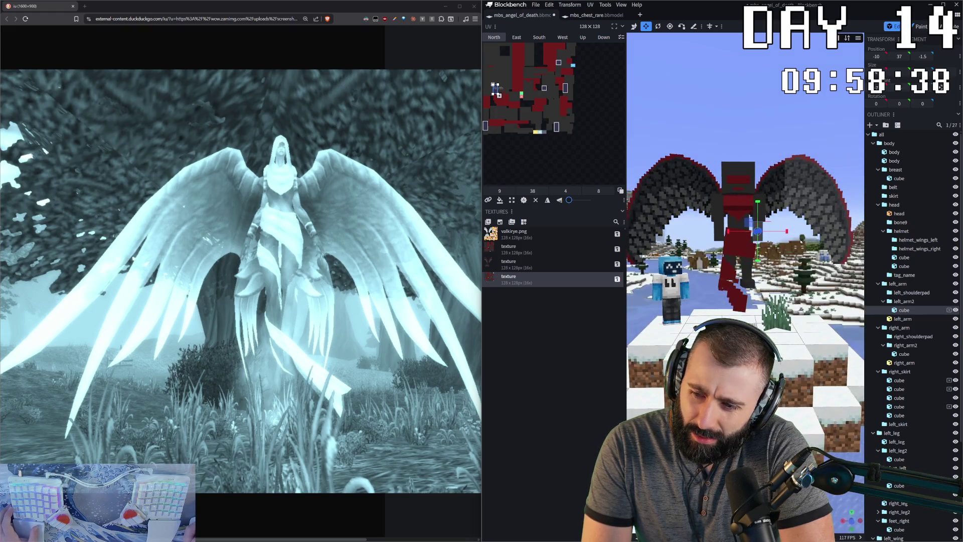
left_click_drag(797, 244, 800, 233)
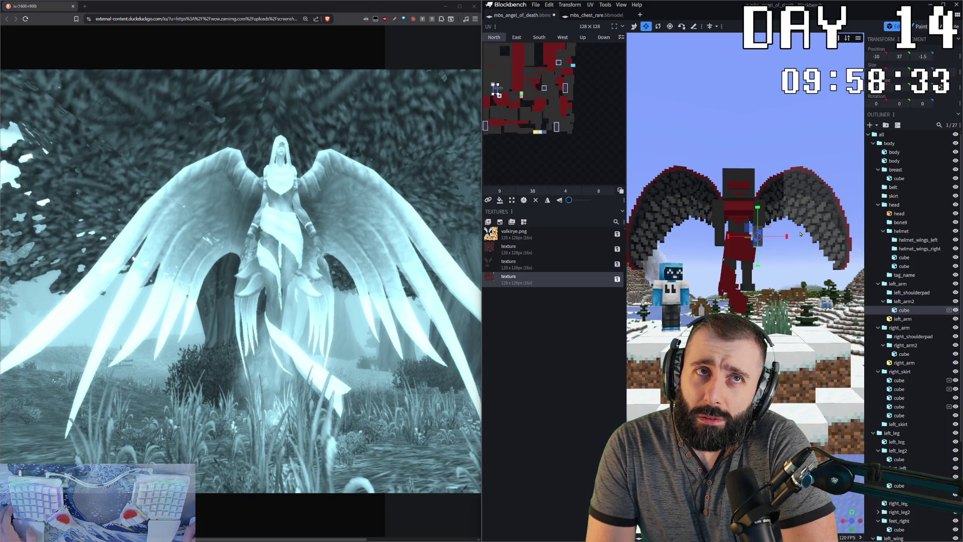
scroll(801, 233, "up", 3)
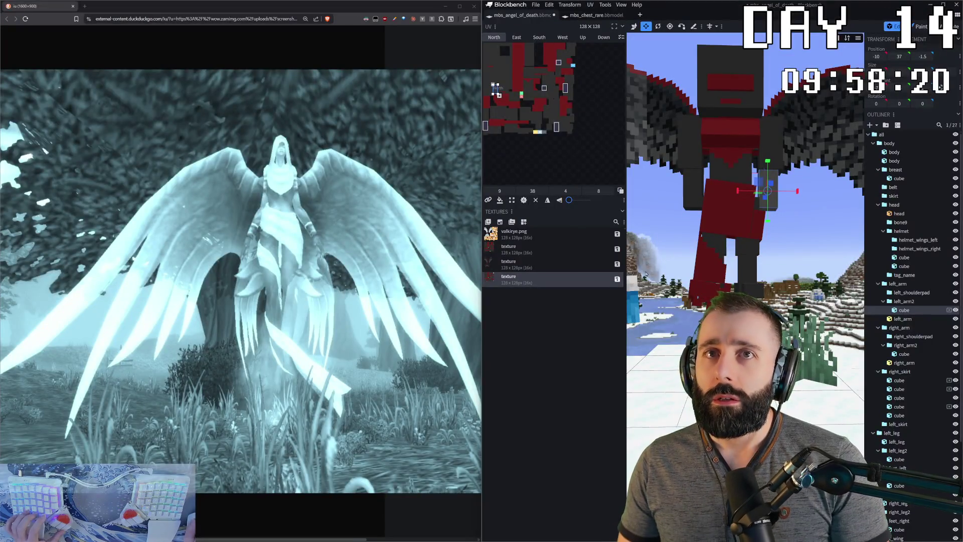
mouse_move(709, 289)
left_mouse_down()
mouse_move(796, 257)
mouse_move(752, 286)
mouse_move(771, 271)
left_mouse_up()
left_click(751, 286)
left_click(767, 261)
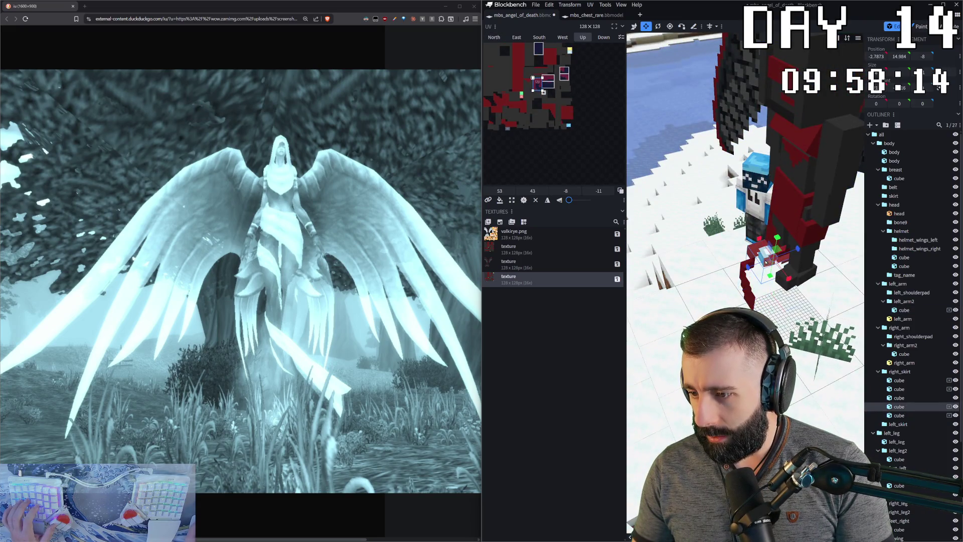
scroll(766, 261, "up", 10)
scroll(761, 290, "down", 5)
scroll(760, 290, "up", 3)
scroll(760, 290, "down", 3)
left_click_drag(677, 248, 691, 284)
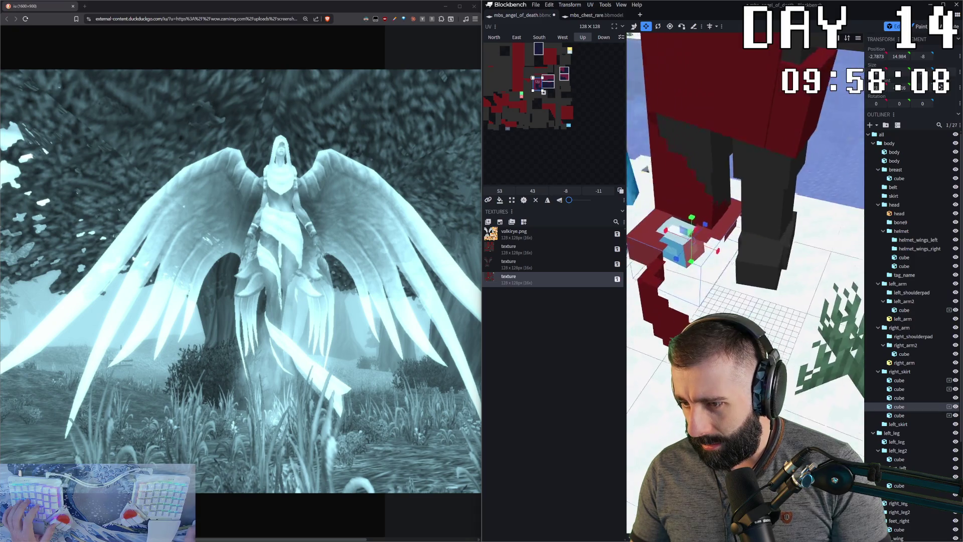
left_click(761, 265)
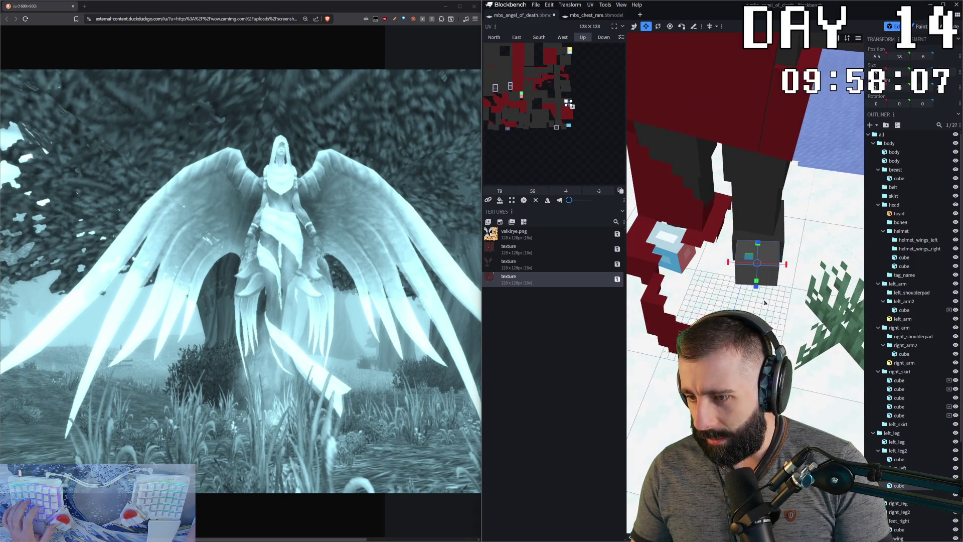
mouse_move(761, 265)
left_mouse_down()
mouse_move(628, 238)
mouse_move(752, 286)
left_mouse_up()
left_click(837, 265)
mouse_move(820, 360)
left_mouse_down()
mouse_move(772, 227)
mouse_move(753, 300)
mouse_move(804, 297)
mouse_move(775, 248)
mouse_move(745, 226)
left_mouse_up()
left_click(772, 228)
left_click(753, 301)
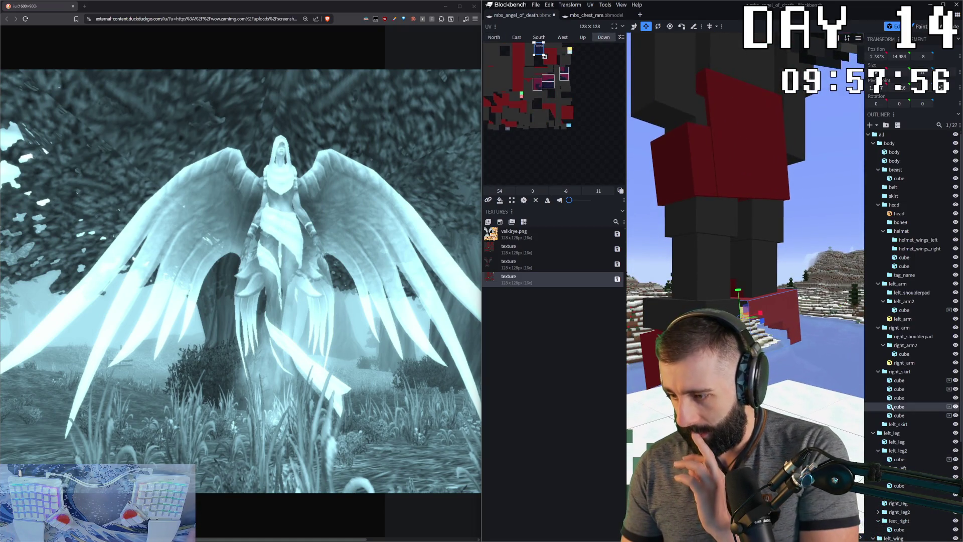
scroll(745, 226, "down", 2)
scroll(744, 225, "down", 2)
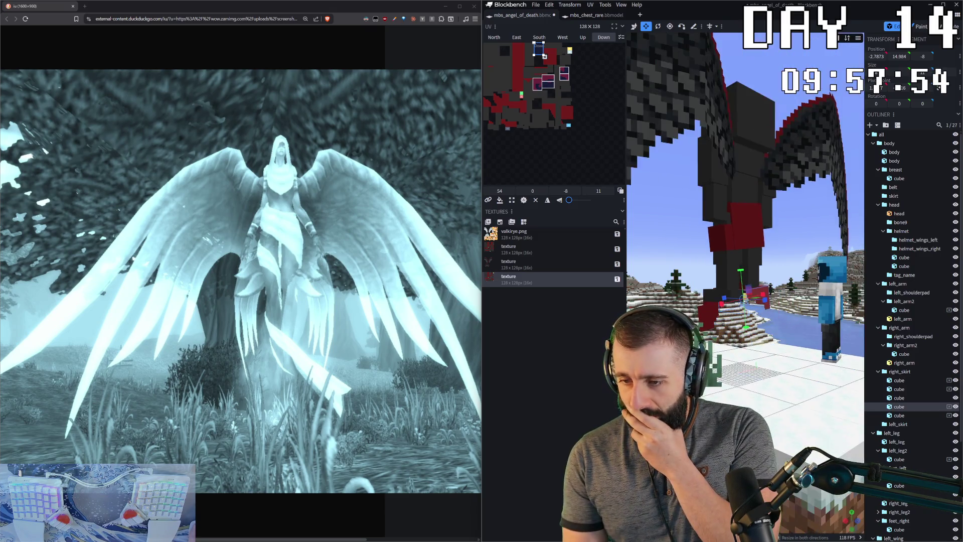
scroll(745, 226, "down", 2)
left_click_drag(744, 226, 813, 364)
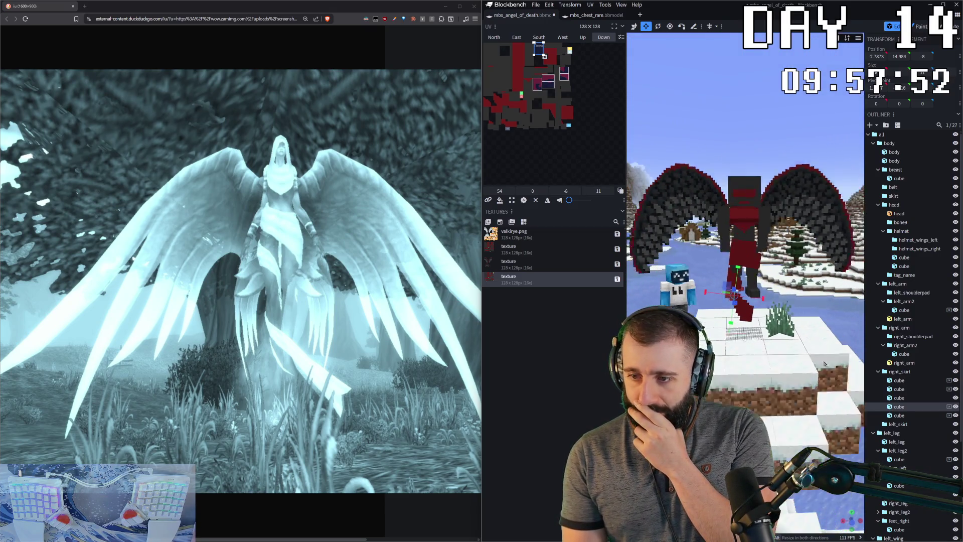
left_click_drag(812, 364, 771, 153)
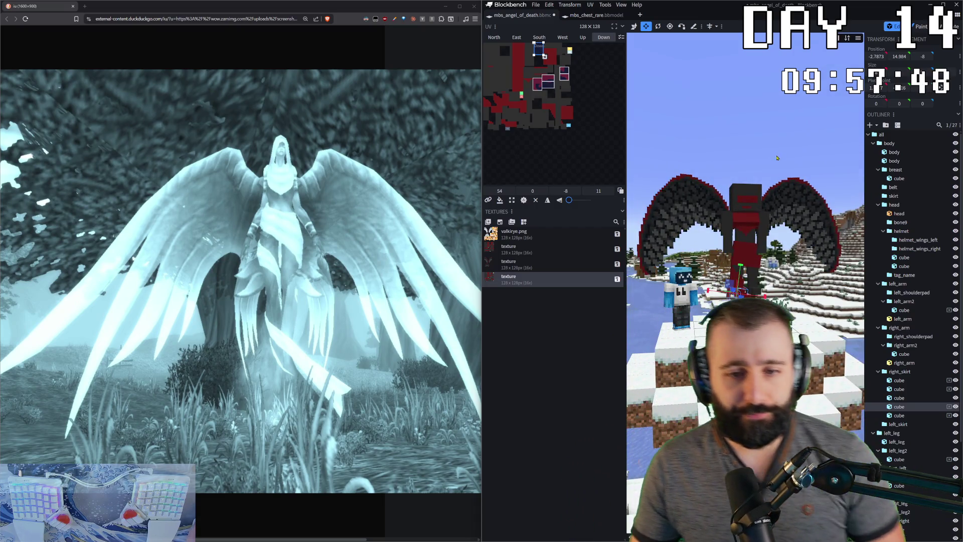
scroll(750, 221, "up", 3)
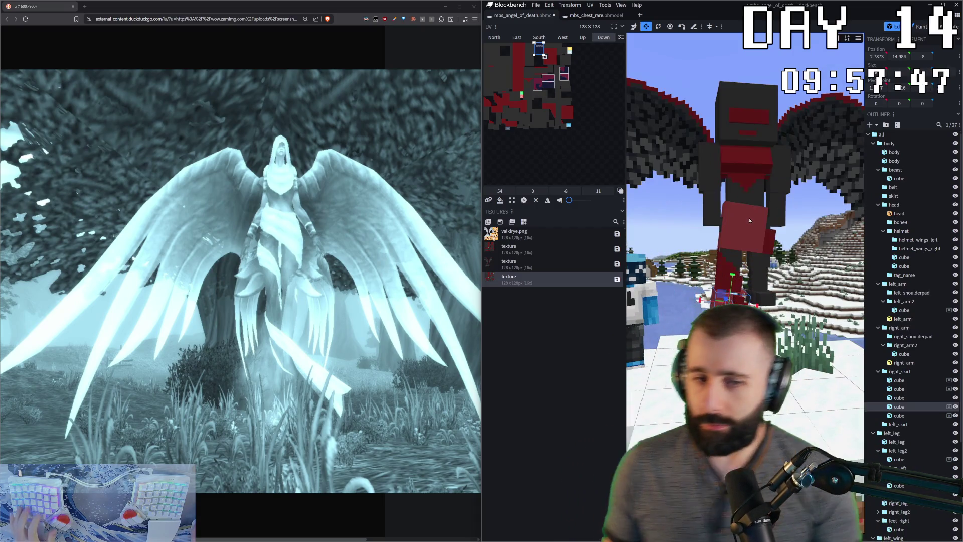
left_click(737, 106)
scroll(737, 106, "up", 2)
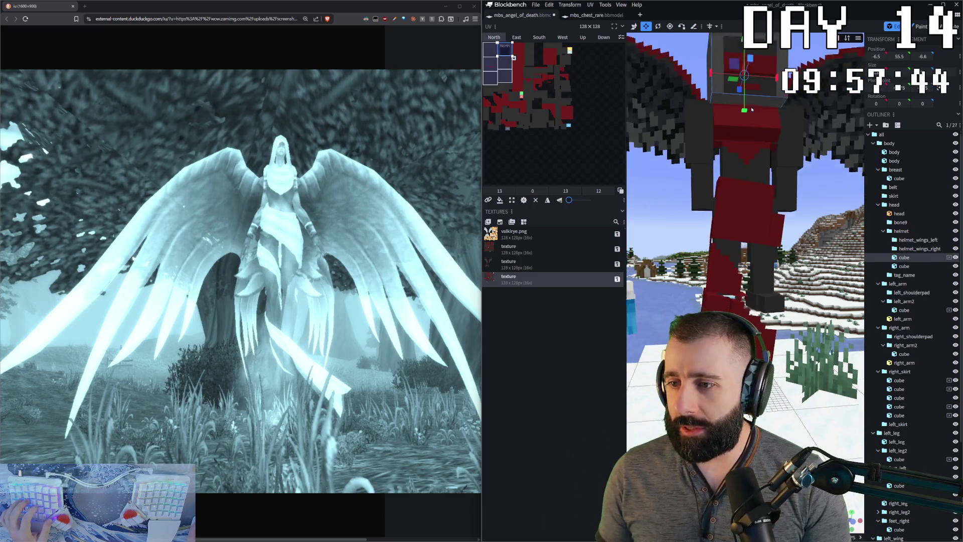
- Select the head cube and flip into Paint mode and back to Edit
left_click(899, 213)
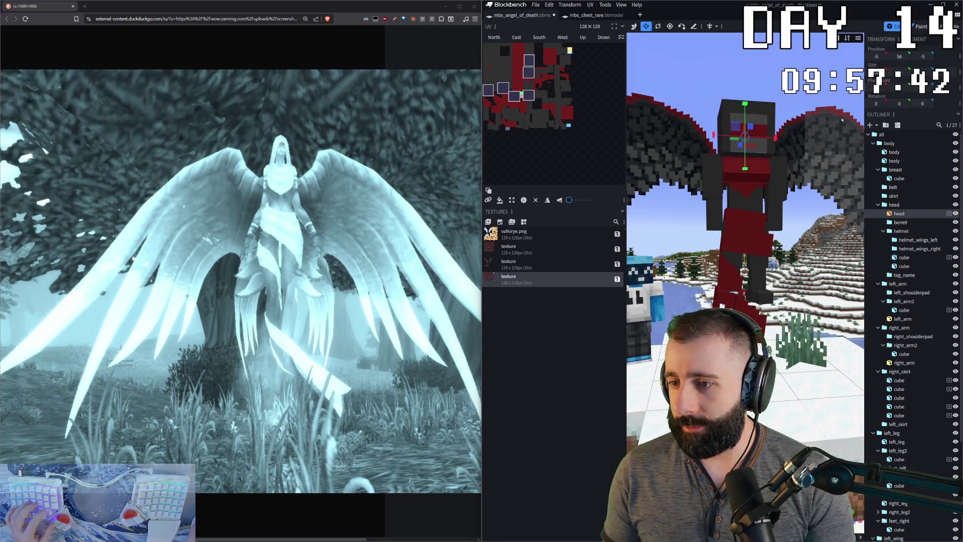
left_click(923, 27)
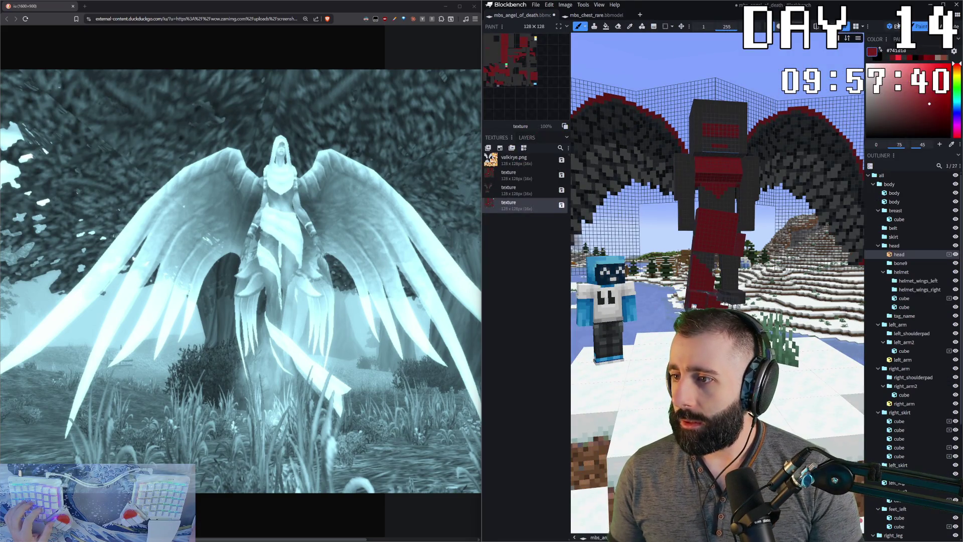
left_click(896, 27)
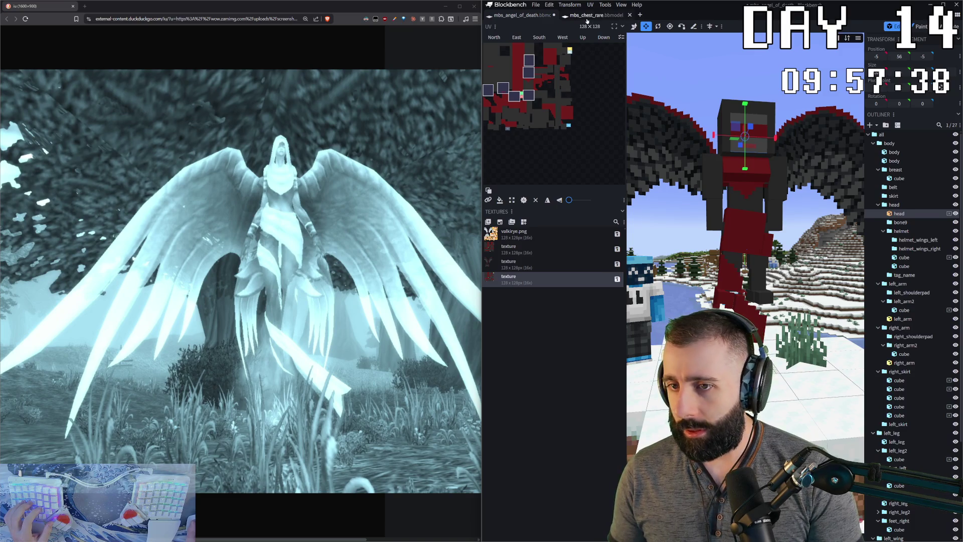
- Inspect the mbs_chest_rare model briefly, then return to the mbs_angel_of_death tab
left_click(587, 17)
left_click_drag(814, 153, 790, 208)
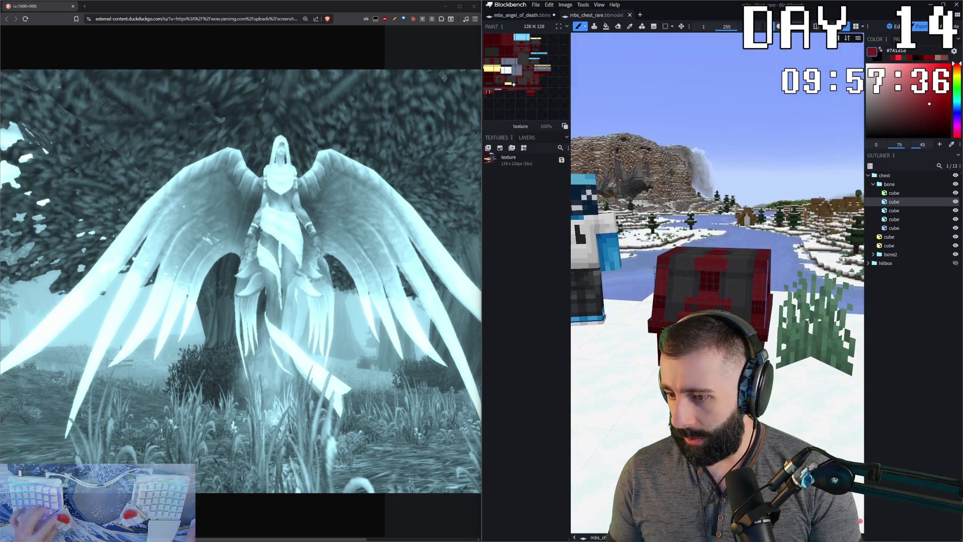
key("c")
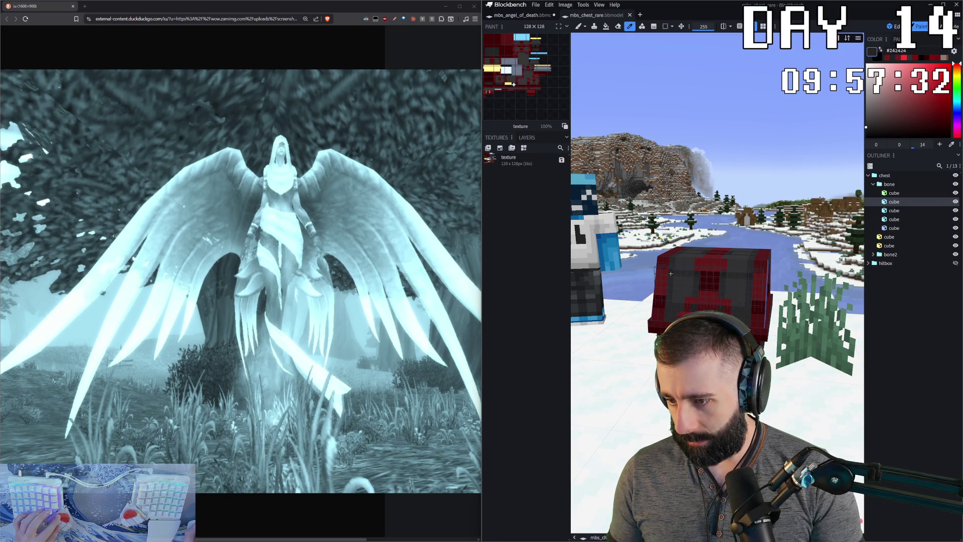
key("b")
key("1")
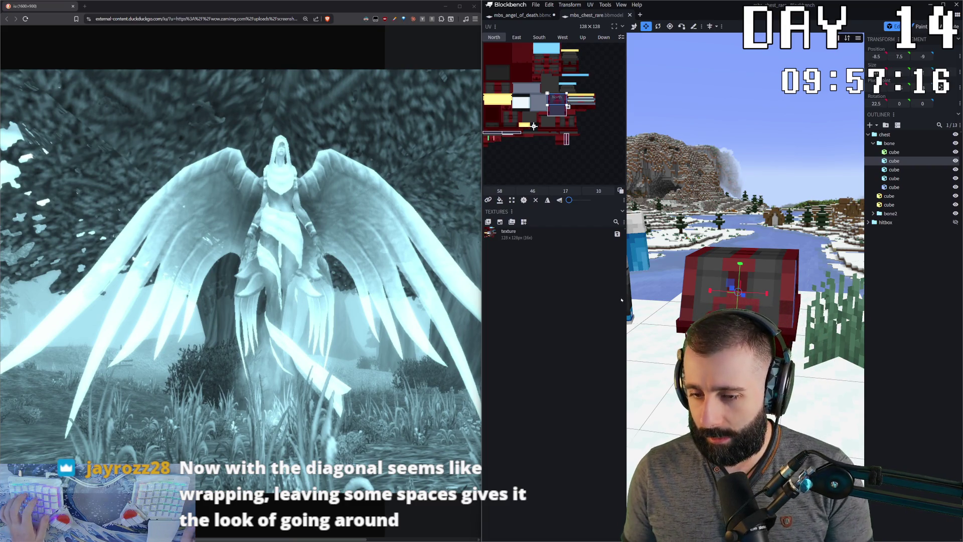
left_click(521, 15)
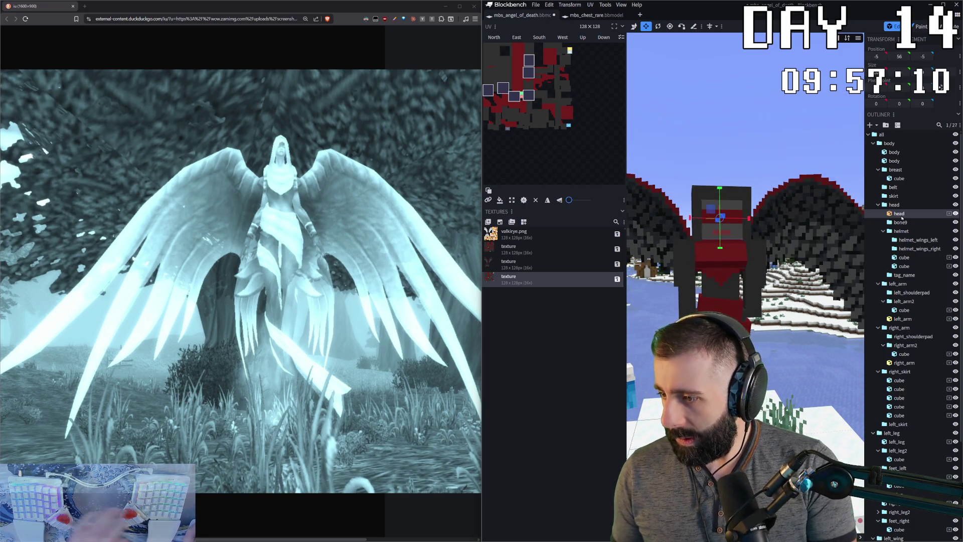
- Enter Paint mode on the head, toggling between the isolated head and the full winged model
mouse_move(752, 227)
left_mouse_down()
mouse_move(802, 235)
mouse_move(695, 172)
left_mouse_up()
key("Tab")
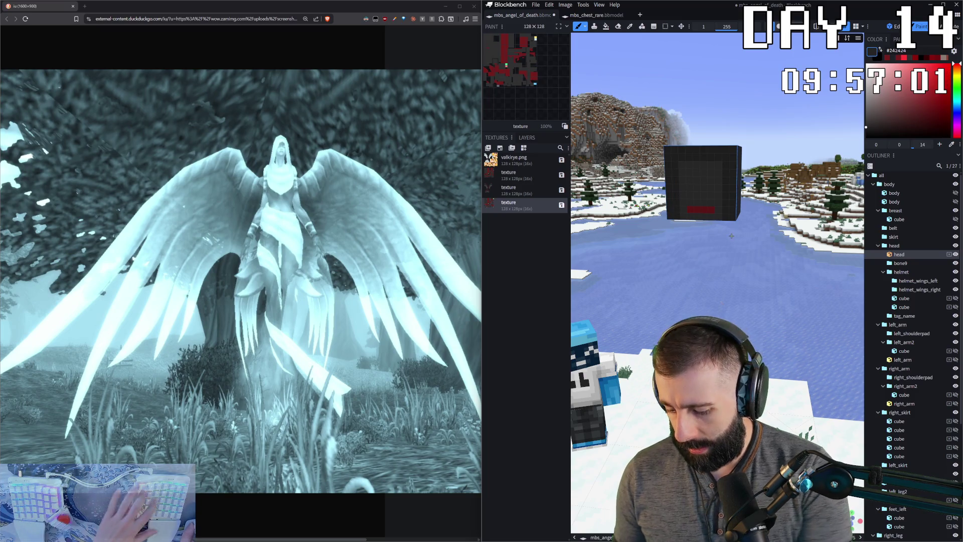
key("Tab")
key("Tab")
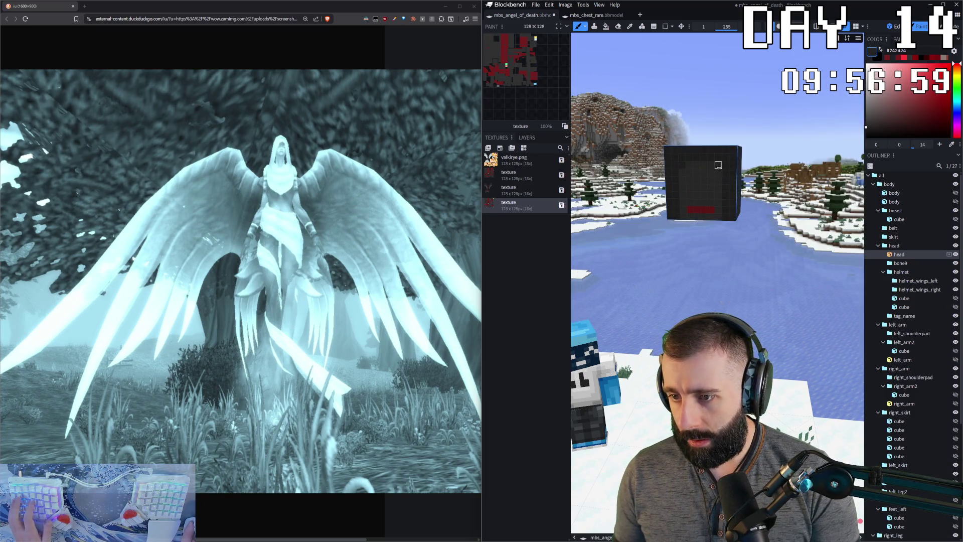
key("Tab")
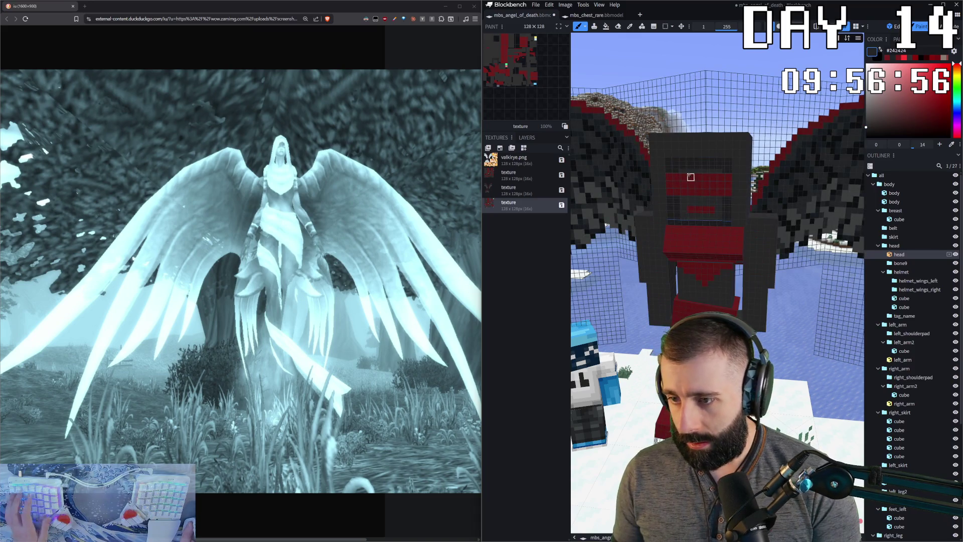
key("Tab")
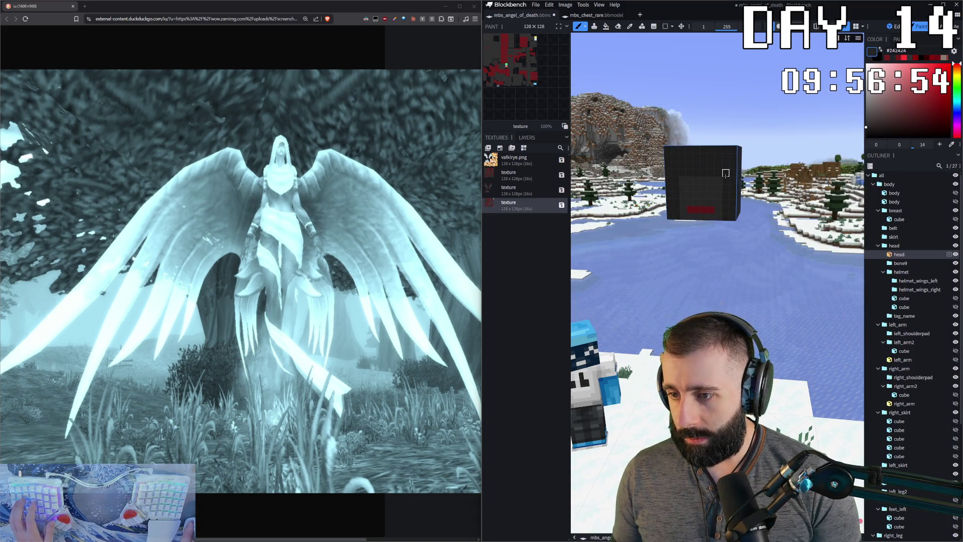
key("Tab")
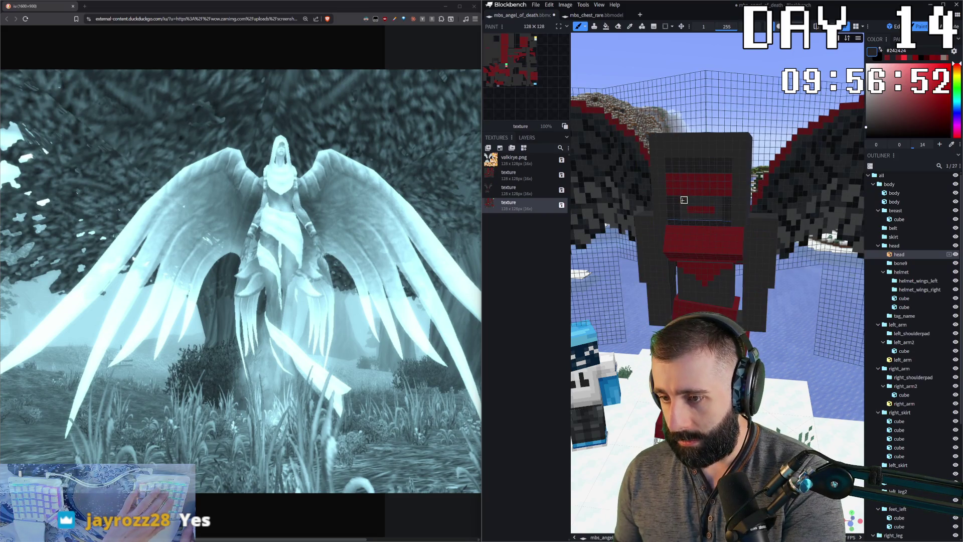
- Pick dark grey #242424 and brush dark pixels onto the body front
left_click(705, 200)
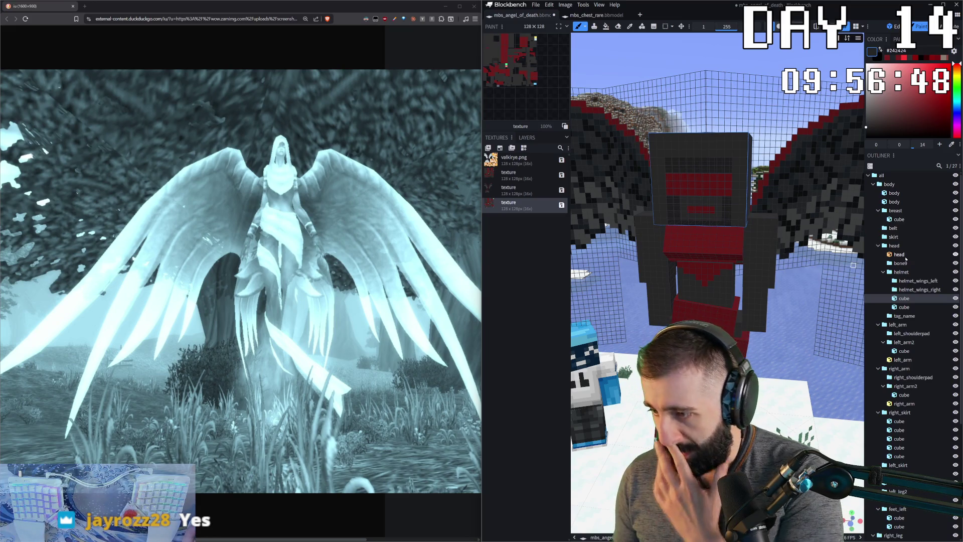
left_click(898, 254)
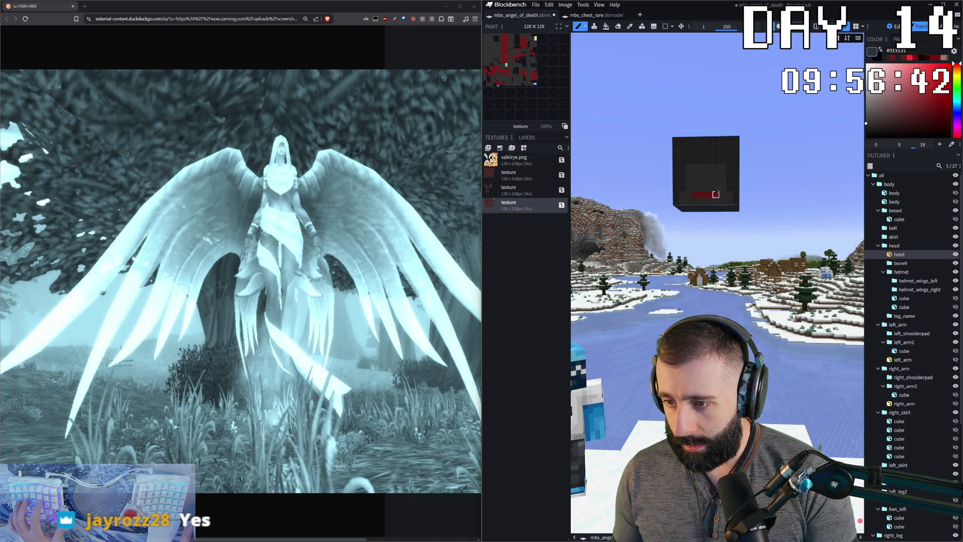
left_click(696, 202)
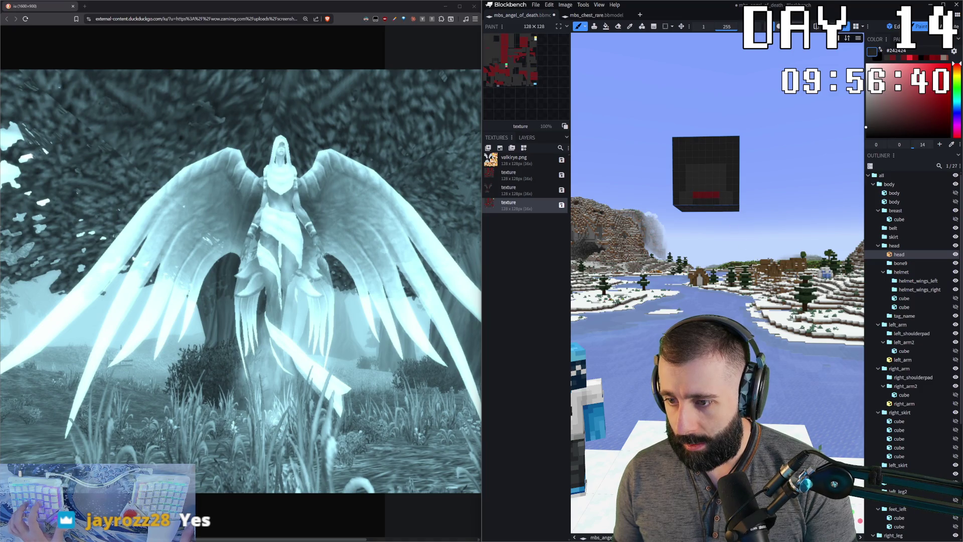
key("alt")
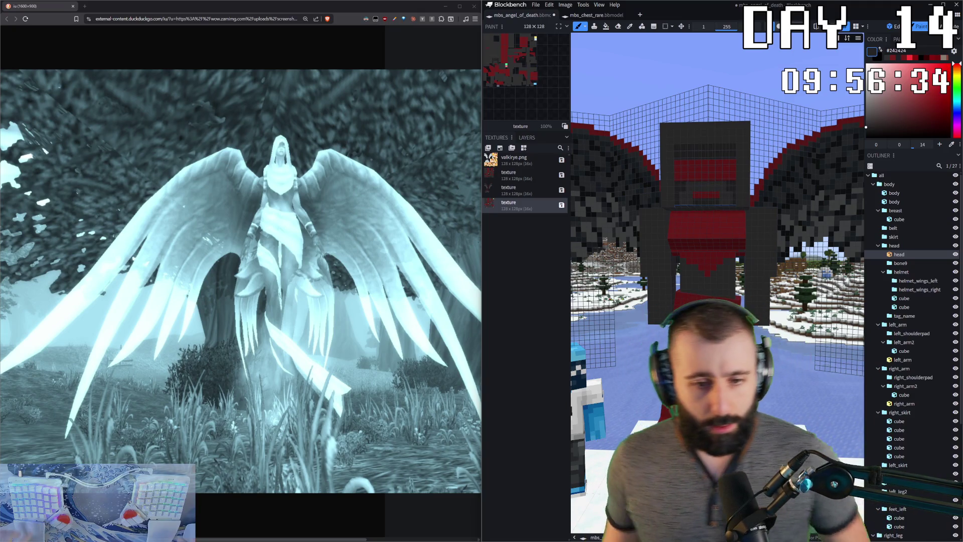
scroll(700, 277, "up", 2)
scroll(699, 277, "up", 3)
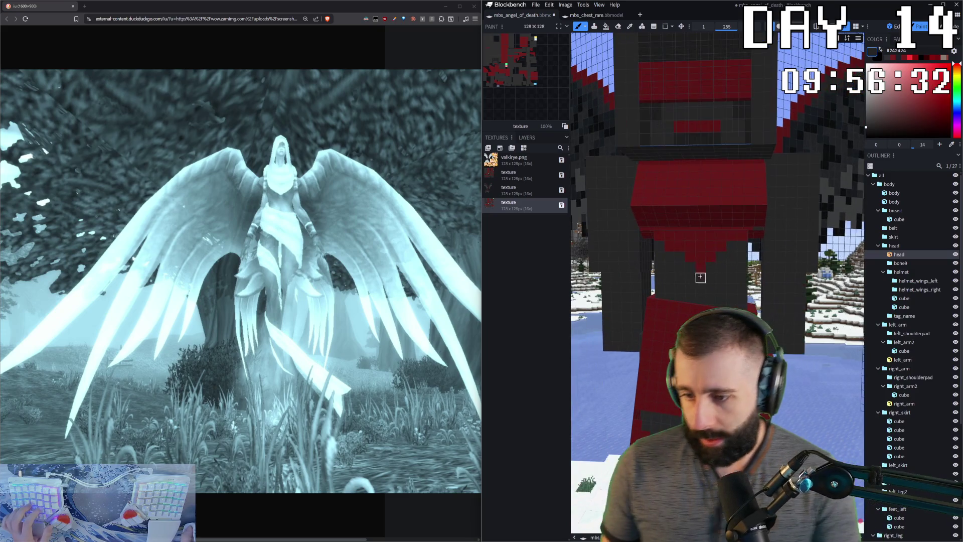
scroll(699, 277, "up", 2)
left_click_drag(639, 230, 669, 262)
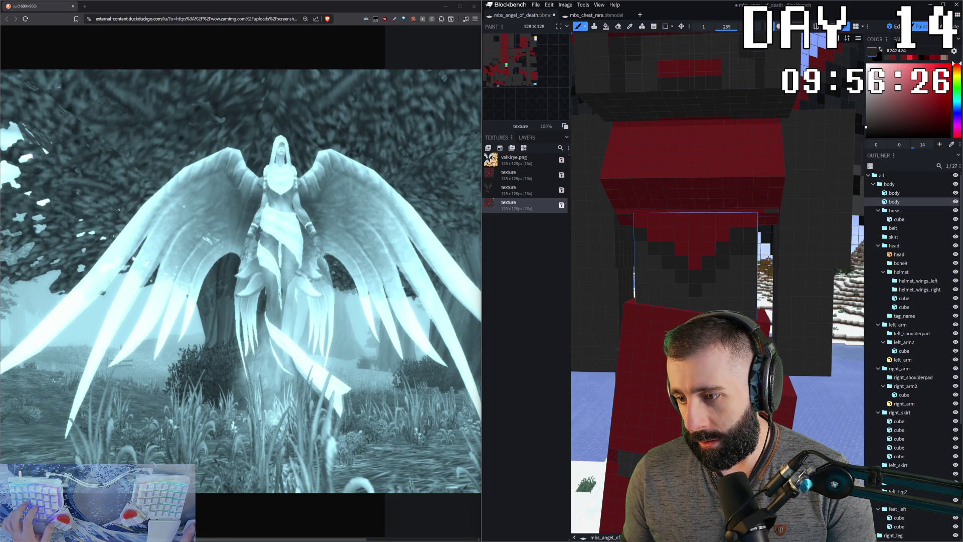
scroll(758, 248, "down", 2)
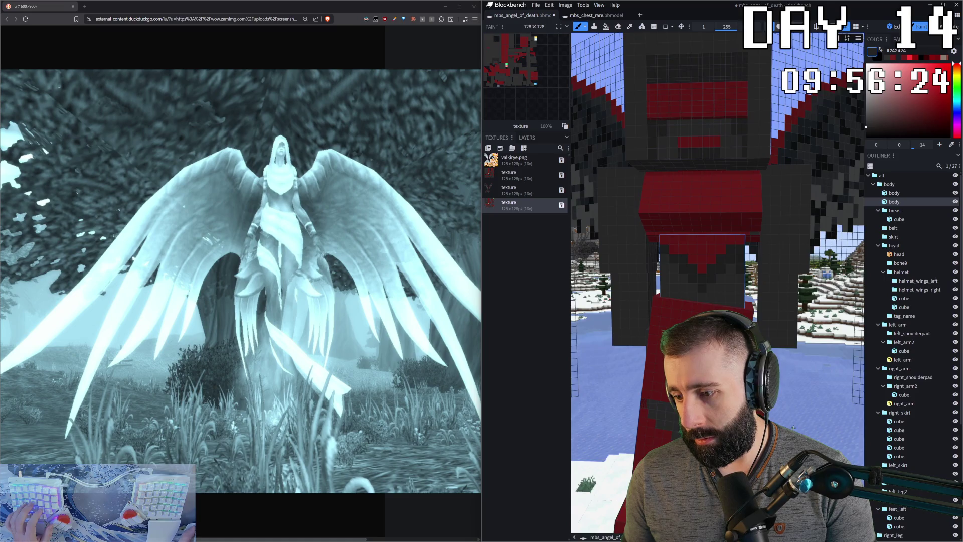
- Compare the right and left arm cubes, then switch to the colour picker for the wing colour
middle_click_drag(791, 427, 790, 486)
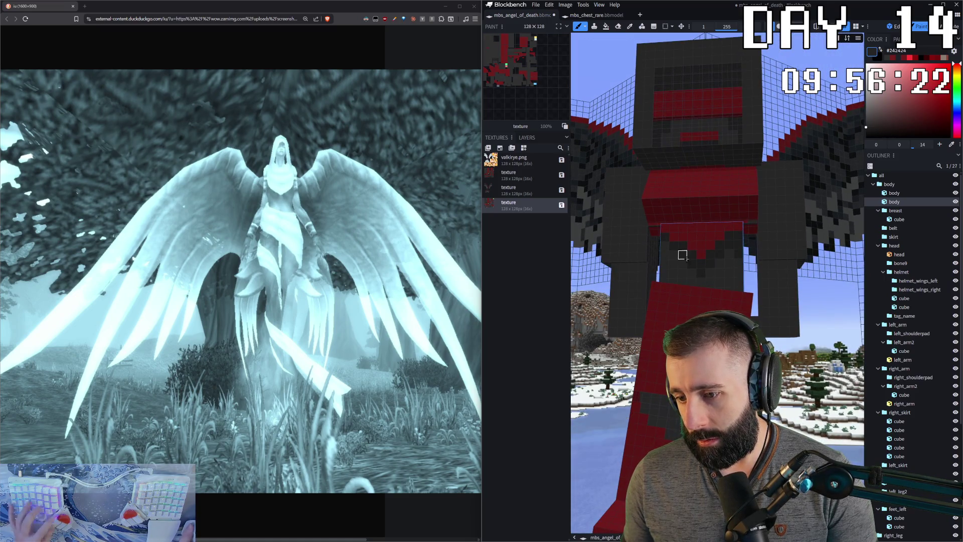
left_click(623, 266)
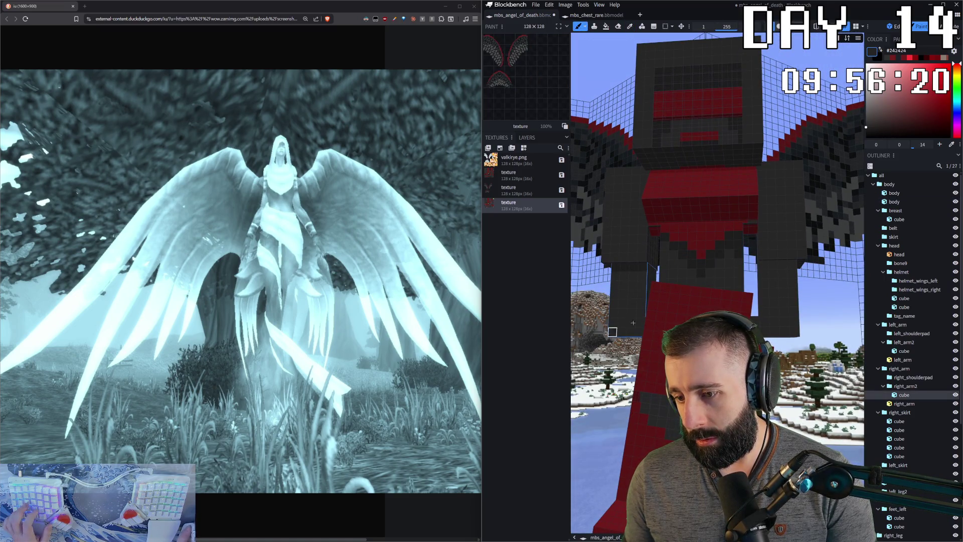
left_click(764, 264)
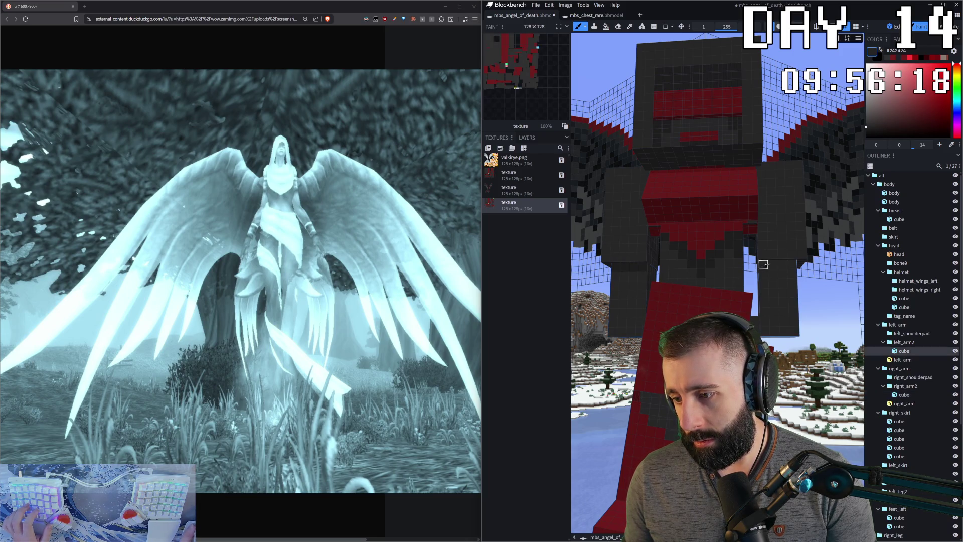
left_click(633, 267)
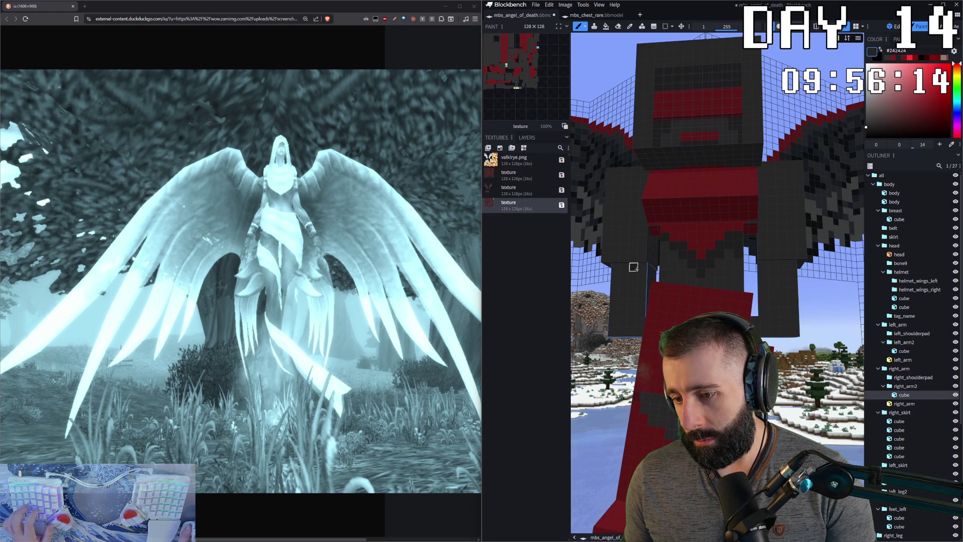
left_click(763, 265)
mouse_move(763, 264)
left_mouse_down()
mouse_move(715, 226)
mouse_move(811, 424)
left_mouse_up()
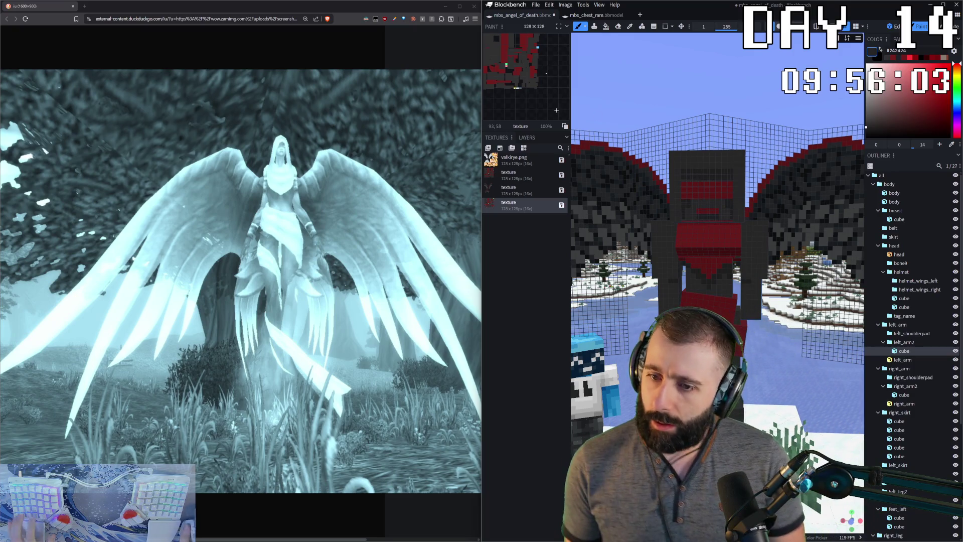
key("c")
left_click(603, 176)
key("b")
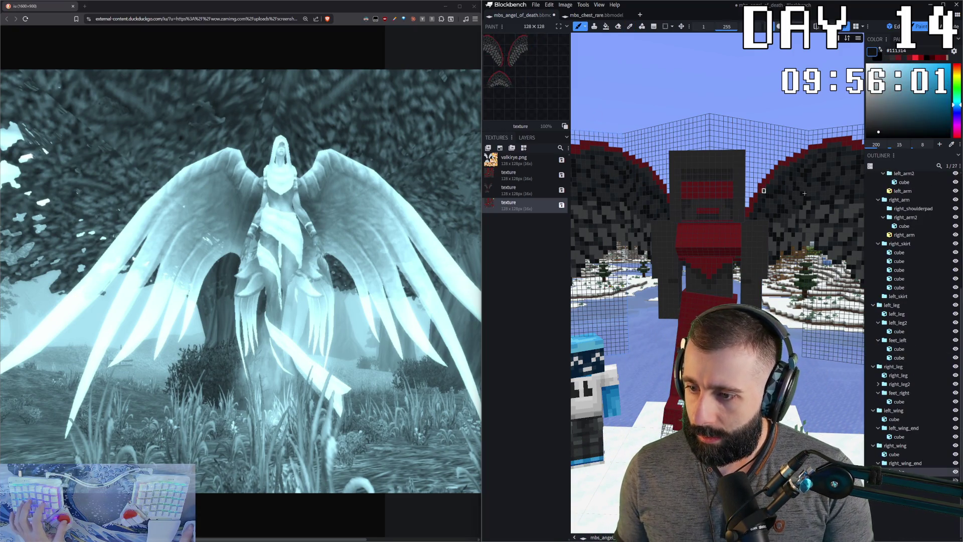
scroll(897, 212, "up", 5)
left_click(894, 194)
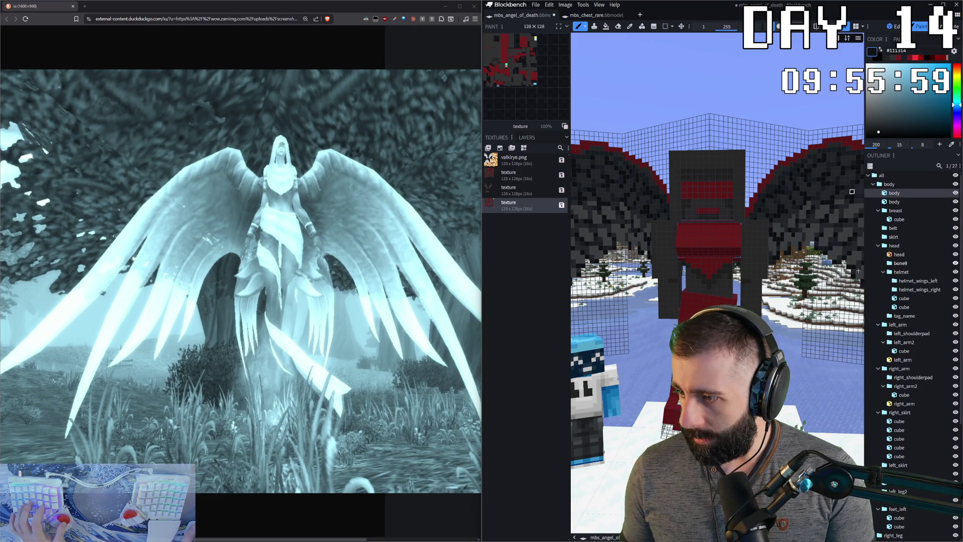
left_click(890, 184)
left_click(893, 236)
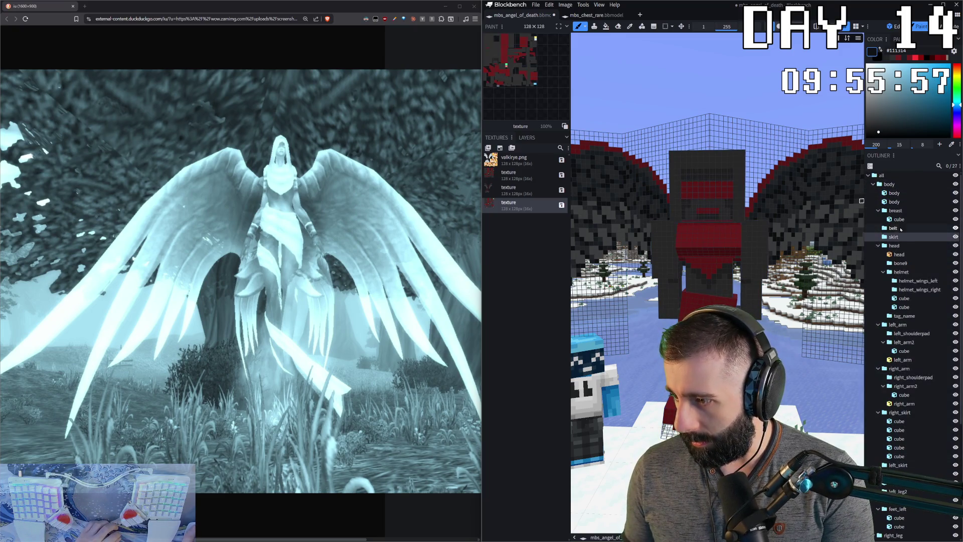
left_click(895, 183)
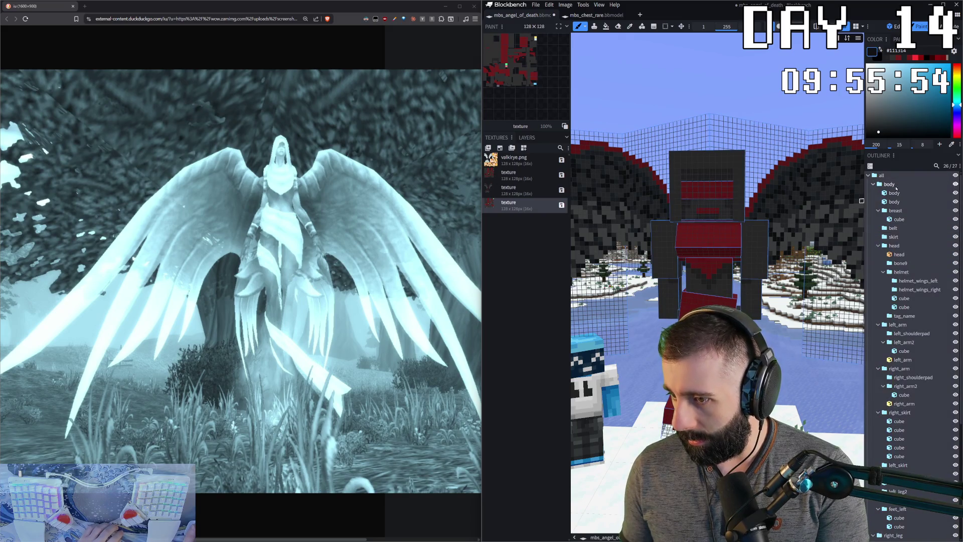
left_click(895, 202)
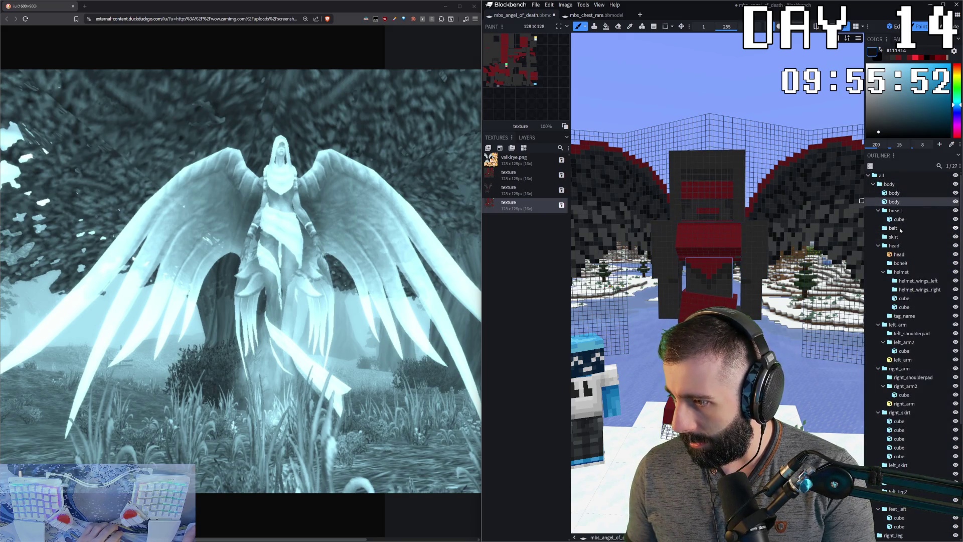
left_click(902, 220)
left_click(900, 254)
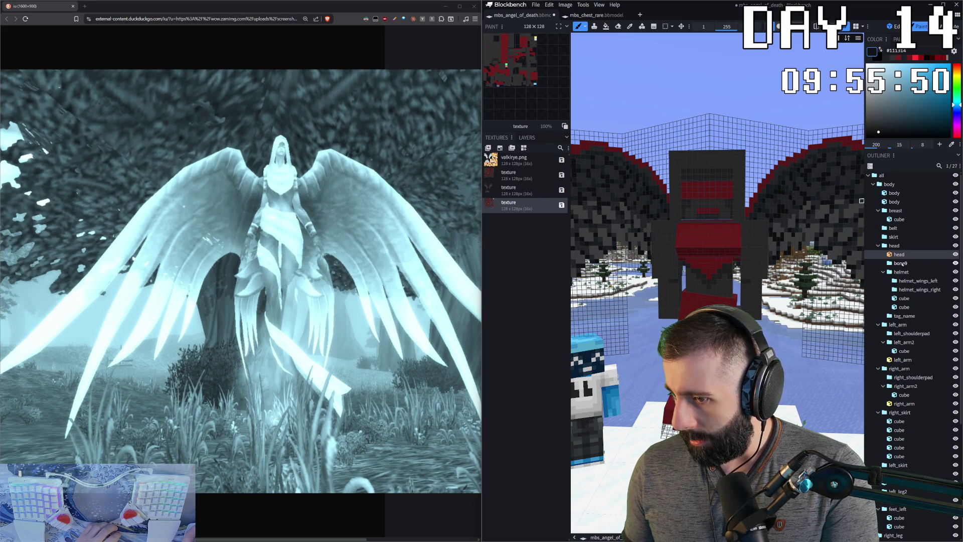
key("i")
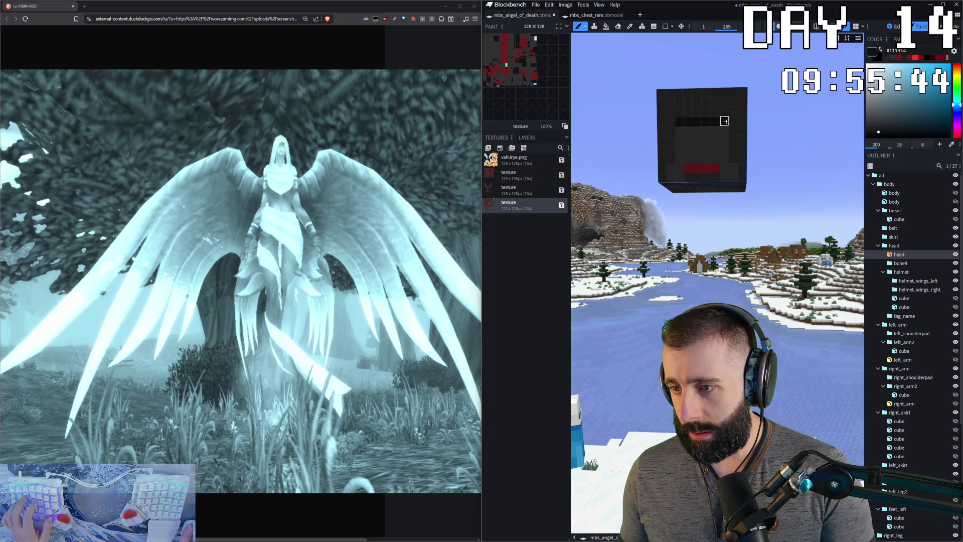
key("i")
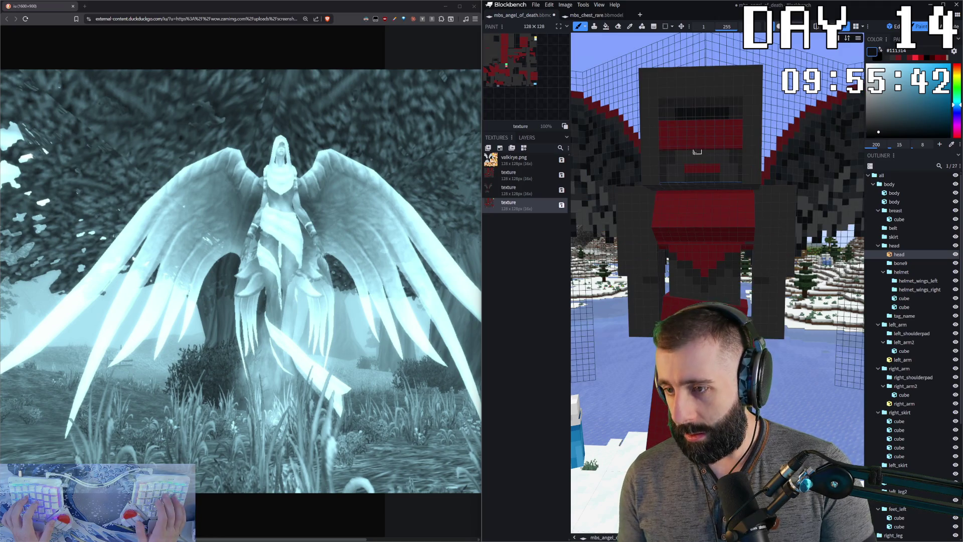
key("i")
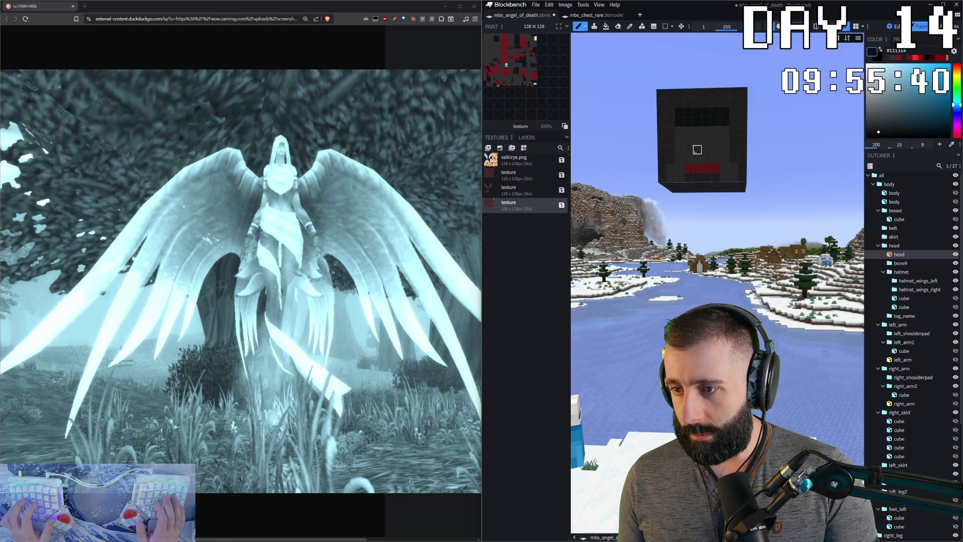
key("i")
key("i")
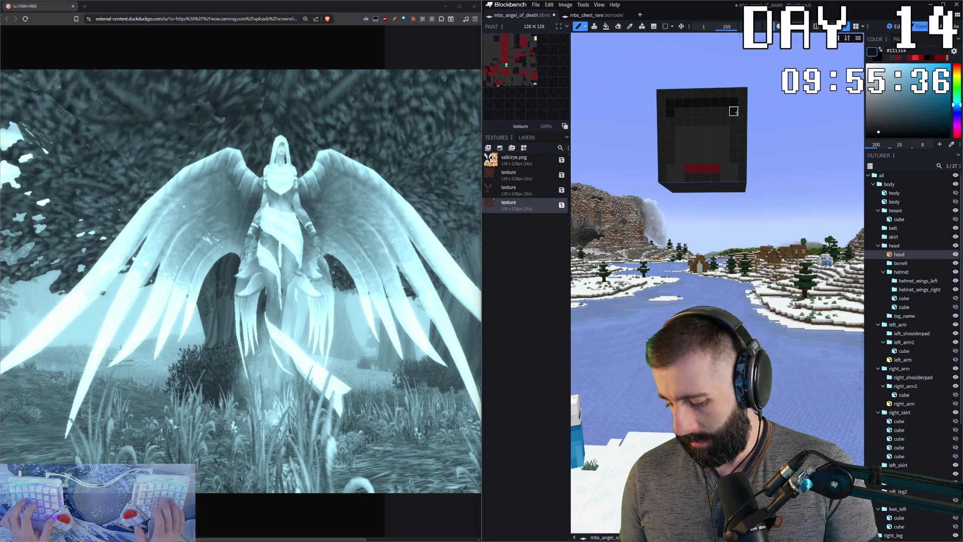
key("i")
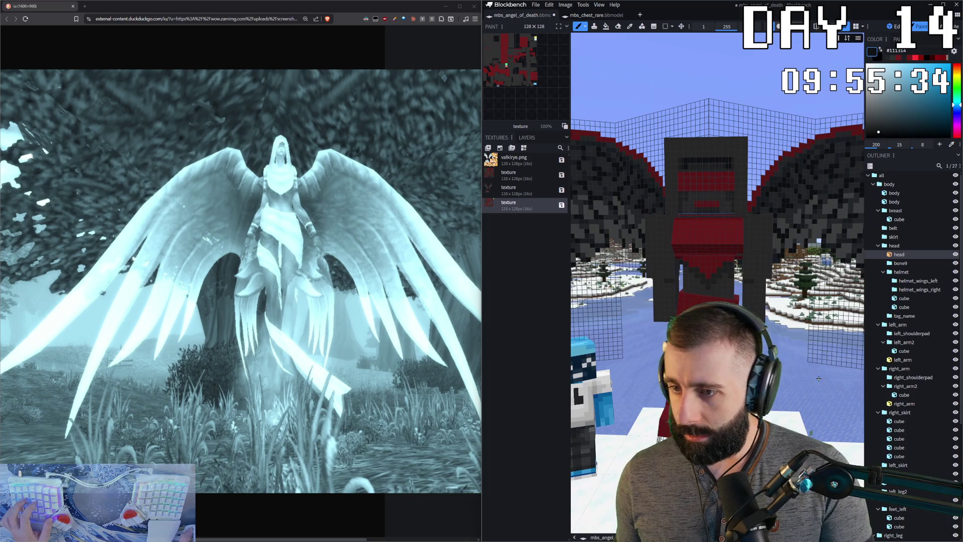
key("i")
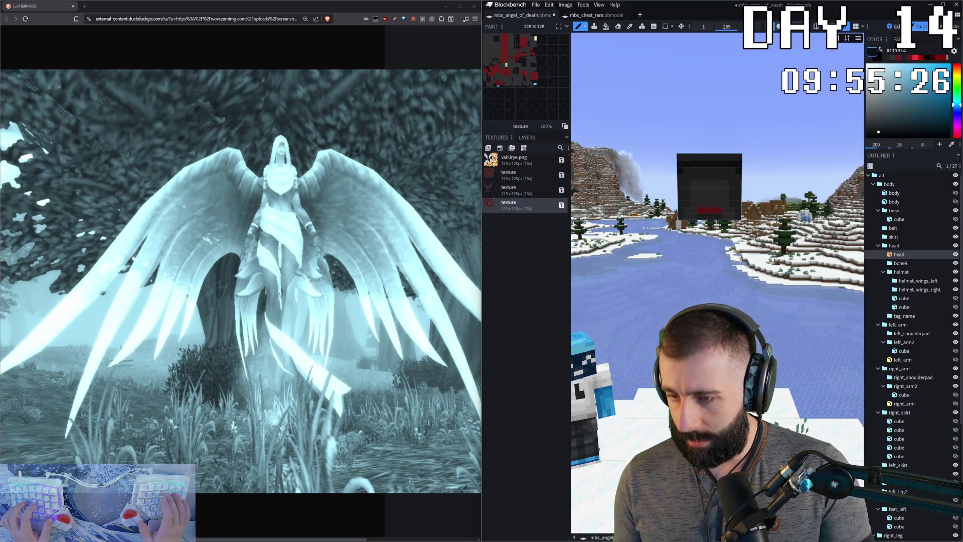
- Unhide the body, helmet, both arms and both wing groups, then select the breast cube
left_click(955, 202)
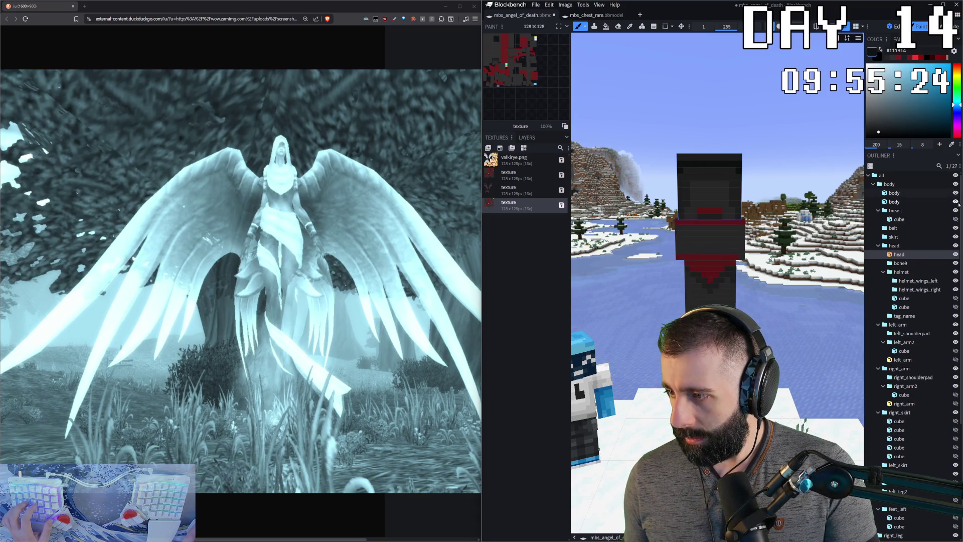
left_click(956, 301)
left_click(954, 393)
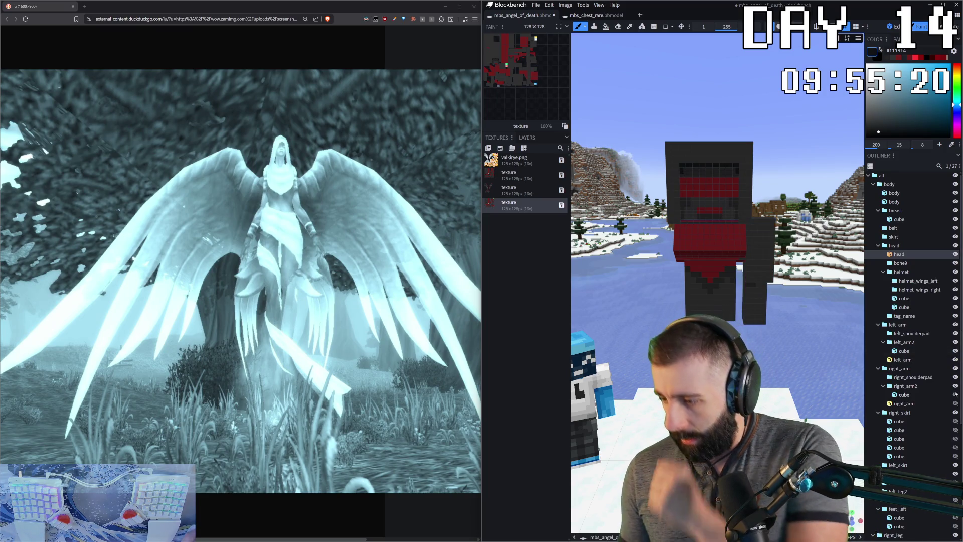
left_click(955, 351)
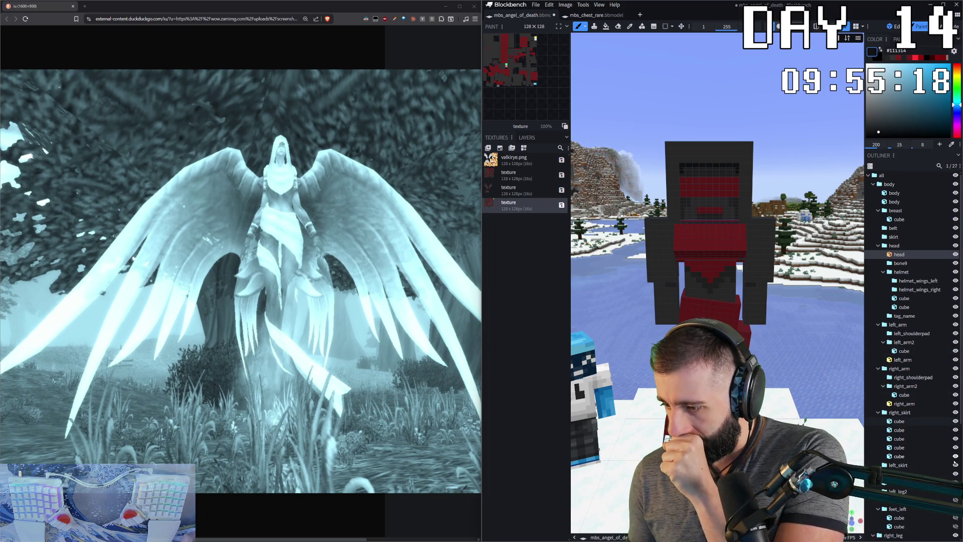
scroll(955, 472, "down", 1)
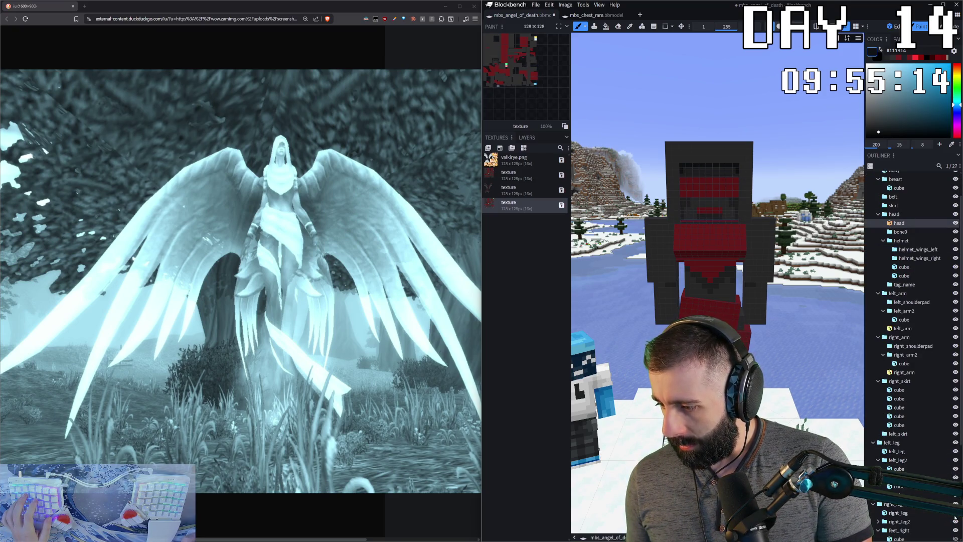
scroll(911, 347, "down", 3)
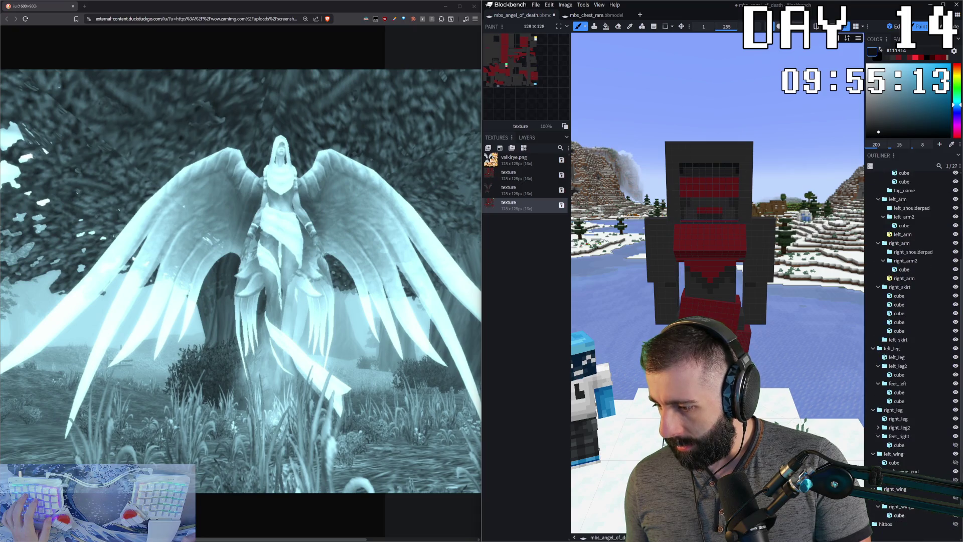
left_click(955, 469)
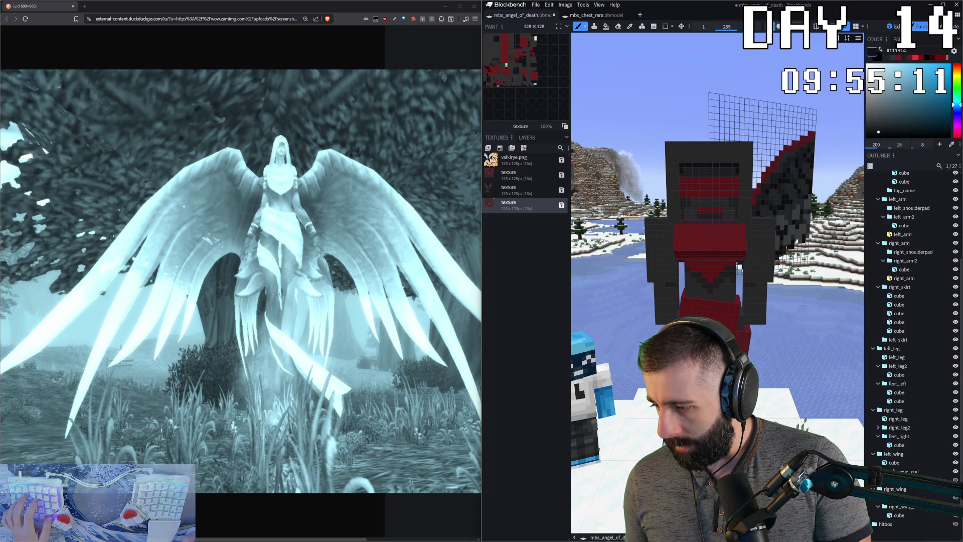
left_click(956, 497)
scroll(956, 481, "down", 1)
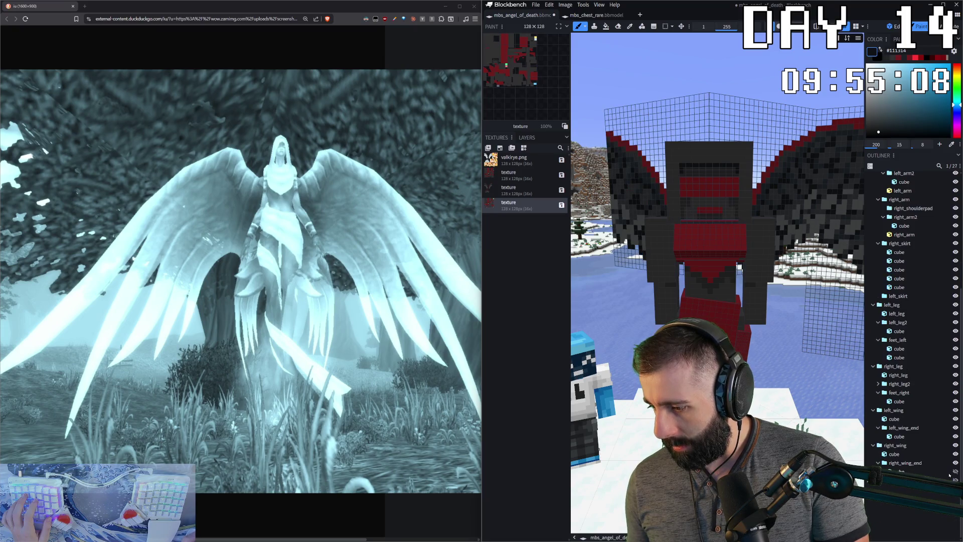
left_click(956, 472)
scroll(750, 405, "up", 2)
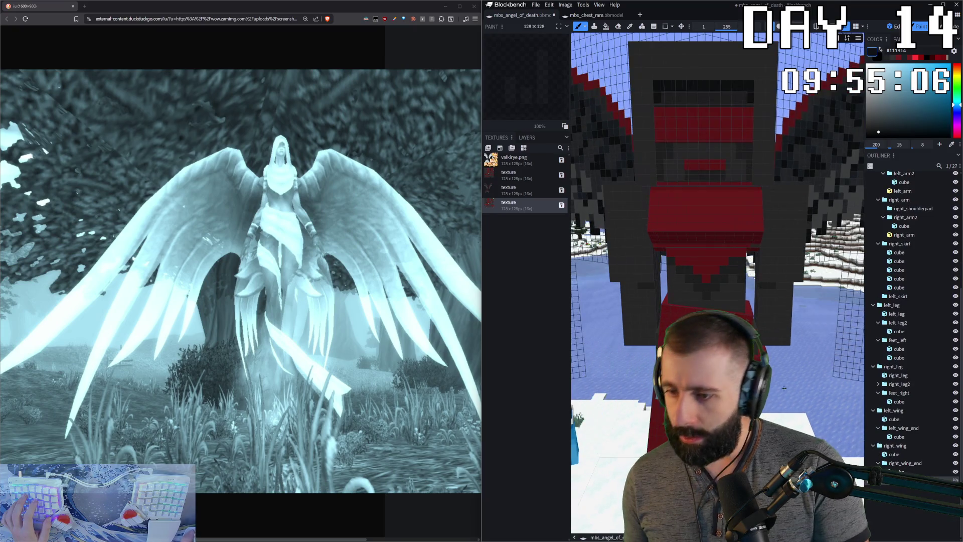
scroll(750, 405, "down", 3)
scroll(750, 405, "up", 2)
scroll(750, 405, "down", 2)
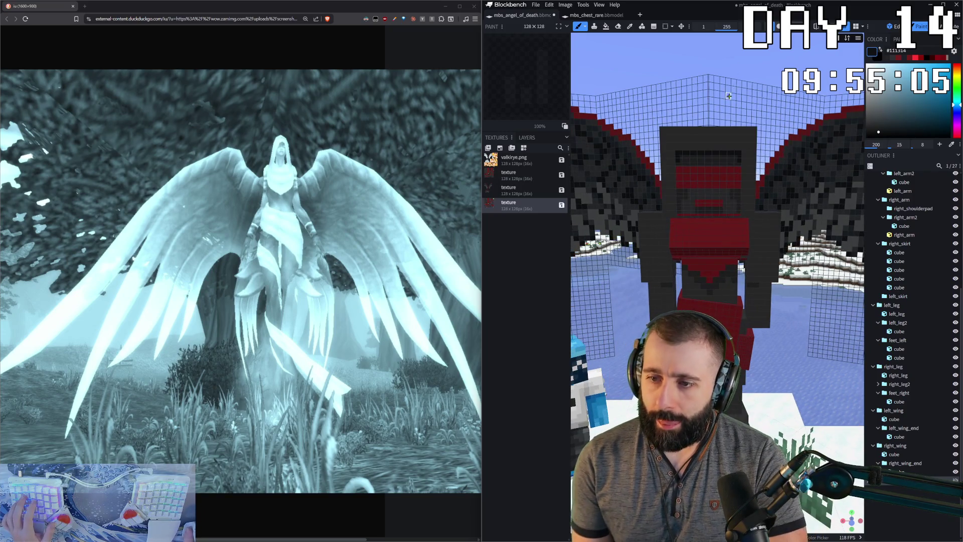
scroll(750, 404, "up", 2)
scroll(740, 113, "up", 1)
scroll(740, 113, "down", 2)
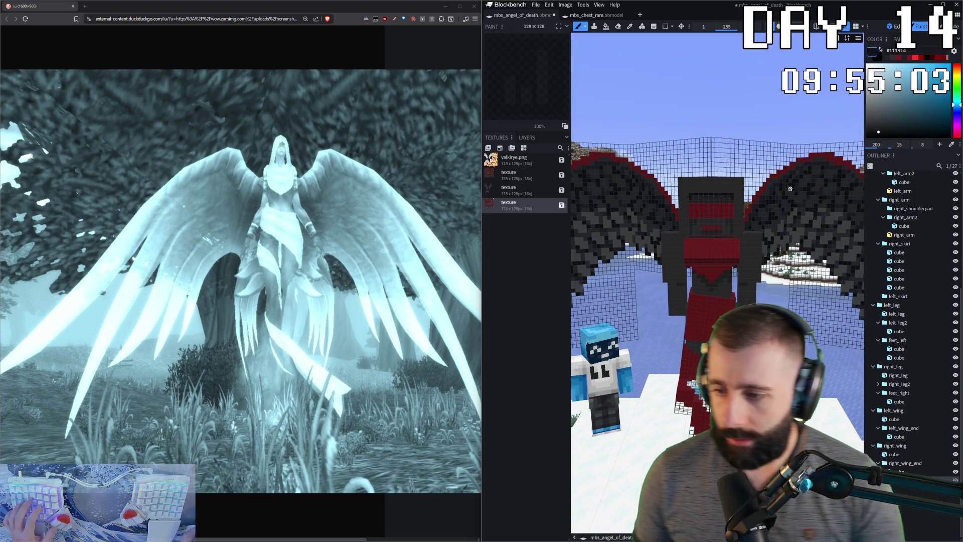
scroll(776, 274, "up", 2)
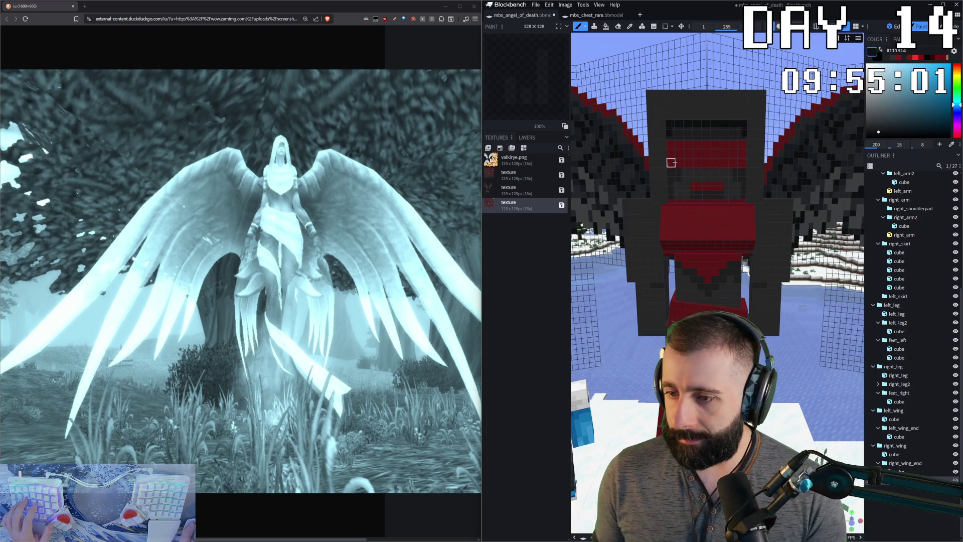
scroll(686, 167, "up", 3)
scroll(686, 140, "down", 1)
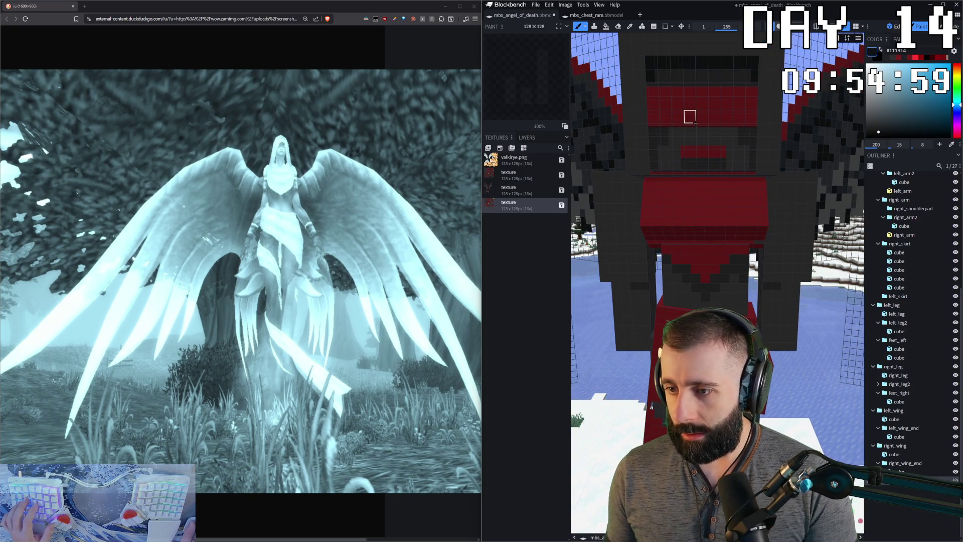
scroll(900, 216, "up", 3)
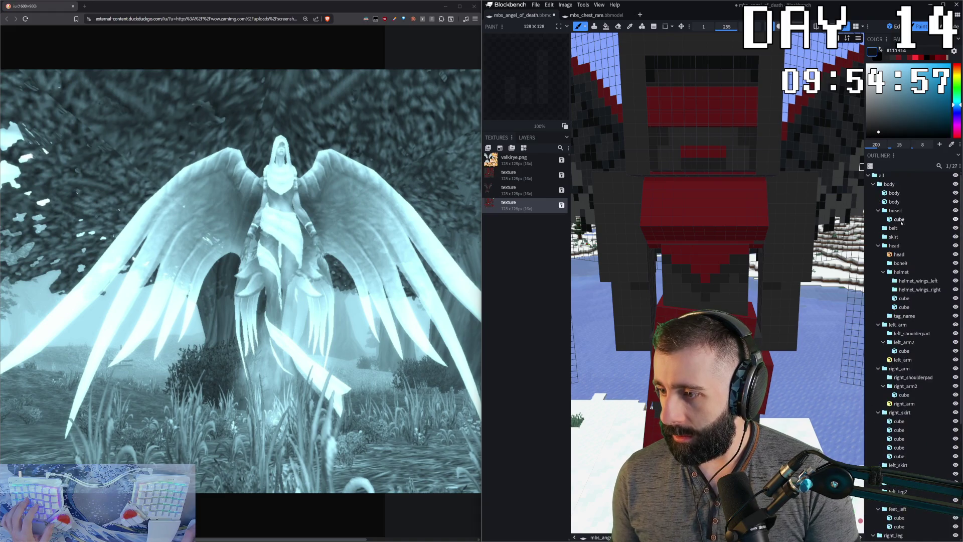
left_click(900, 219)
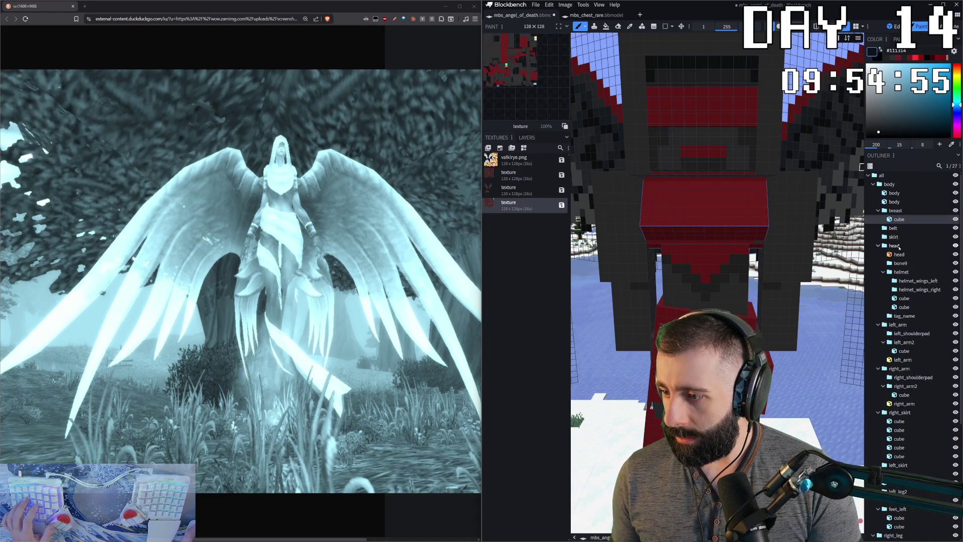
- Sample the head's dark grey and paint over the stray red pixels on its left side
left_click(899, 254)
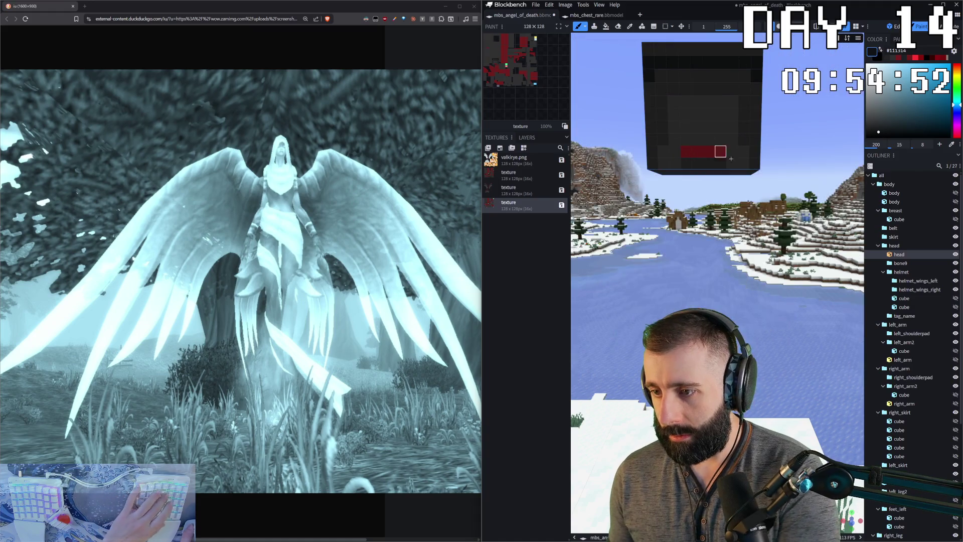
left_click(684, 125, "alt")
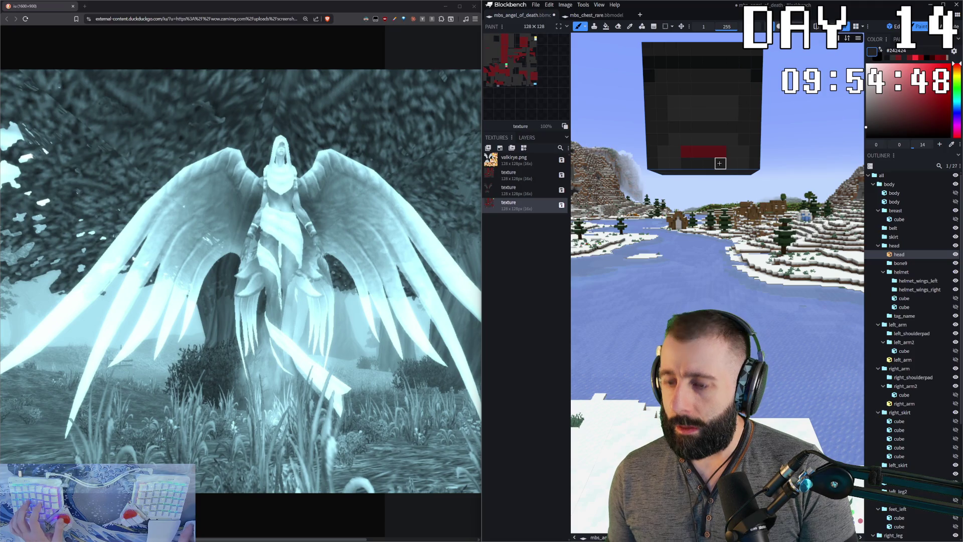
left_click(693, 151, "ctrl")
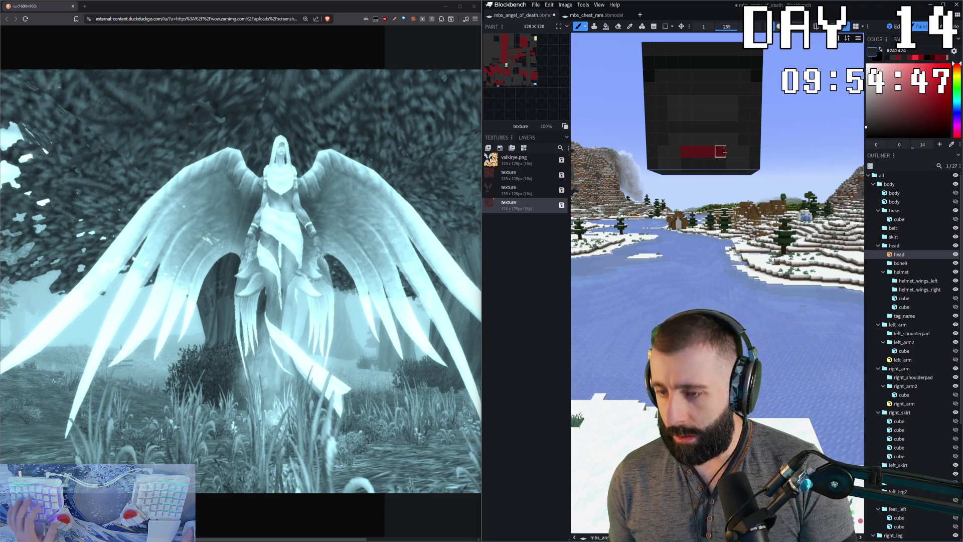
left_click(650, 126, "ctrl")
left_click_drag(653, 137, 666, 152)
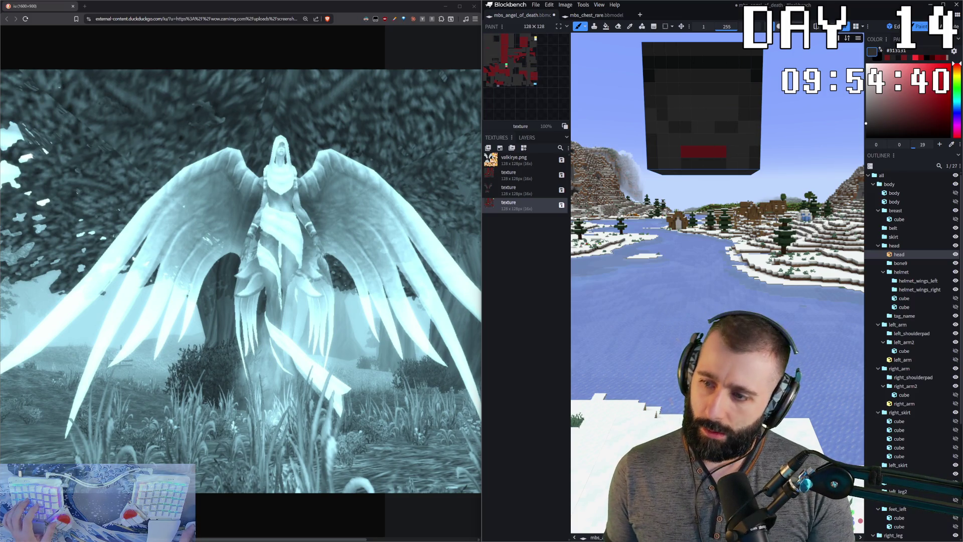
scroll(687, 112, "down", 3)
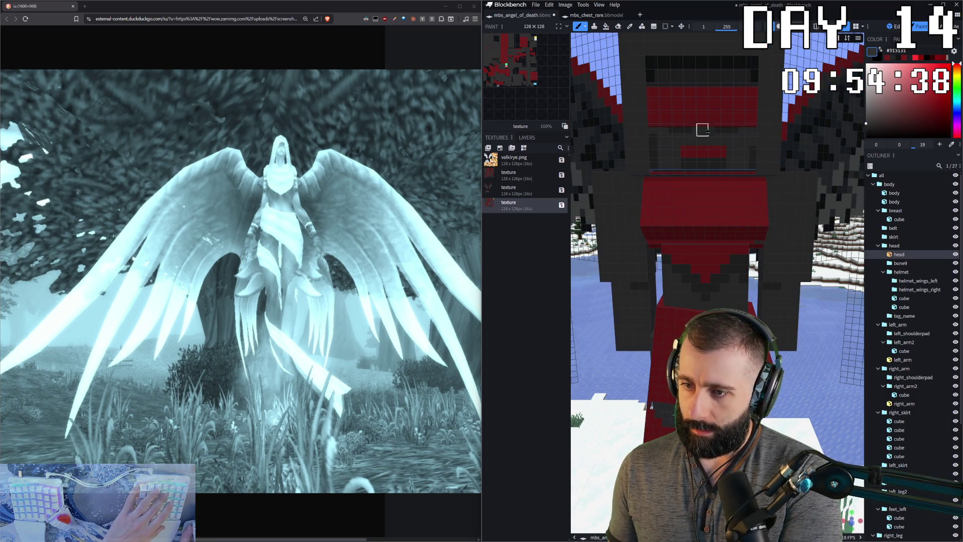
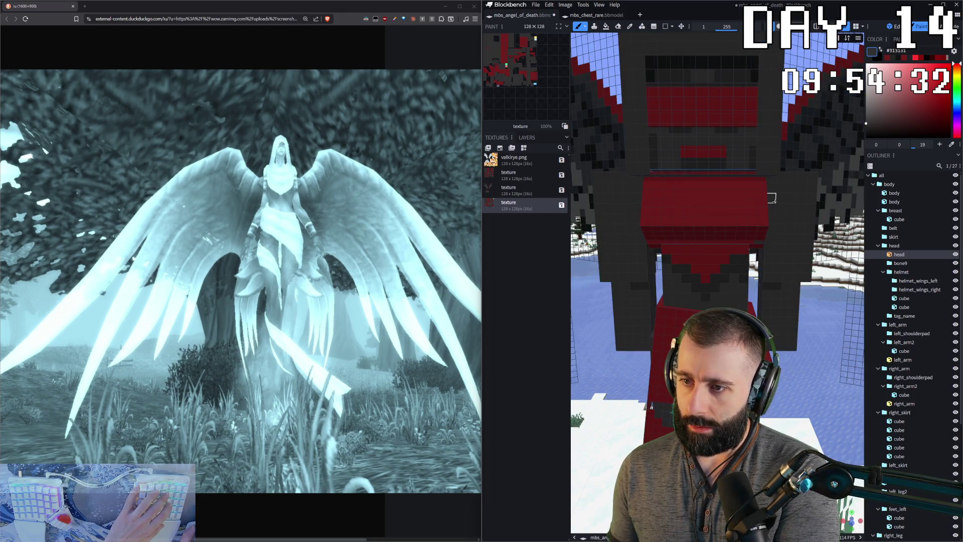
scroll(699, 166, "down", 2)
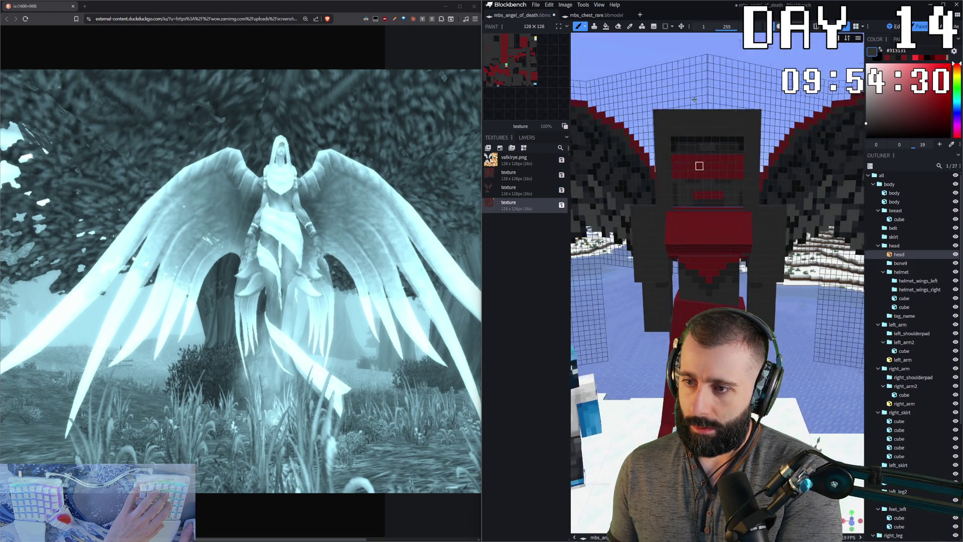
scroll(698, 165, "down", 2)
scroll(771, 80, "down", 2)
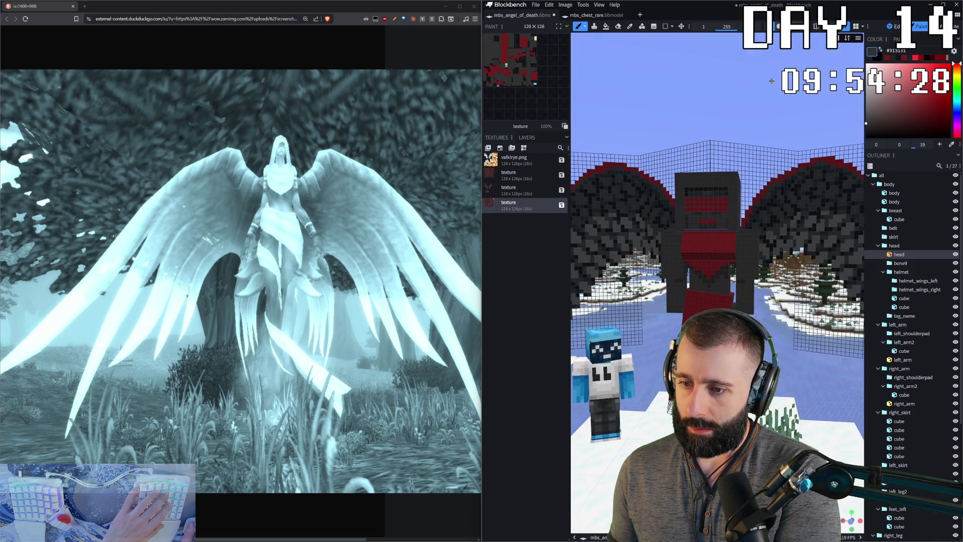
scroll(751, 142, "up", 3)
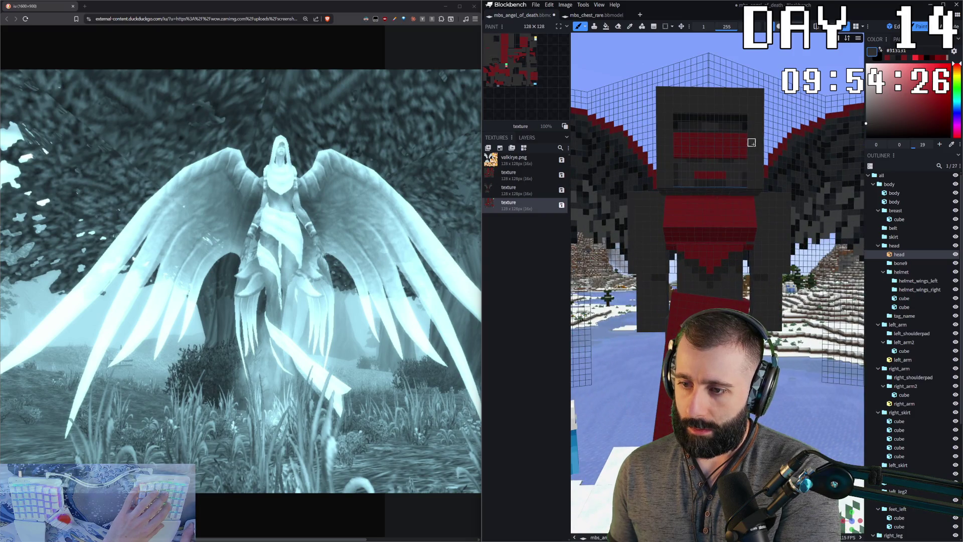
- Isolate the head cube and sample its dark grey #242424 as the paint colour
key("i")
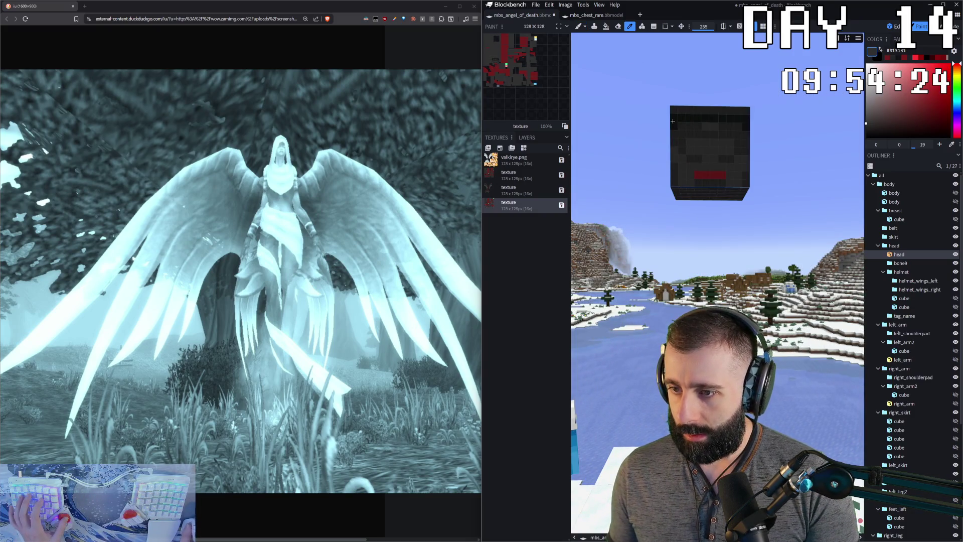
left_click(672, 121)
key("b")
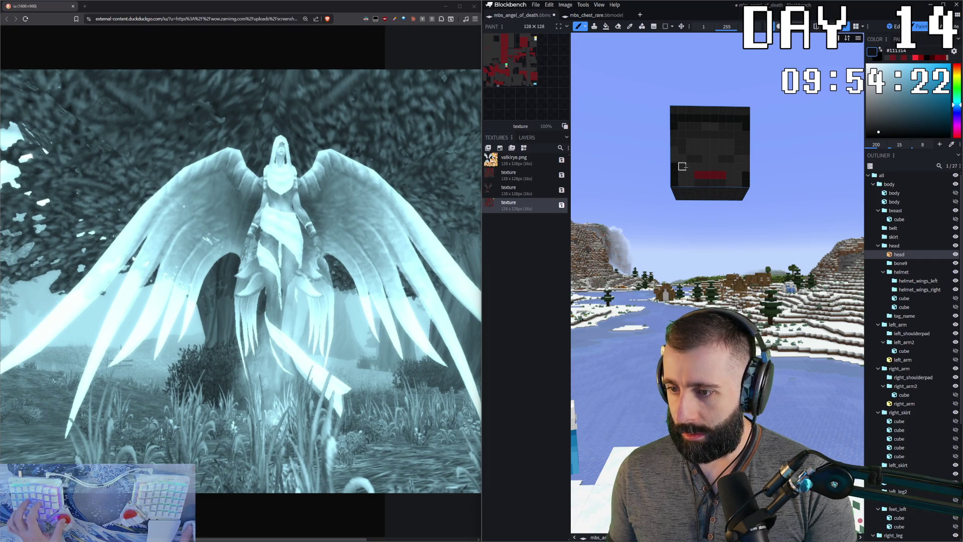
left_click(681, 165, "ctrl")
left_click(721, 151, "ctrl")
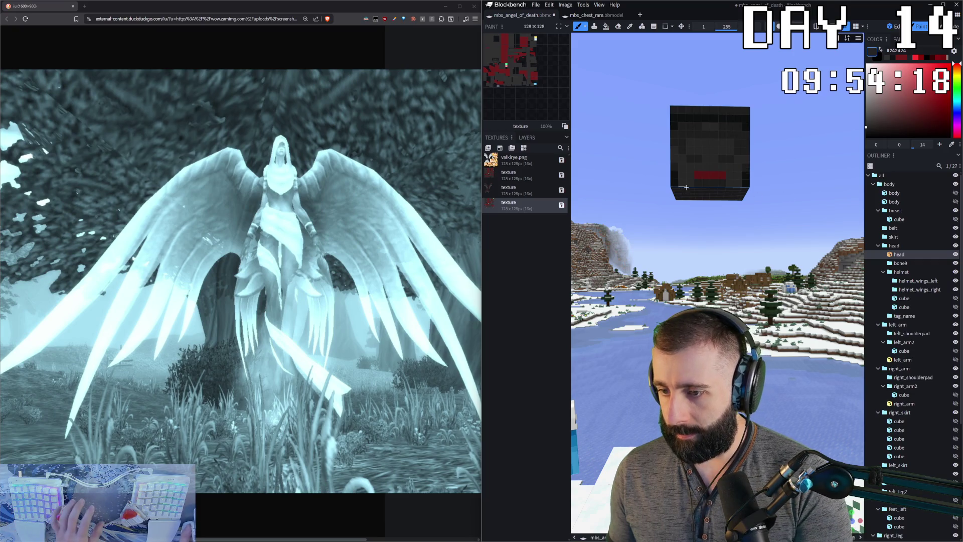
scroll(800, 300, "down", 3)
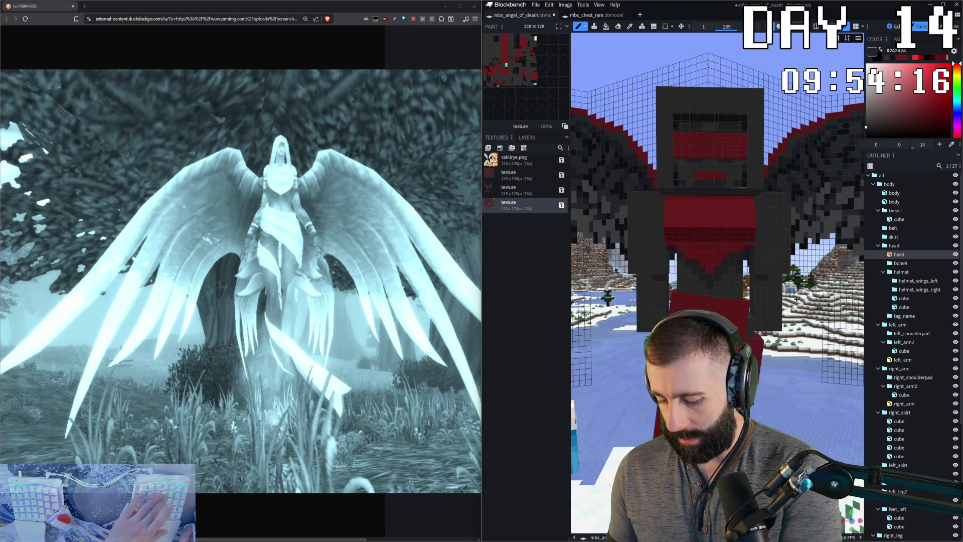
scroll(782, 204, "down", 3)
scroll(766, 104, "down", 1)
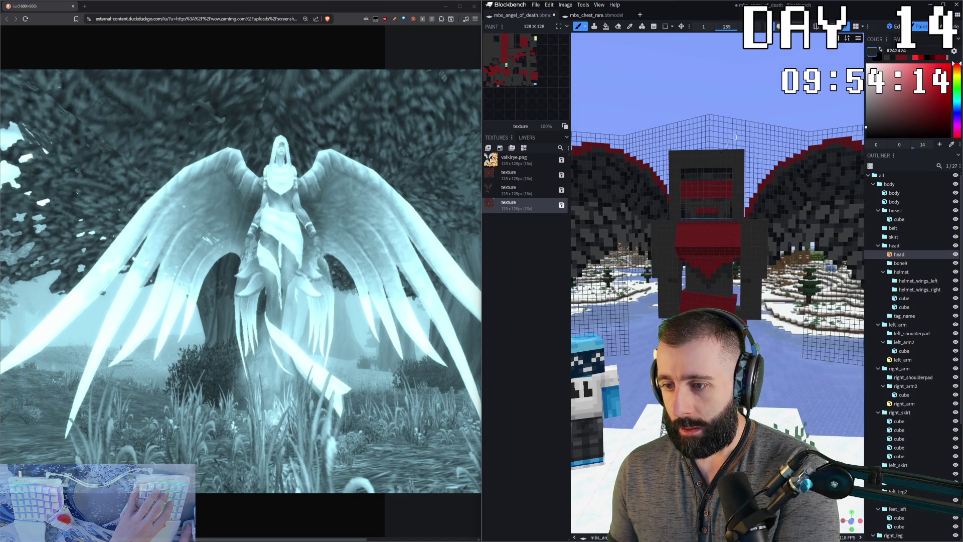
- Restore the whole winged model, select the helmet's second cube and leave painting
key("i")
key("i")
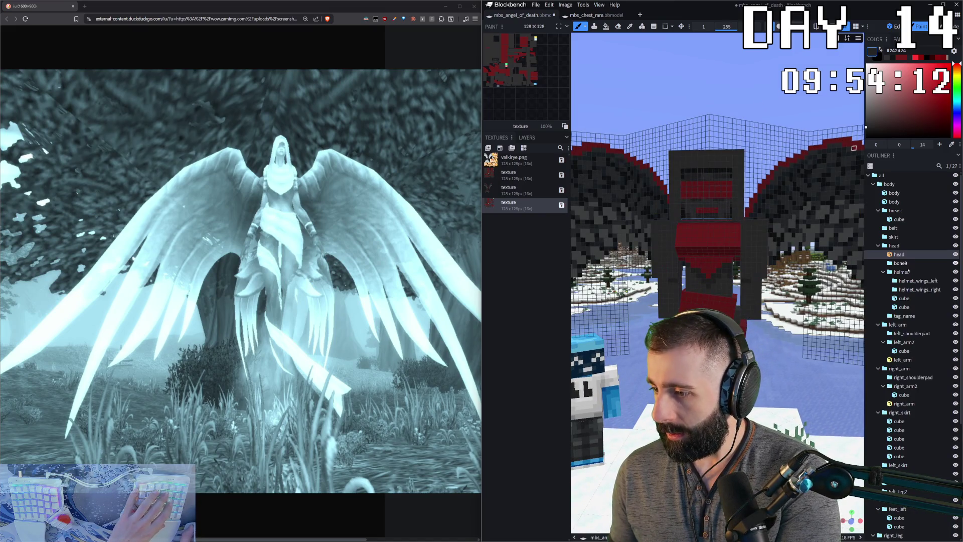
left_click(775, 205)
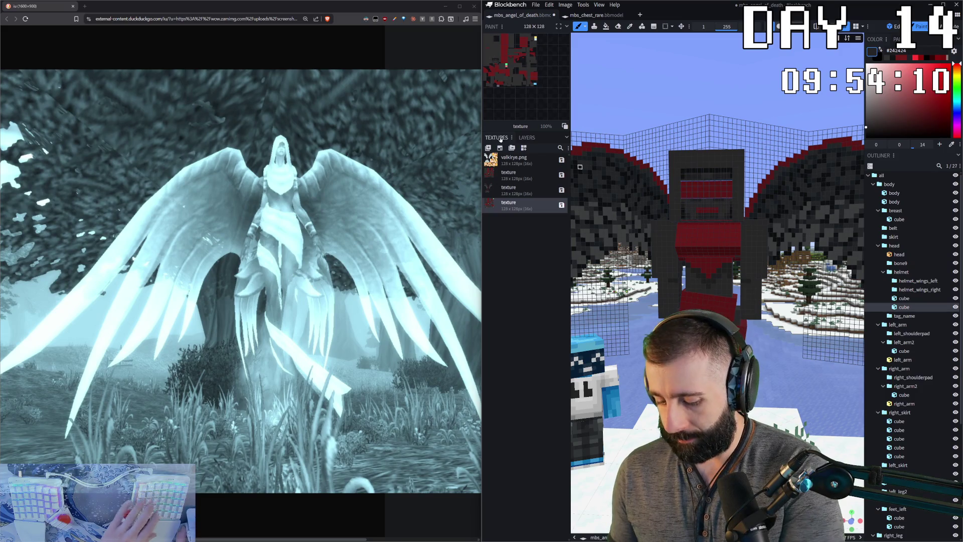
key("i")
key("i")
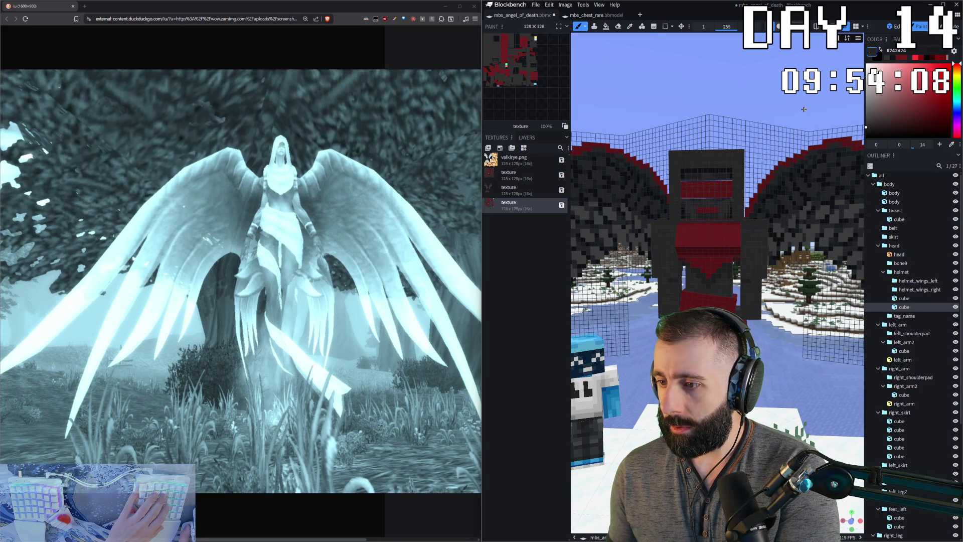
key("4")
- Cycle workspace modes and check the mbs_chest_rare model's UV layout before returning to the angel
key("2")
key("1")
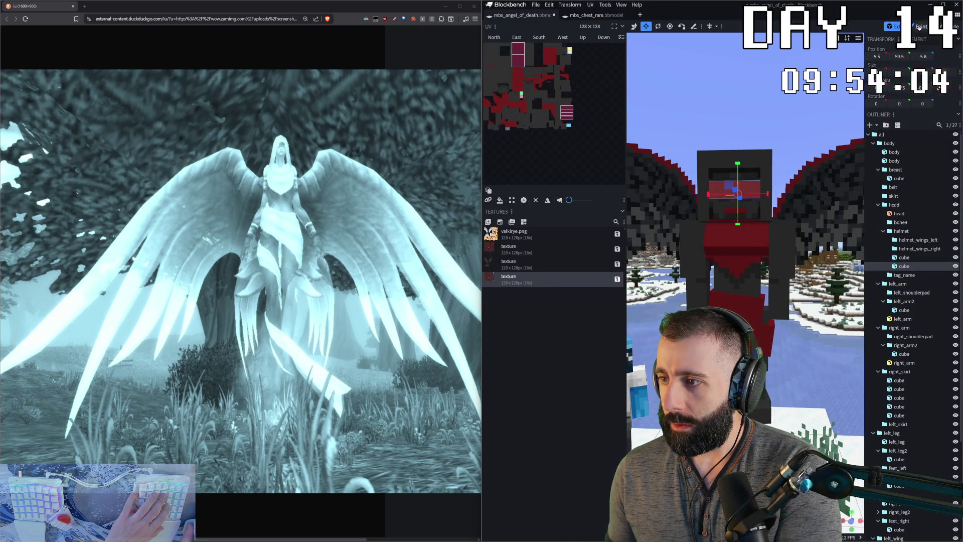
key("2")
key("3")
key("2")
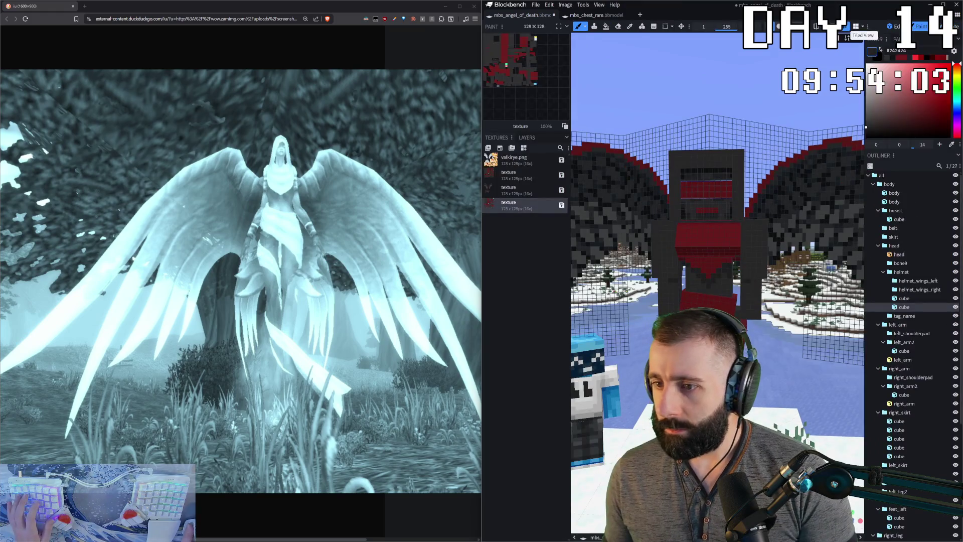
left_click(594, 16)
scroll(656, 315, "up", 2)
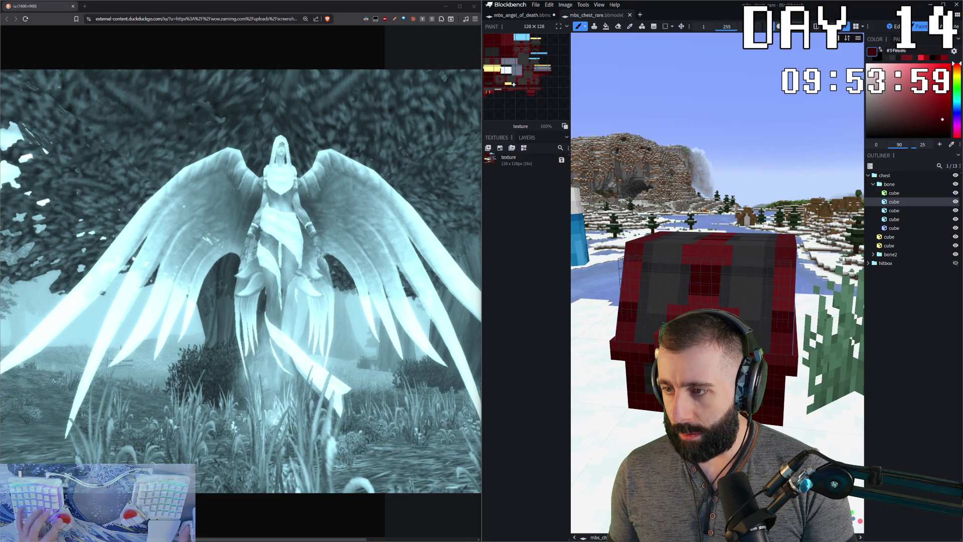
key("1")
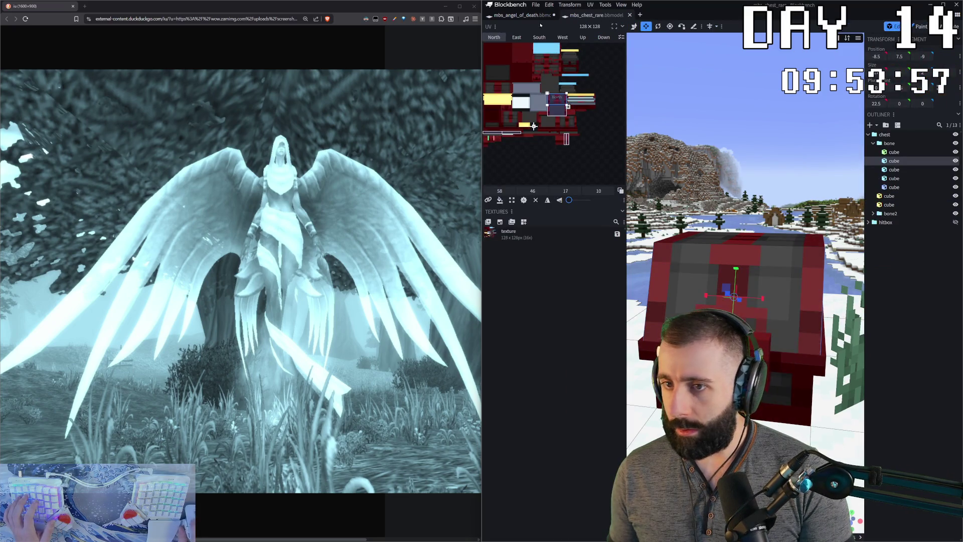
left_click(532, 18)
scroll(672, 226, "up", 2)
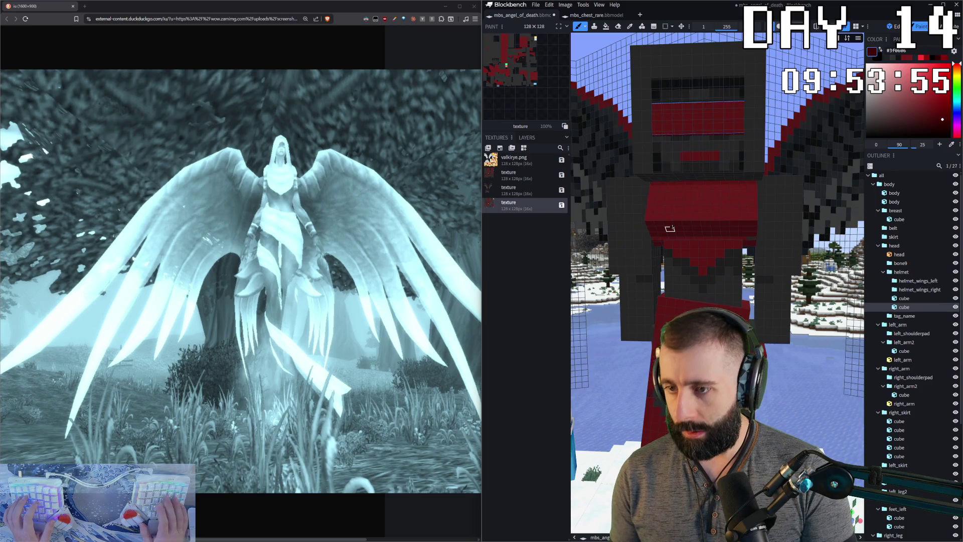
scroll(672, 226, "up", 2)
- Paint a darker band along the bottom of the red cube, then go back to editing
left_click_drag(721, 156, 688, 164)
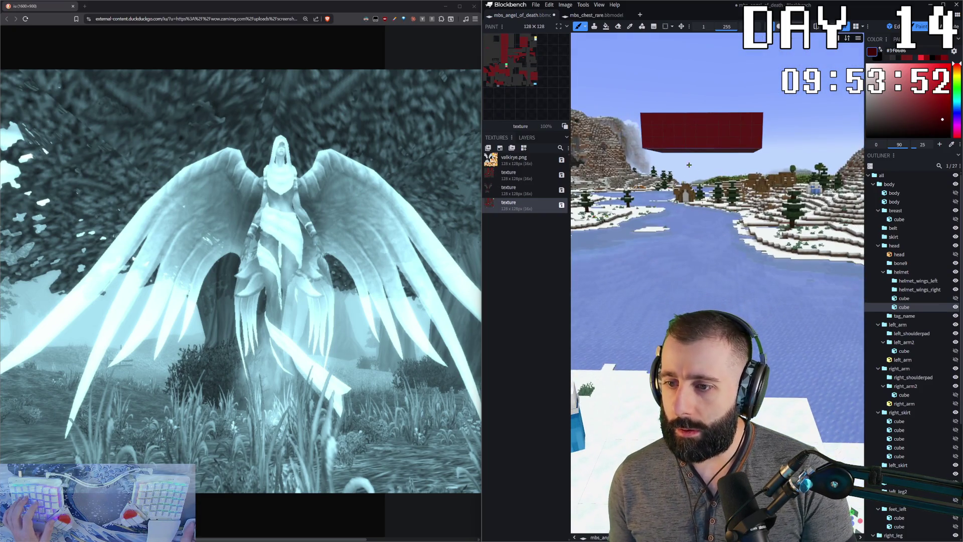
left_click(657, 141, "shift")
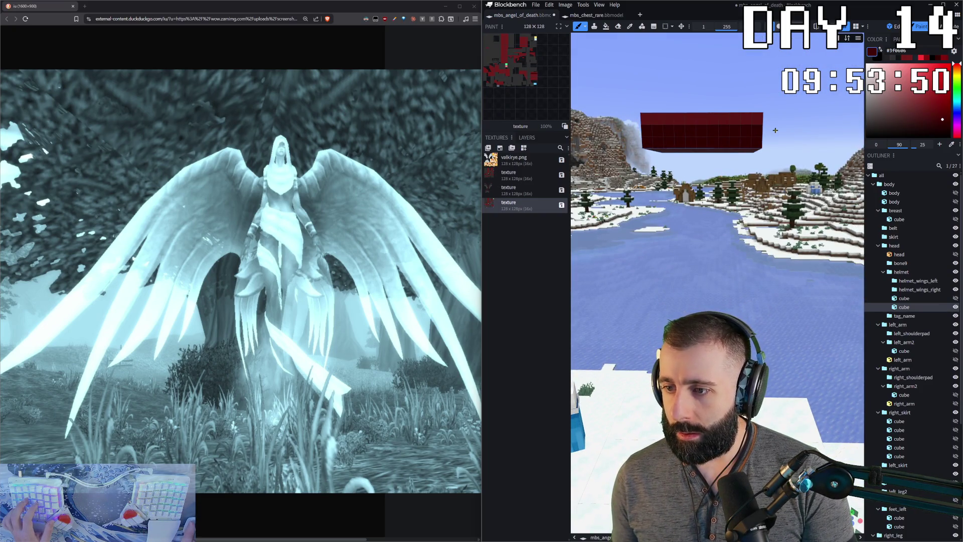
scroll(688, 91, "down", 5)
scroll(687, 91, "up", 5)
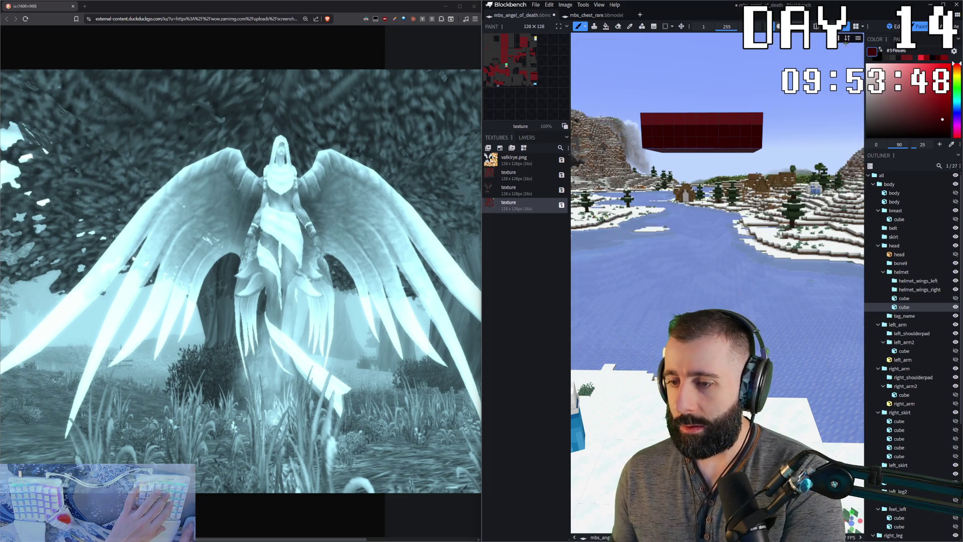
key("ctrl+4")
left_click(894, 28)
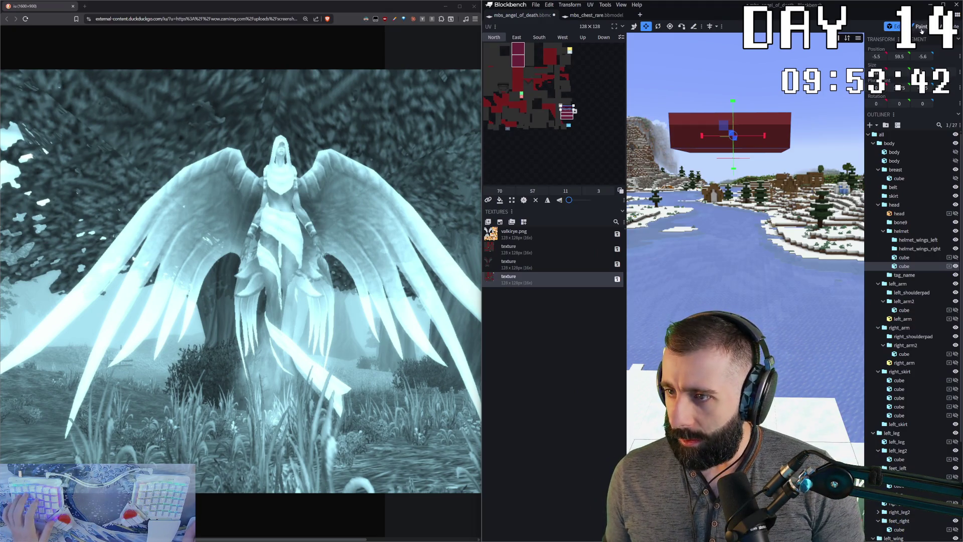
- Sample a dark red from the rare chest's fifth cube and return to the angel model
key("ctrl+Tab")
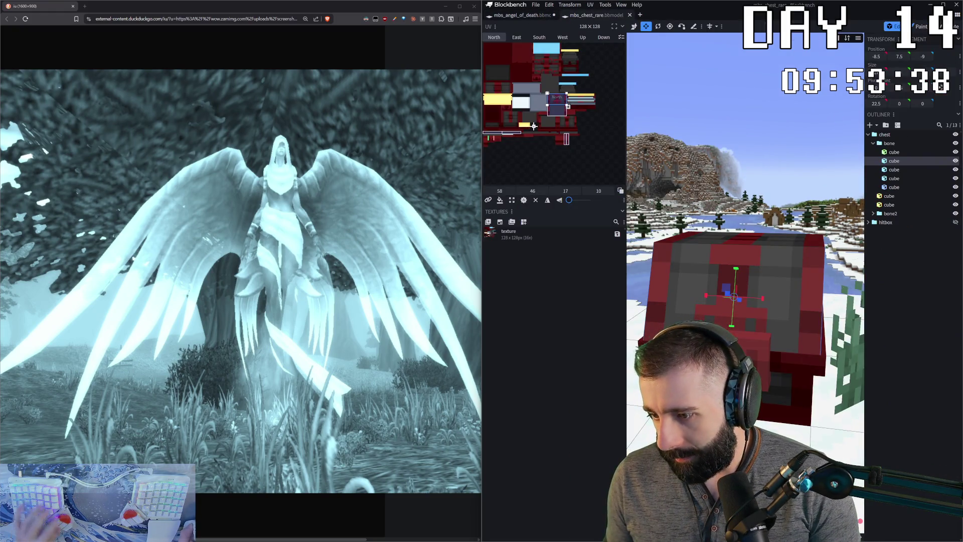
key("2")
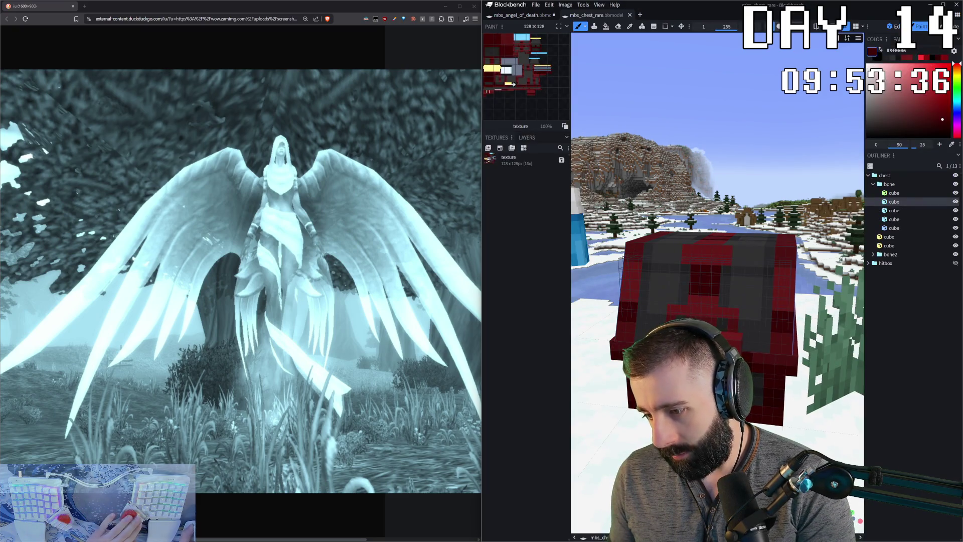
left_click(758, 368)
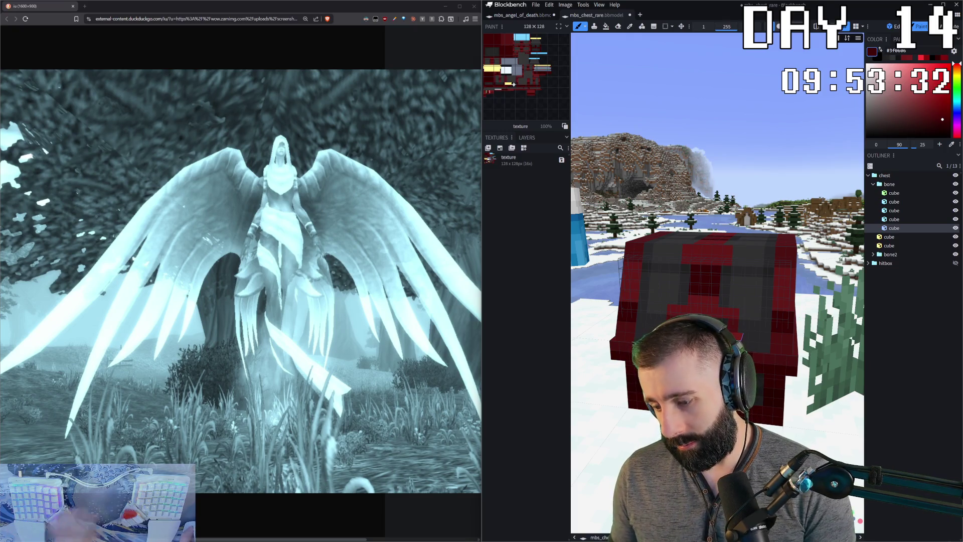
key("c")
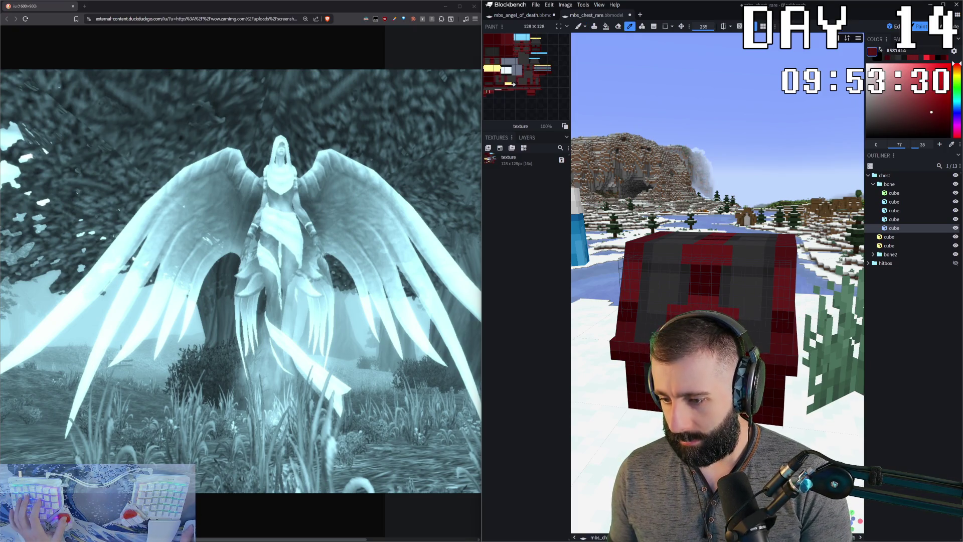
left_click(536, 16)
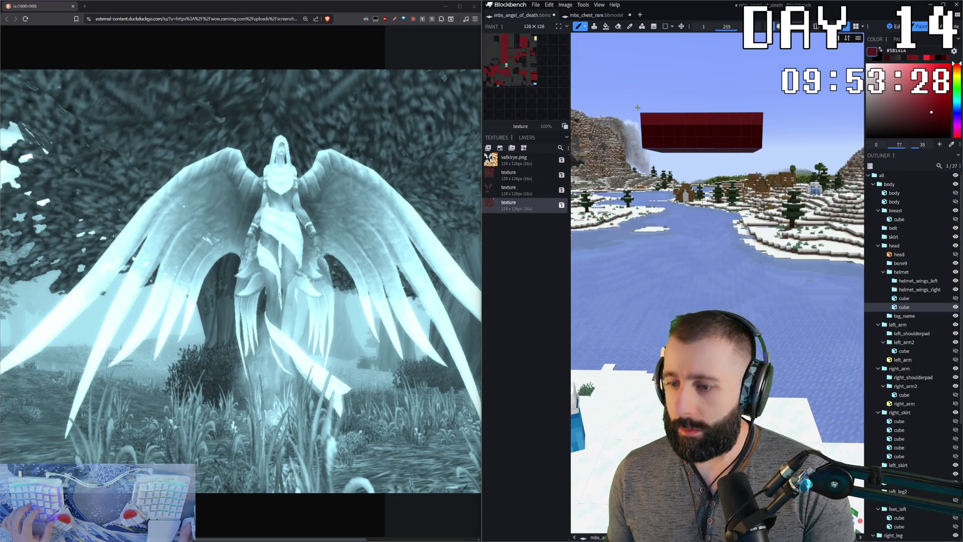
- Undo stray dark patches, isolate the red cube and settle on #581414 as the brush colour
left_click_drag(645, 130, 734, 141)
key("ctrl+z")
key("ctrl+z")
scroll(812, 136, "down", 3)
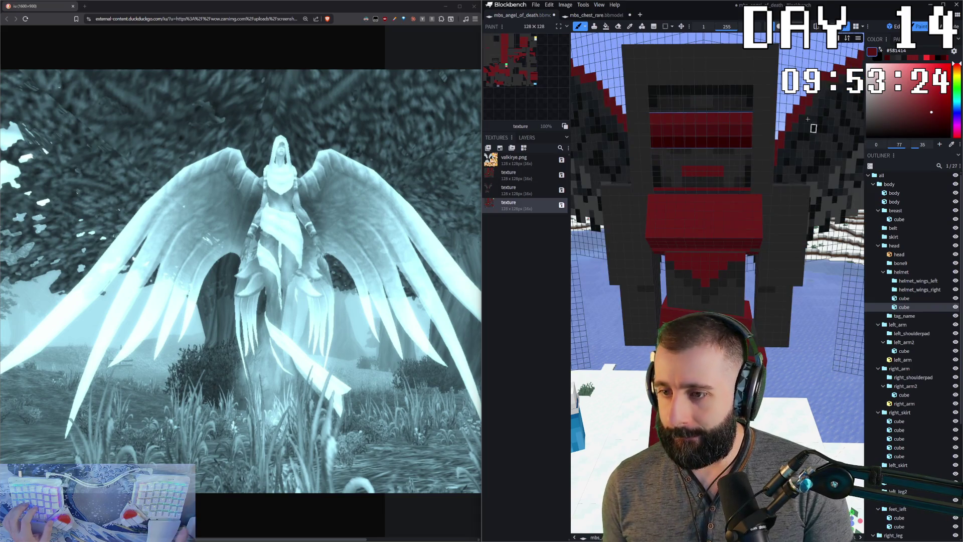
scroll(725, 220, "down", 2)
scroll(725, 220, "up", 2)
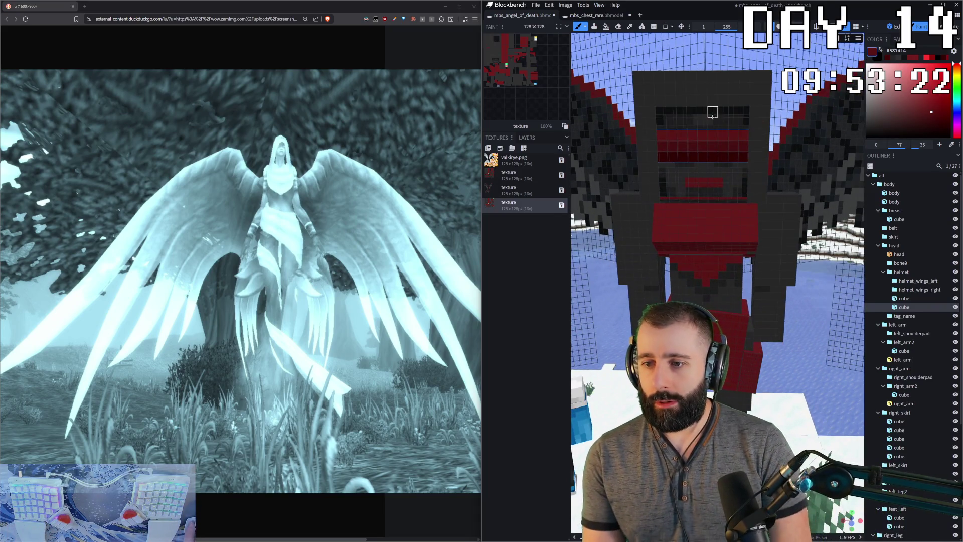
scroll(708, 150, "up", 2)
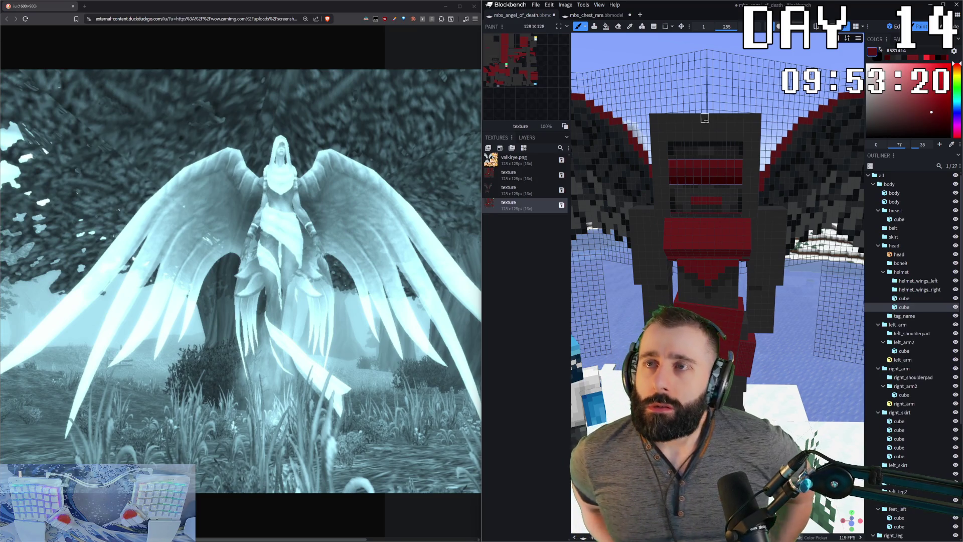
key("h")
scroll(704, 118, "up", 2)
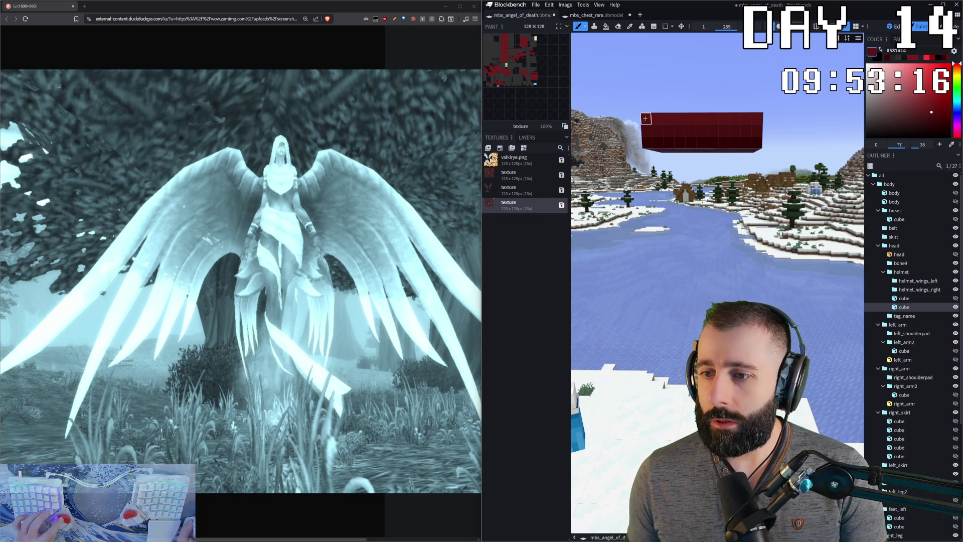
middle_click_drag(645, 117, 662, 120)
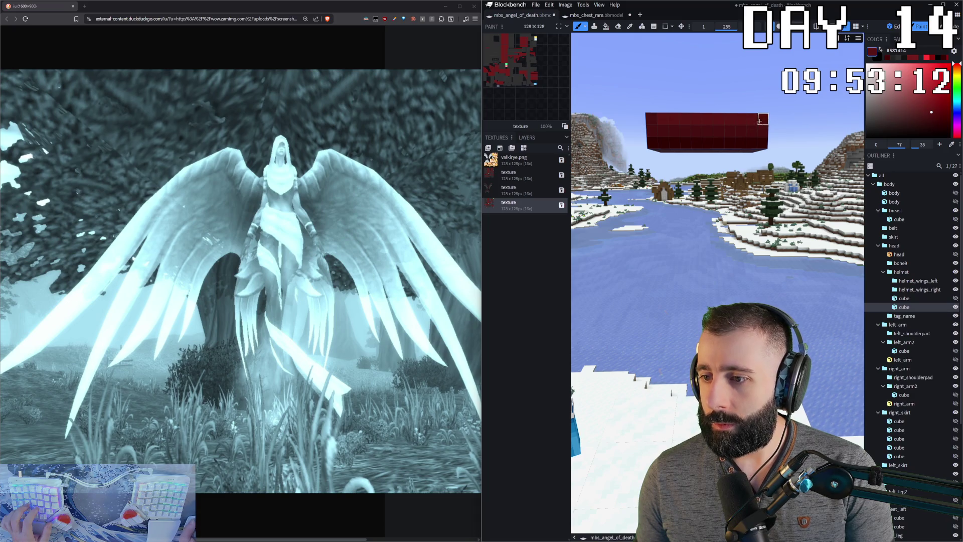
left_click(651, 132, "alt")
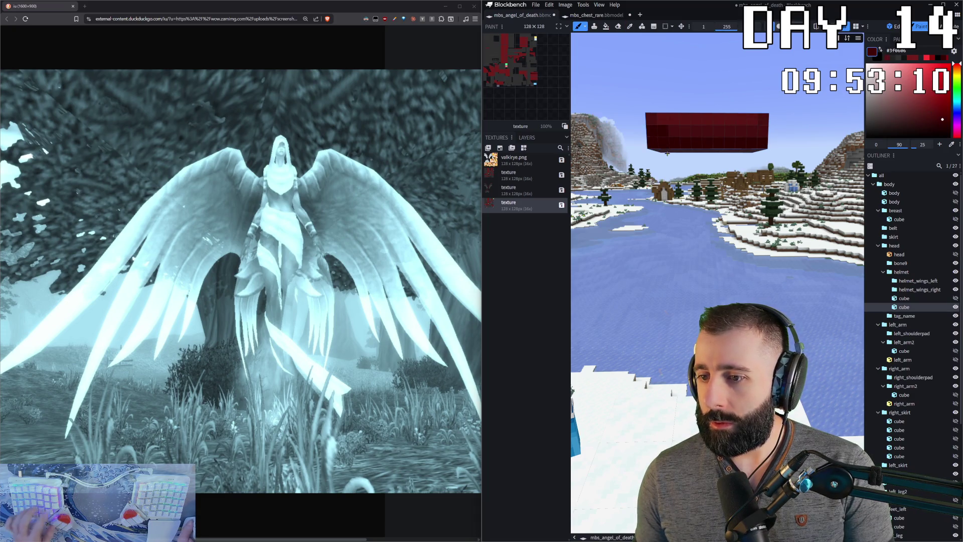
left_click(665, 121, "alt")
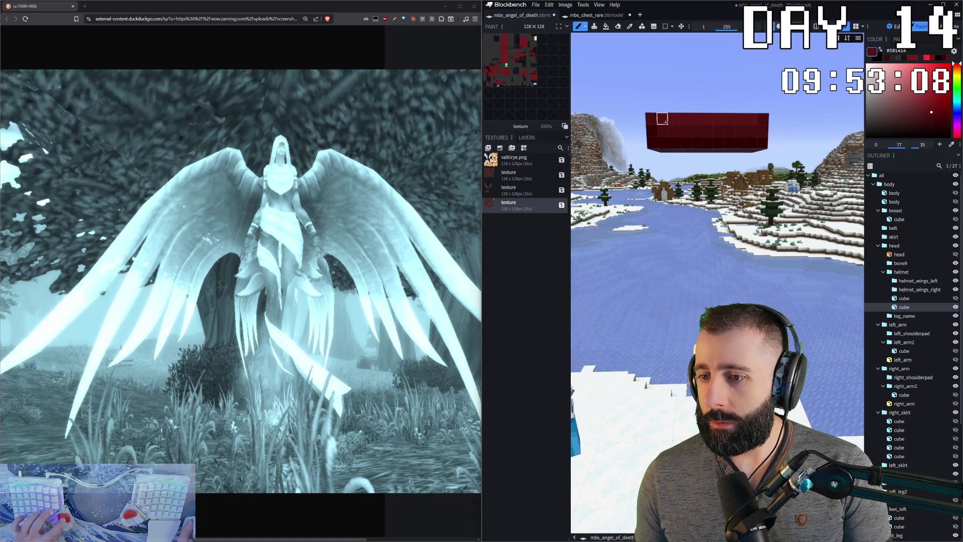
left_click(762, 142, "alt")
scroll(798, 177, "down", 2)
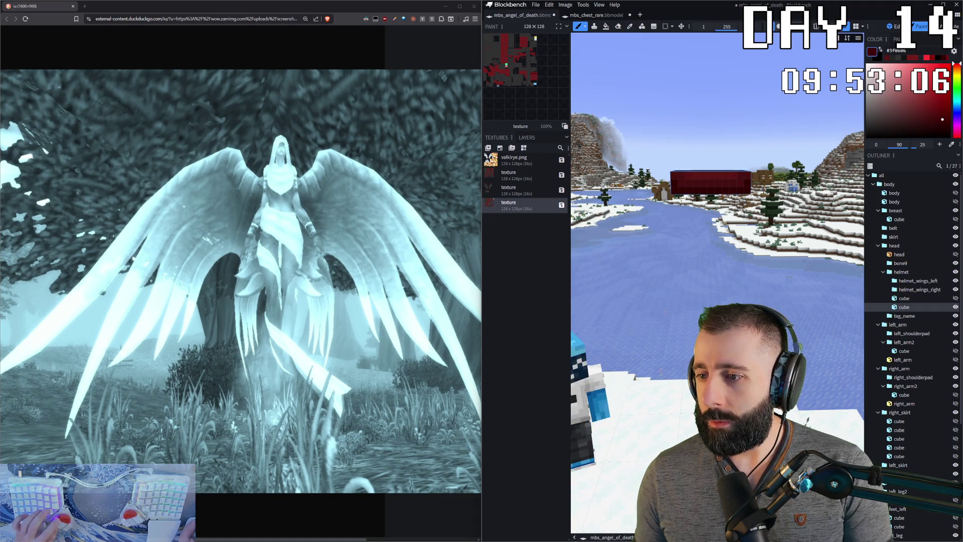
scroll(708, 147, "up", 2)
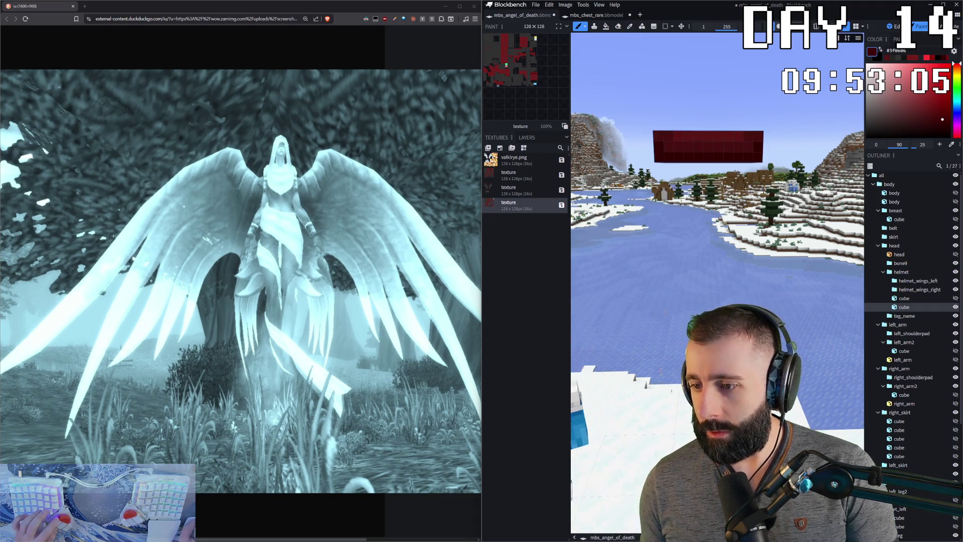
left_click(707, 136, "alt")
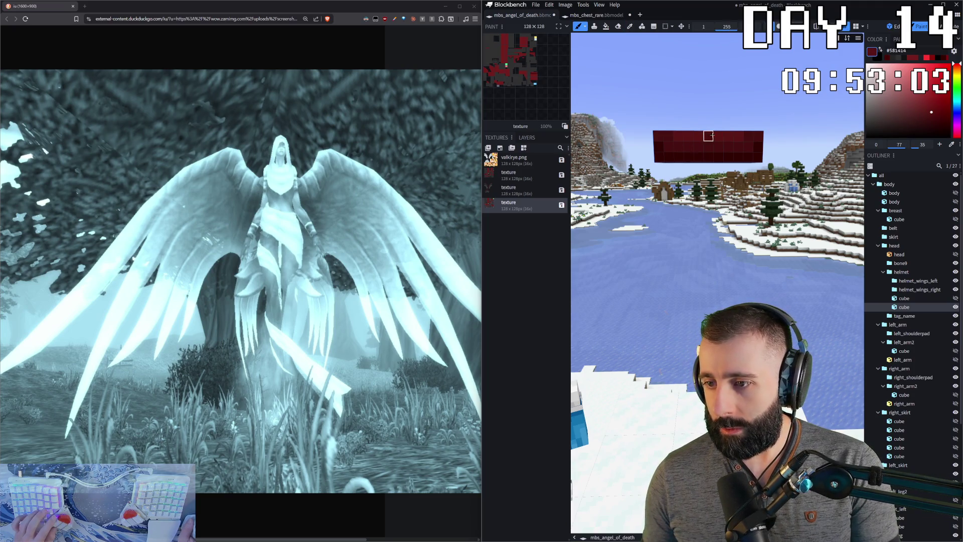
left_click(699, 145, "alt")
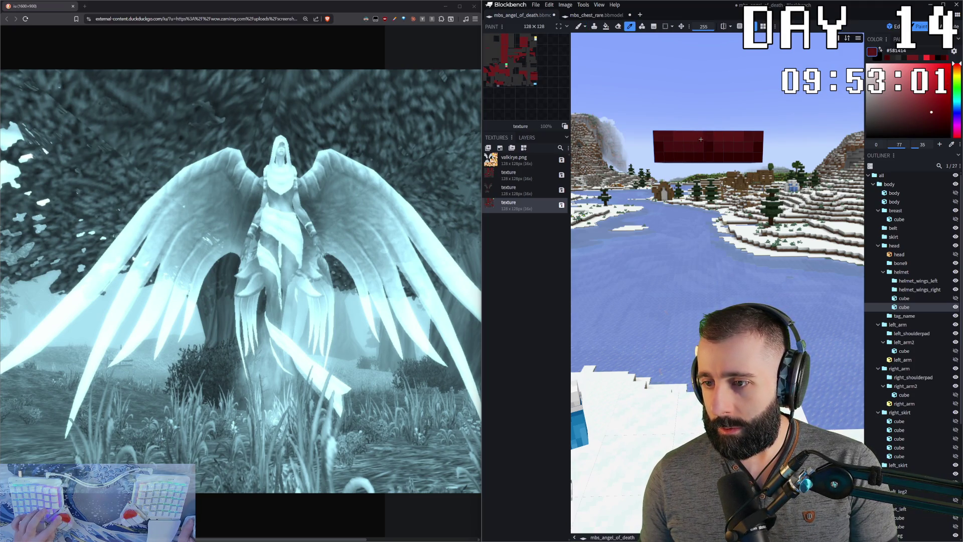
key("alt")
scroll(800, 249, "down", 3)
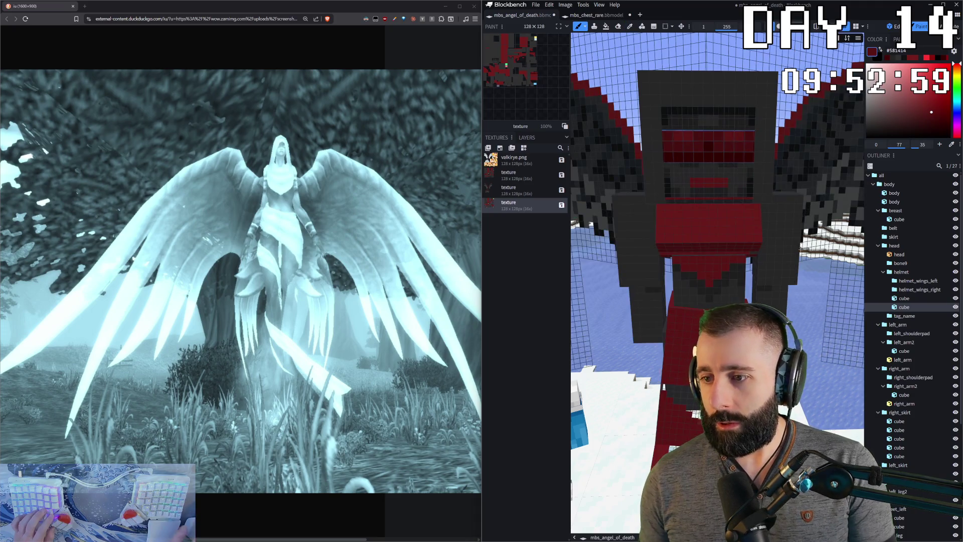
scroll(799, 249, "down", 2)
- Face the red visor and choose a lighter red for its shading
left_click_drag(800, 250, 783, 263)
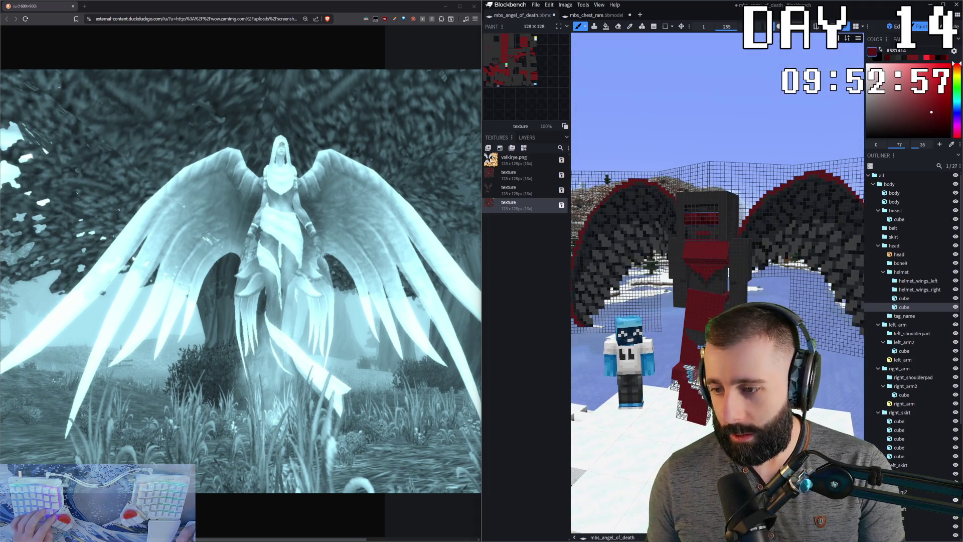
scroll(748, 155, "up", 3)
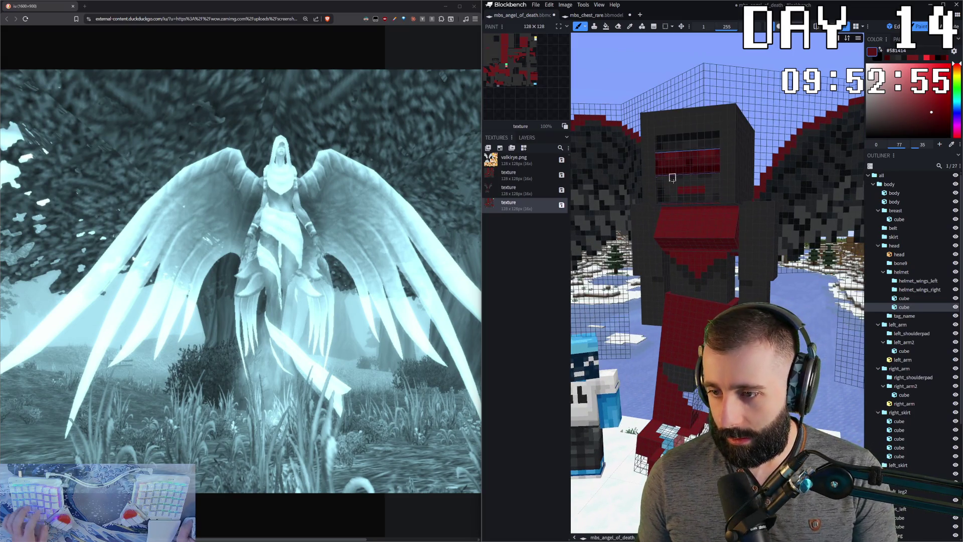
scroll(700, 191, "up", 2)
scroll(700, 192, "up", 3)
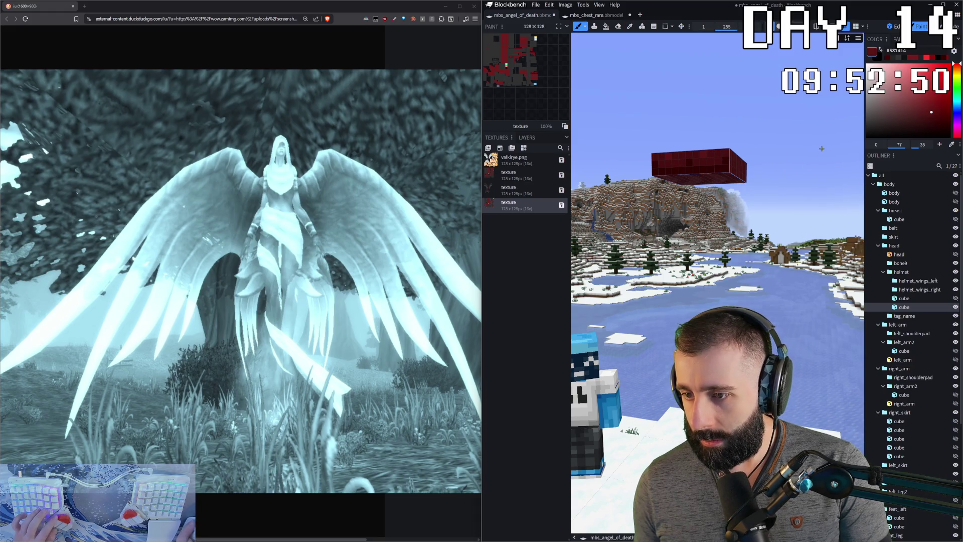
scroll(821, 149, "down", 3)
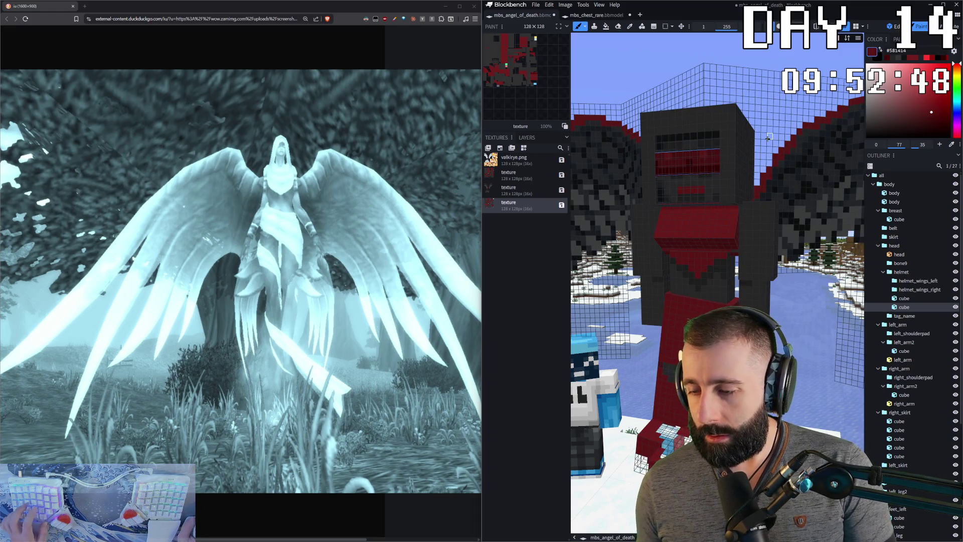
scroll(782, 143, "up", 2)
scroll(762, 138, "down", 2)
scroll(761, 137, "up", 2)
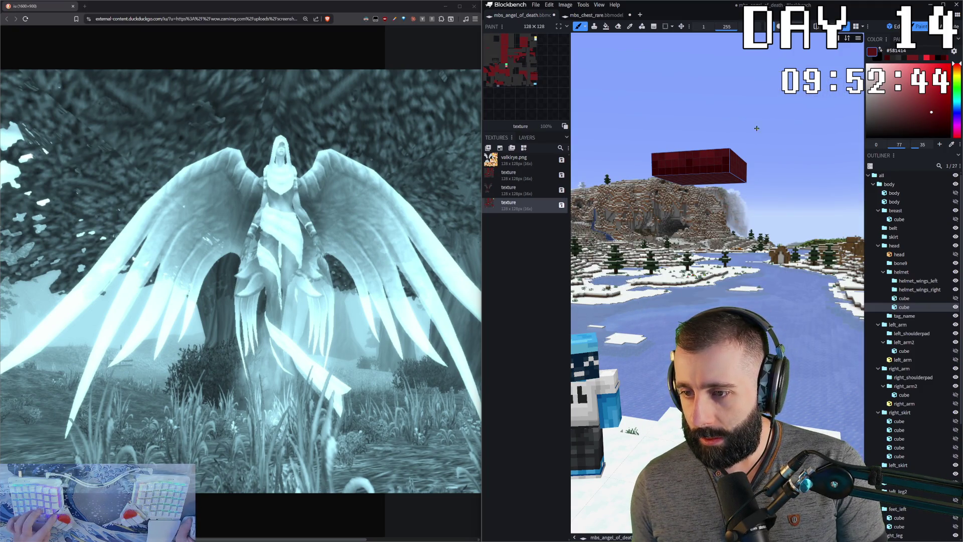
left_click_drag(713, 148, 692, 158)
key("e")
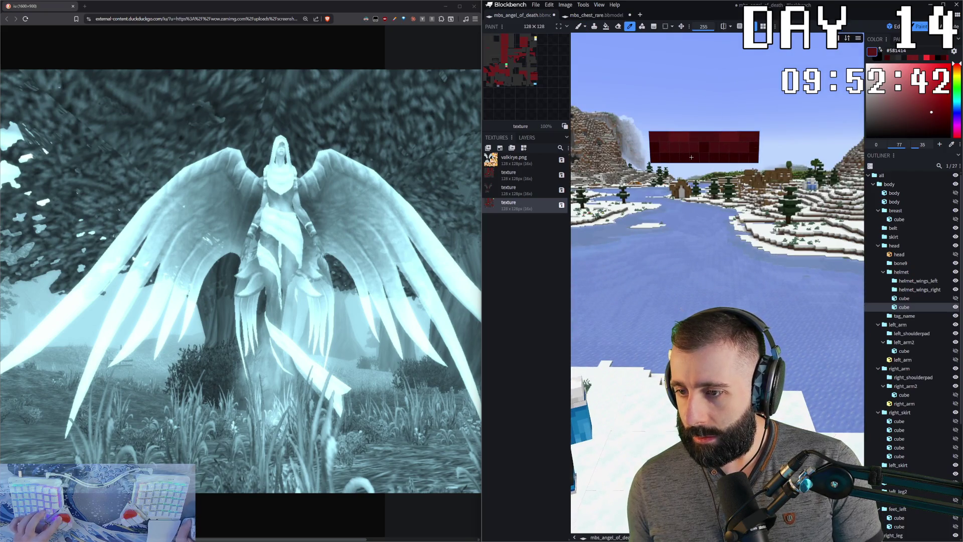
key("b")
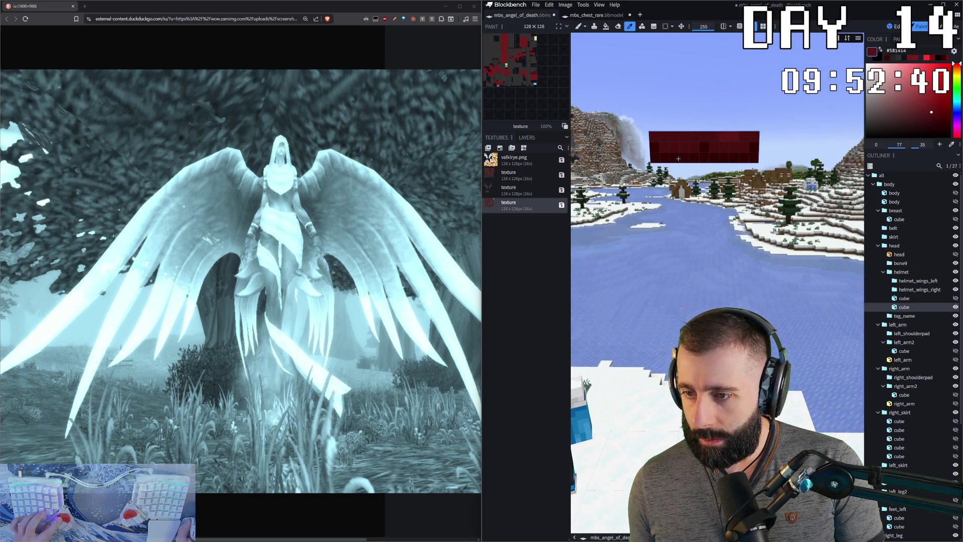
left_click(674, 146, "ctrl")
key("c")
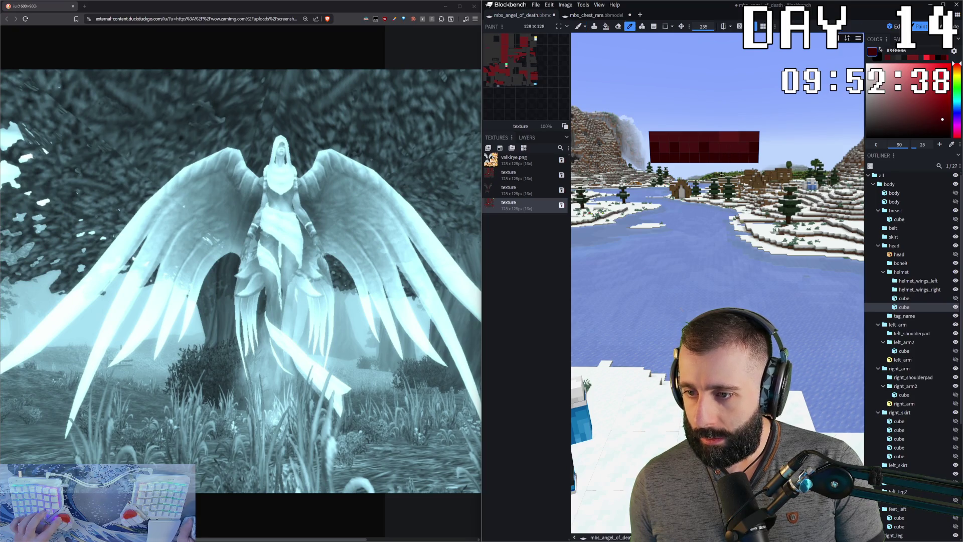
key("b")
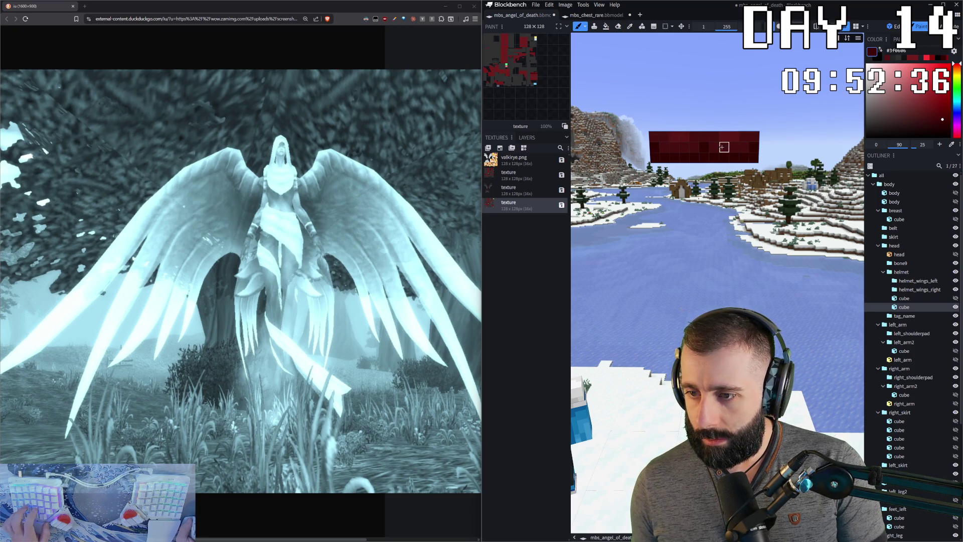
- Alternate sampling #581414 and #1F0606 from the visor with brushing to build mottled dark-red shading
key("c")
key("b")
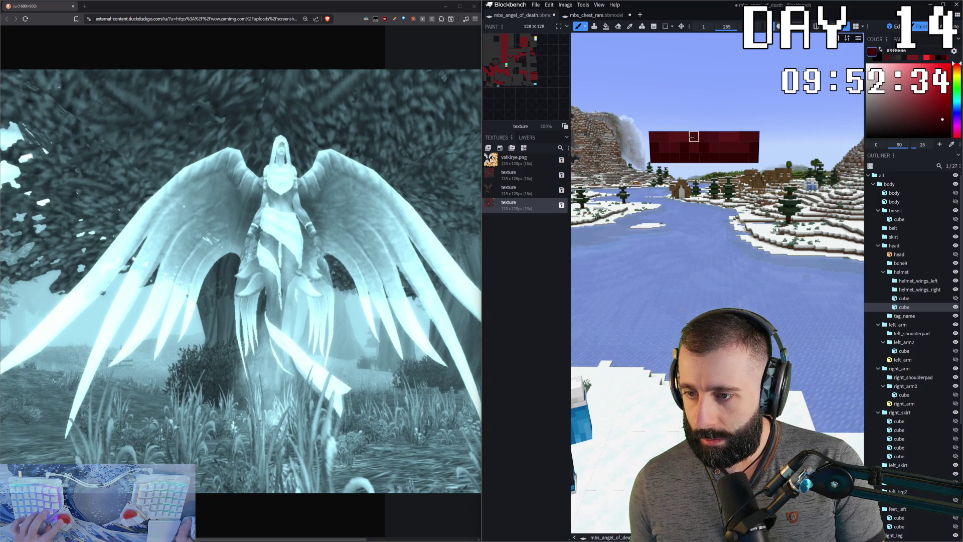
key("c")
left_click(693, 139)
key("b")
key("c")
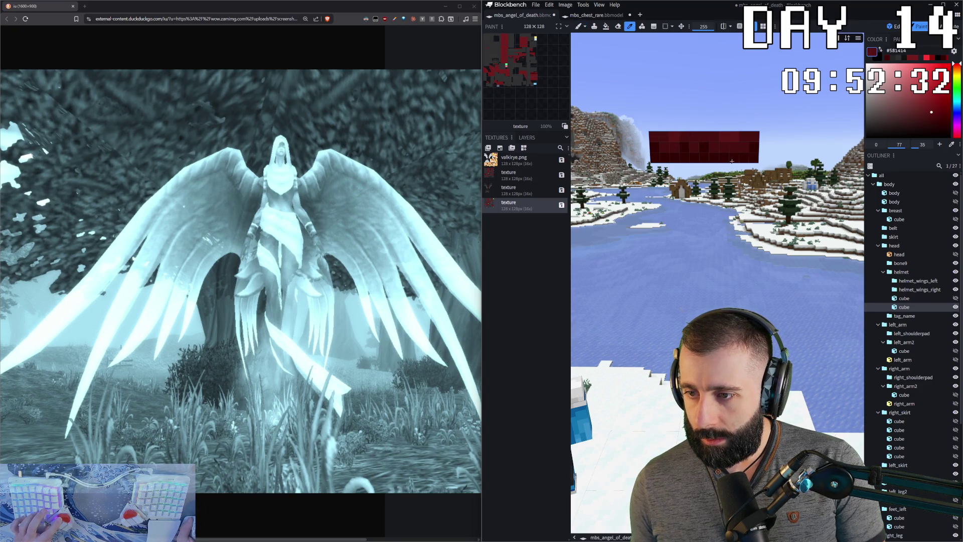
key("b")
key("c")
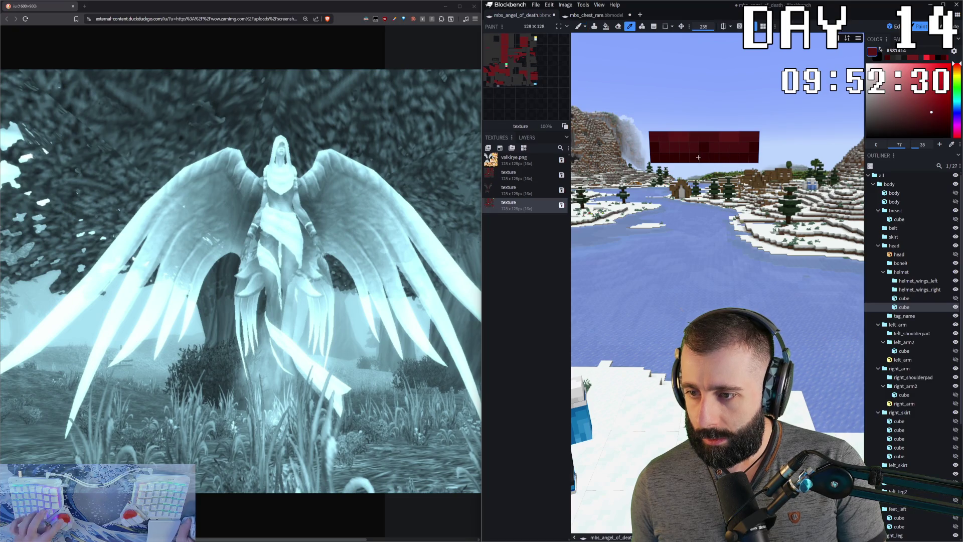
key("b")
key("c")
left_click(702, 140)
key("b")
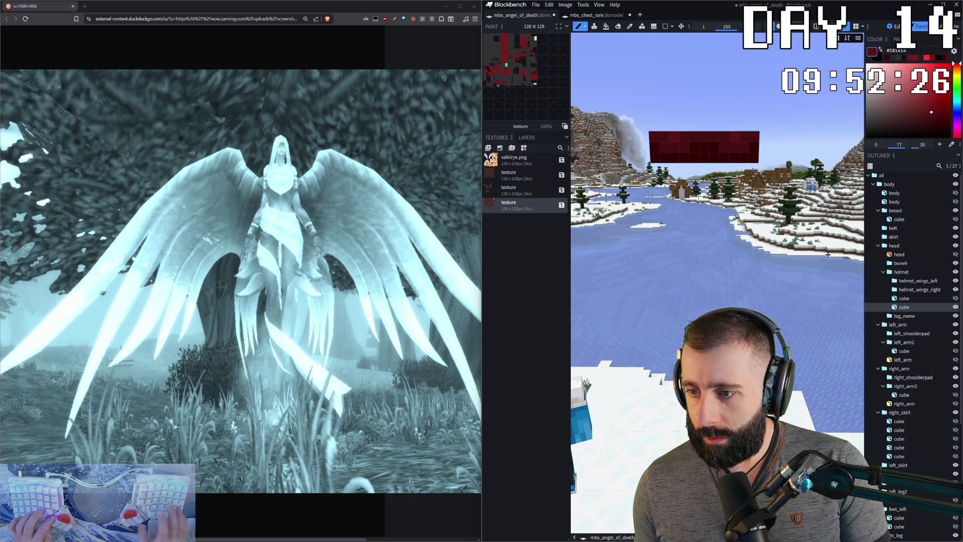
scroll(821, 235, "down", 5)
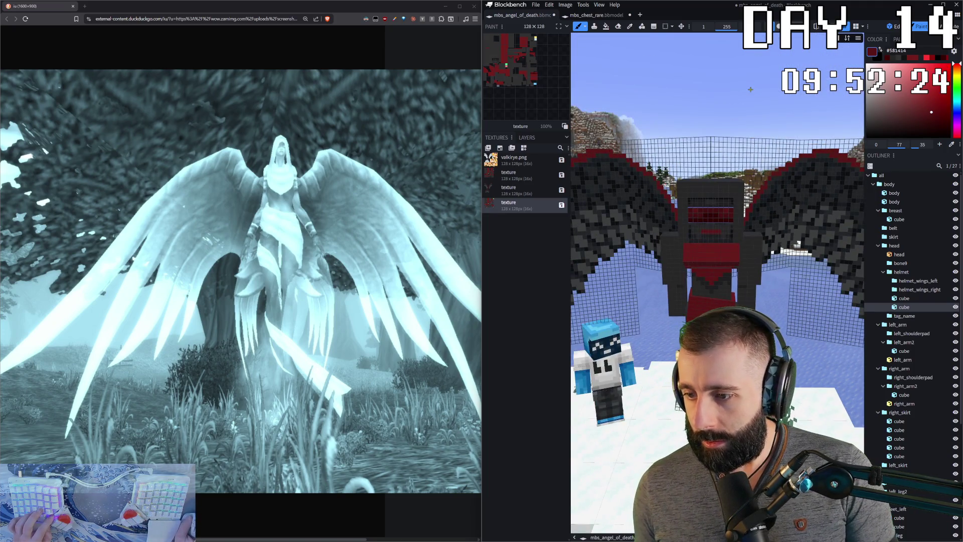
- Select left_arm, then the lower helmet cube, and isolate that red cube alone for painting
key("1")
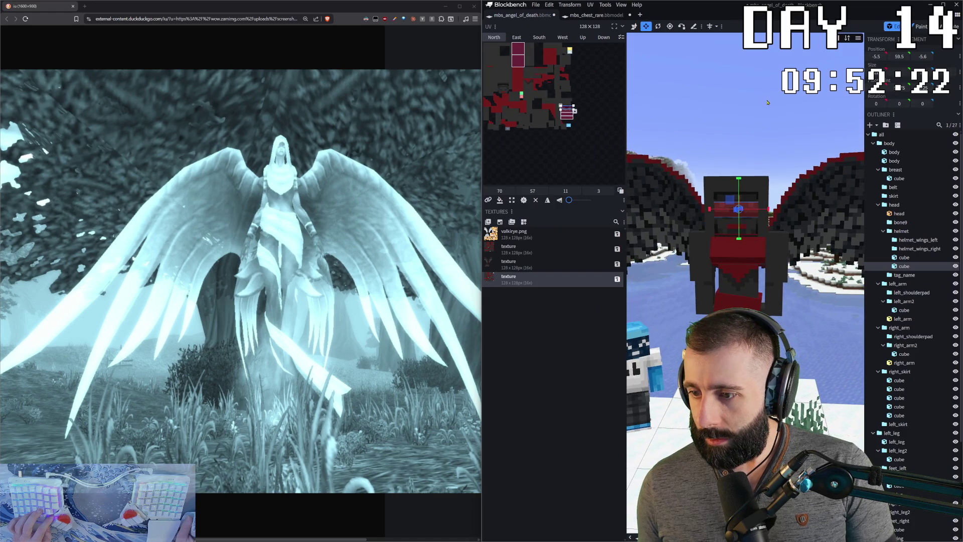
left_click(778, 280)
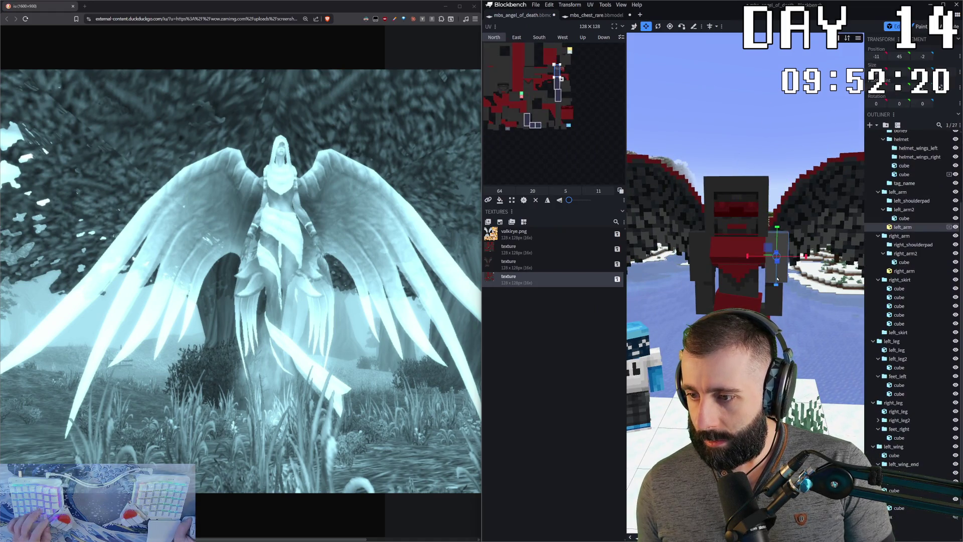
key("2")
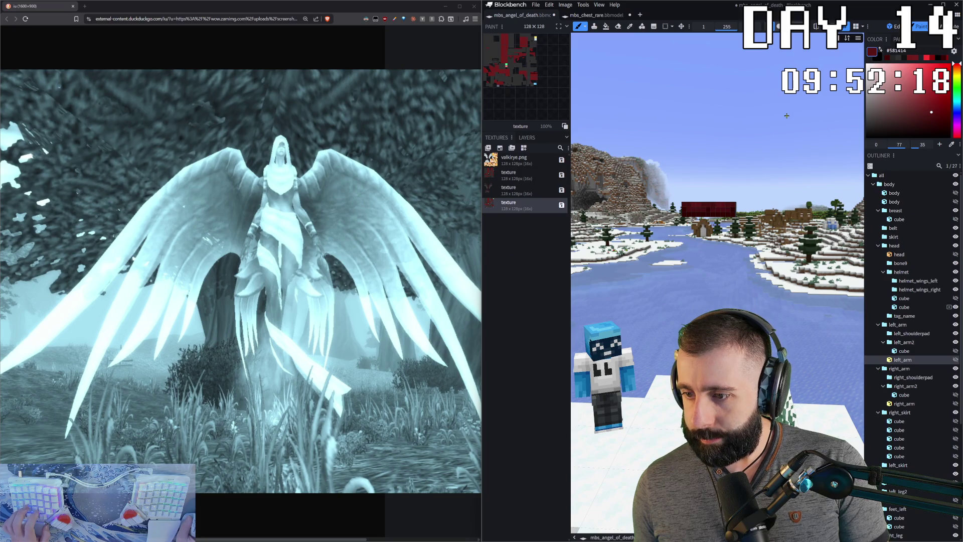
left_click(894, 29)
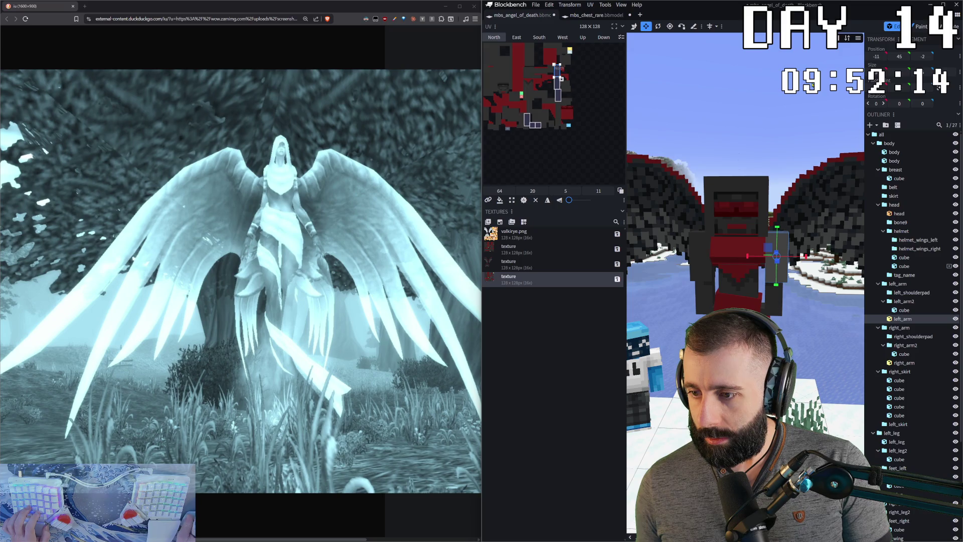
left_click(919, 27)
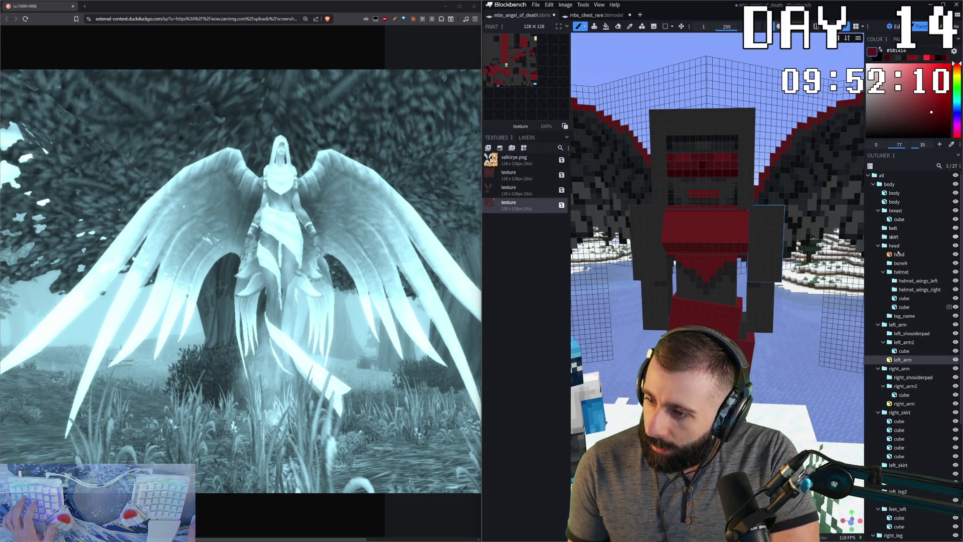
left_click(780, 208)
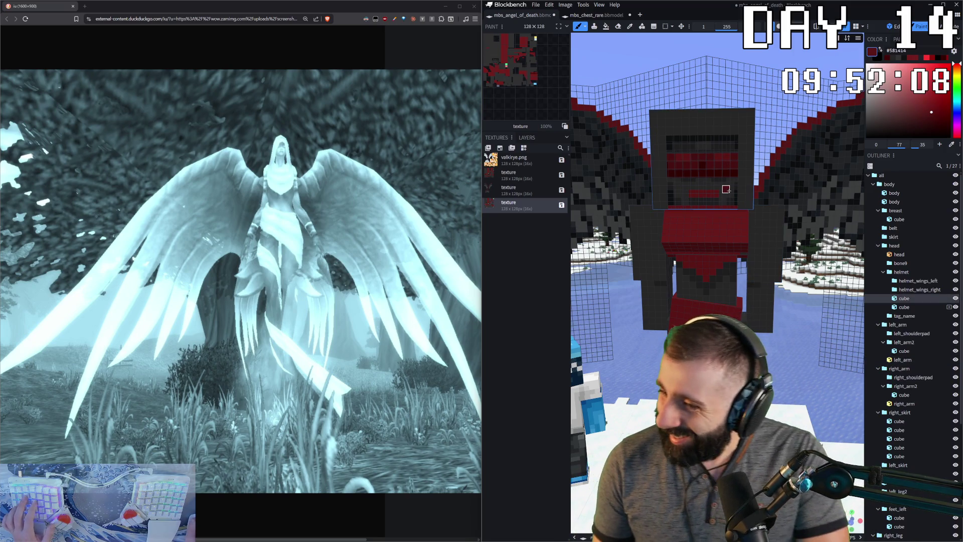
left_click(903, 307)
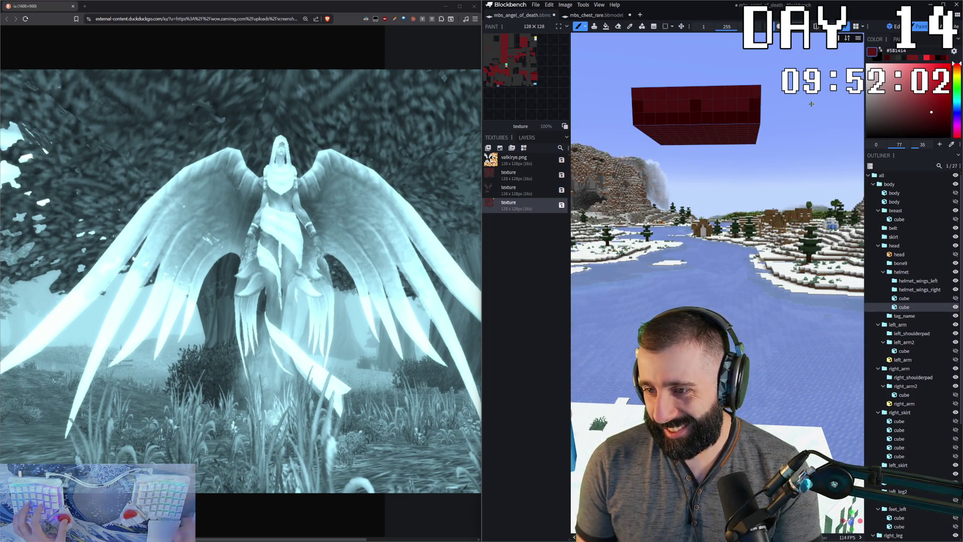
key("i")
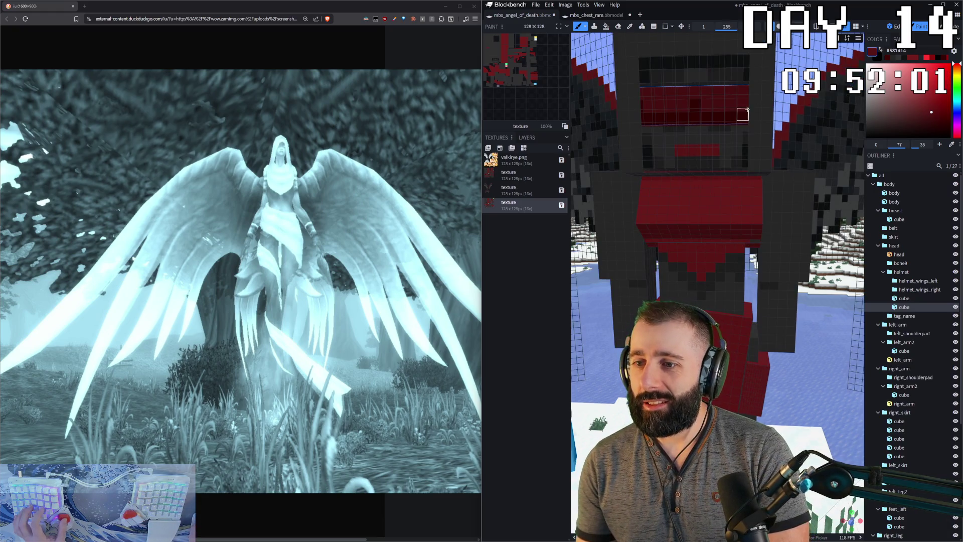
key("i")
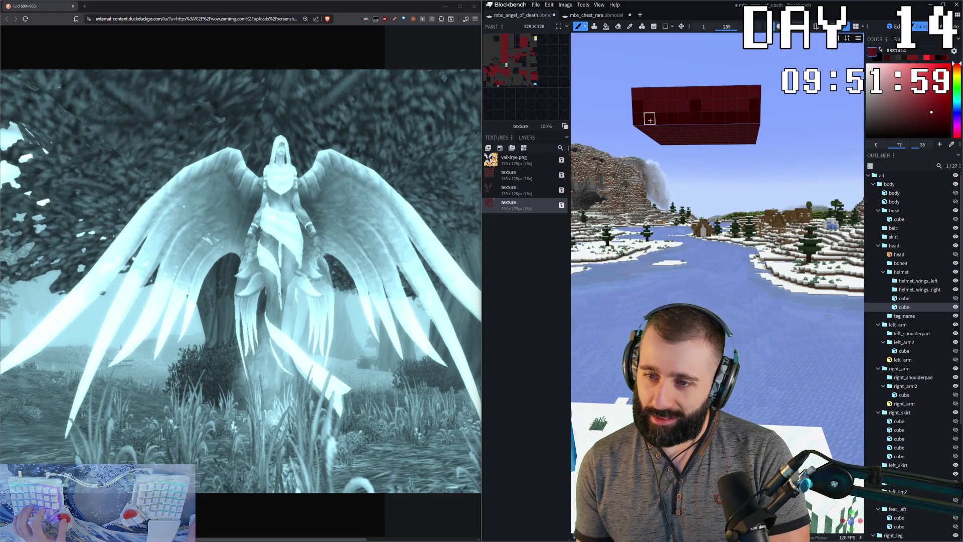
left_click(661, 118)
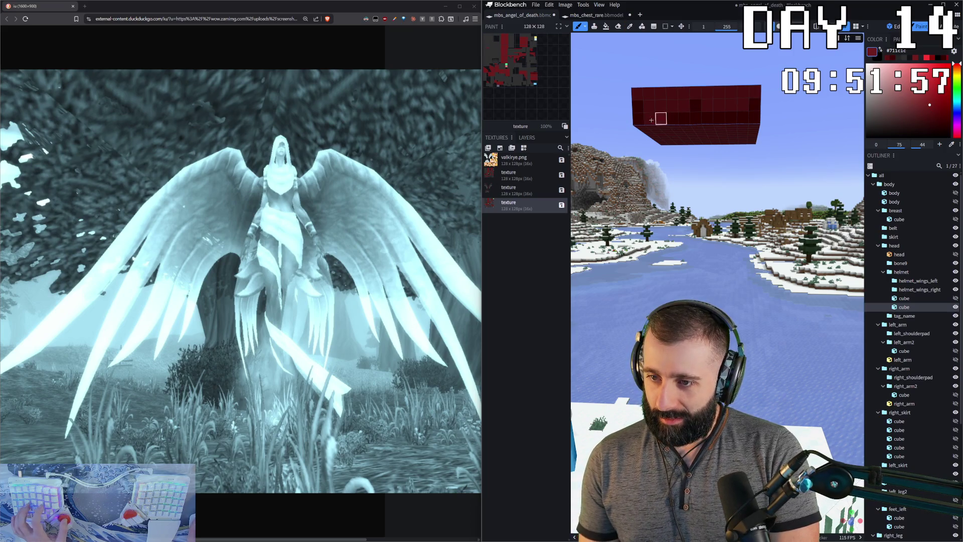
left_click(671, 106)
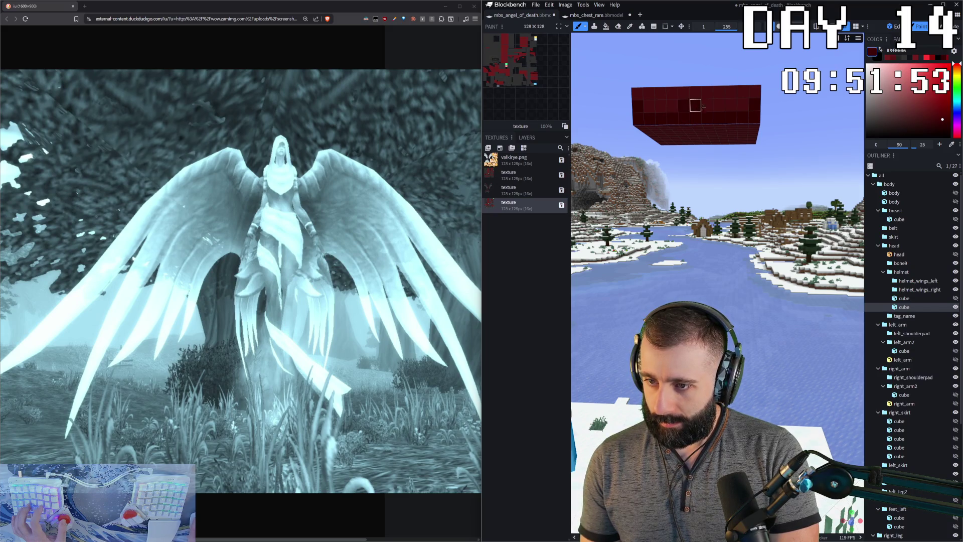
scroll(733, 144, "down", 2)
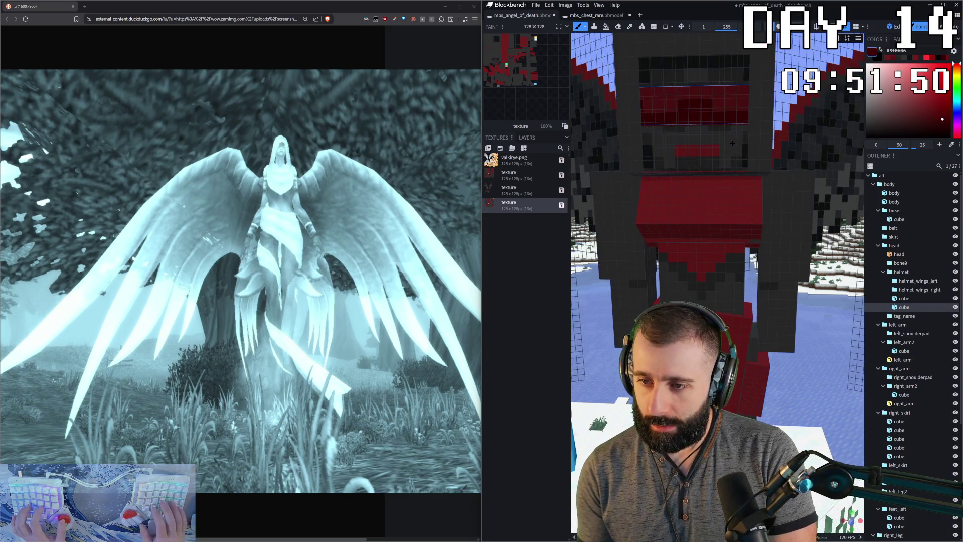
scroll(682, 75, "up", 2)
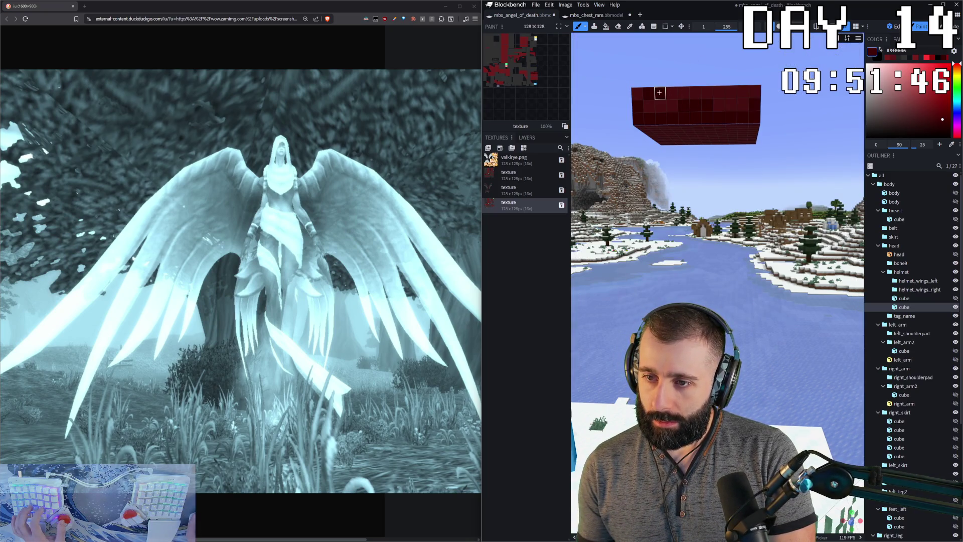
scroll(730, 91, "down", 2)
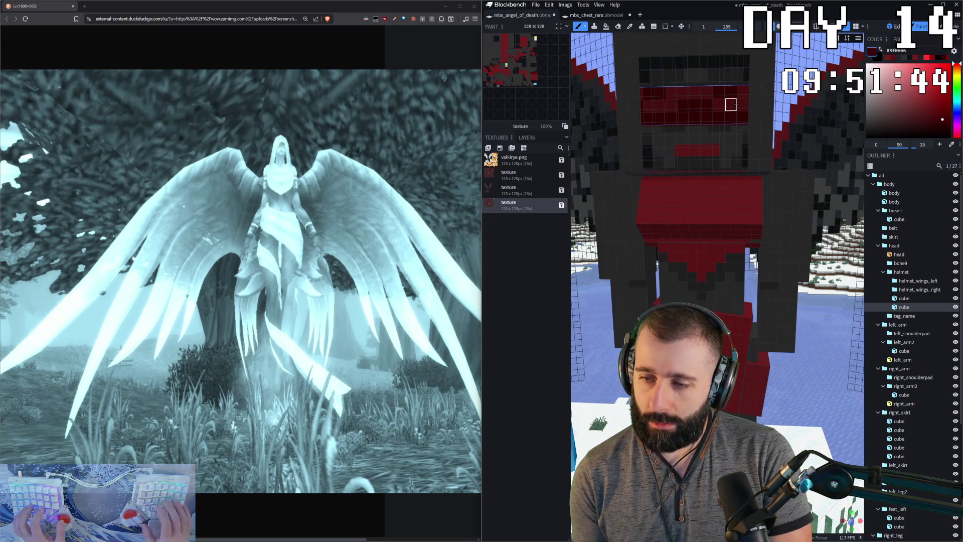
scroll(745, 73, "down", 1)
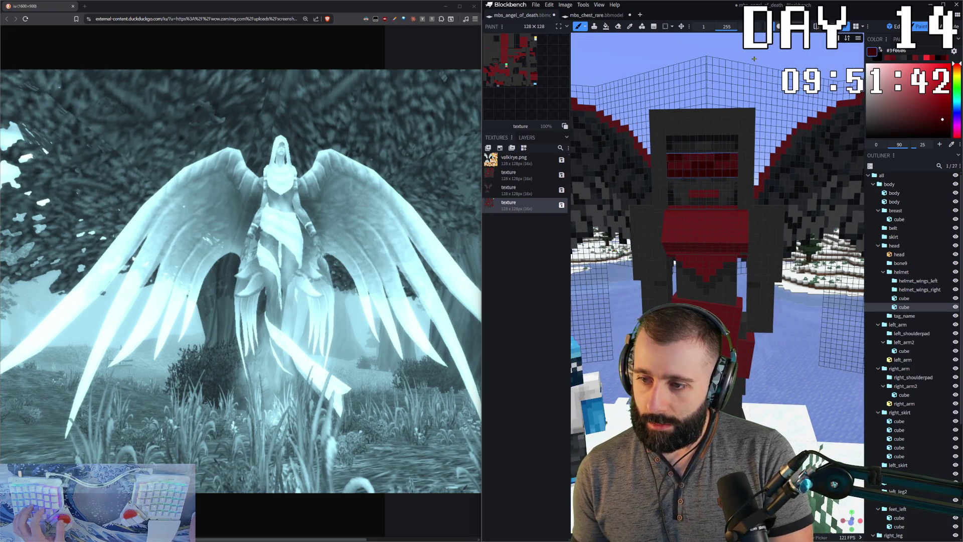
scroll(753, 58, "up", 2)
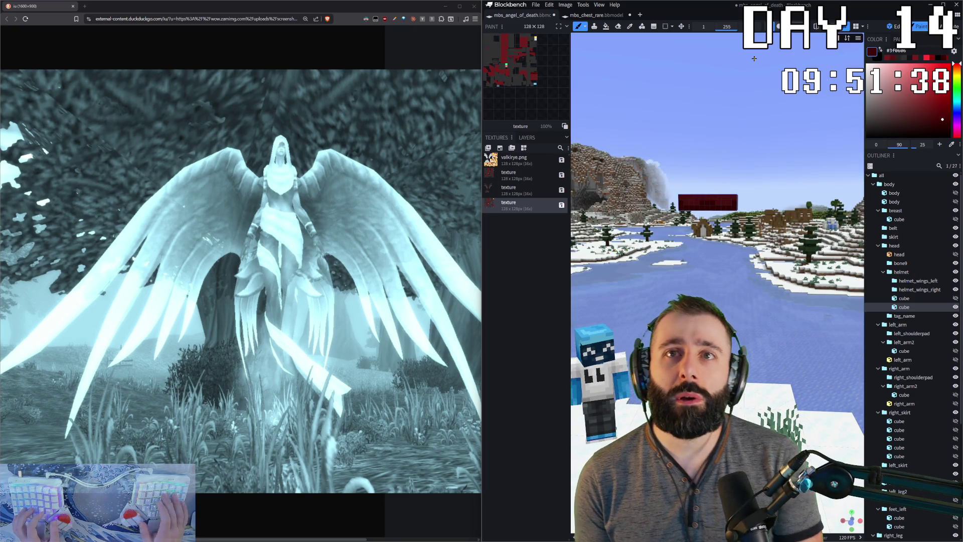
left_click_drag(752, 58, 739, 113)
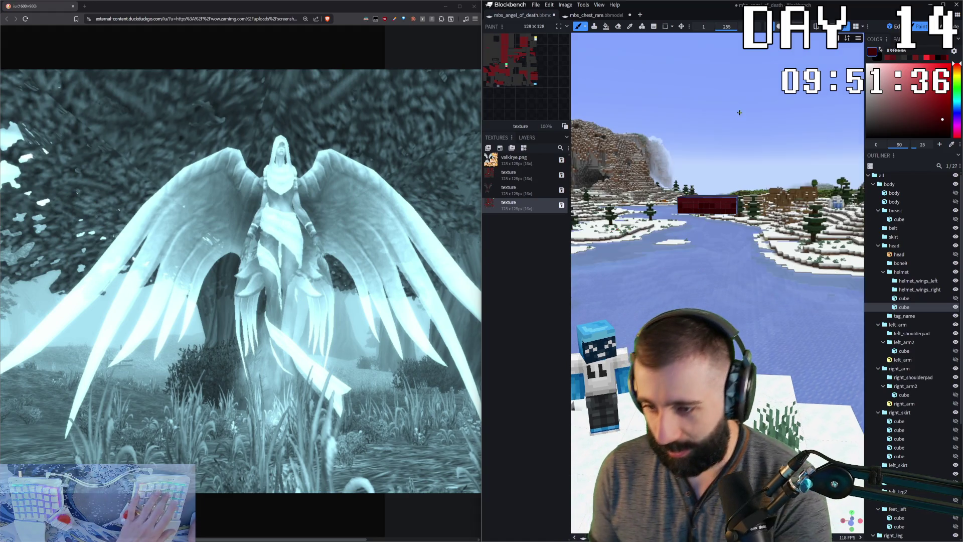
left_click(945, 219)
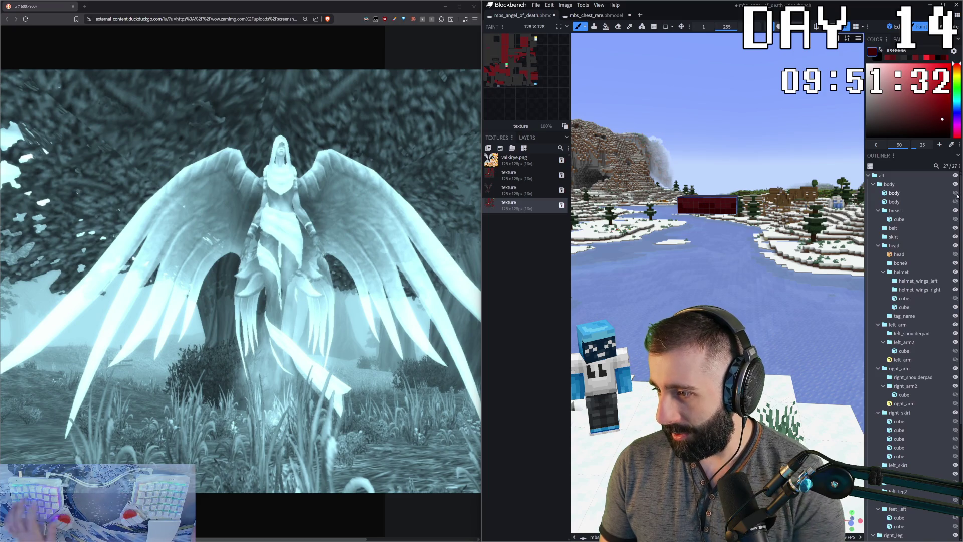
- Reveal the hidden body cube and clear the selection while looking over the model
left_click(955, 202)
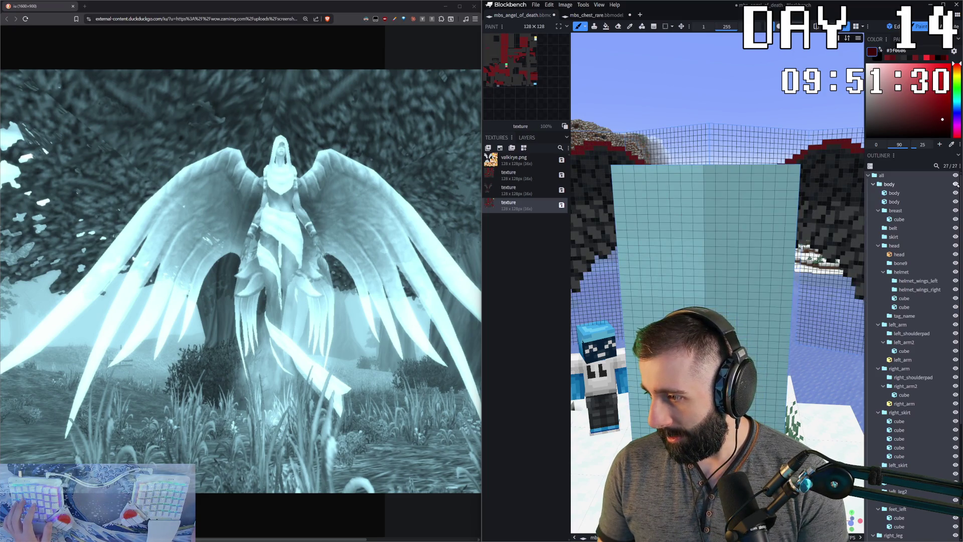
scroll(770, 160, "down", 5)
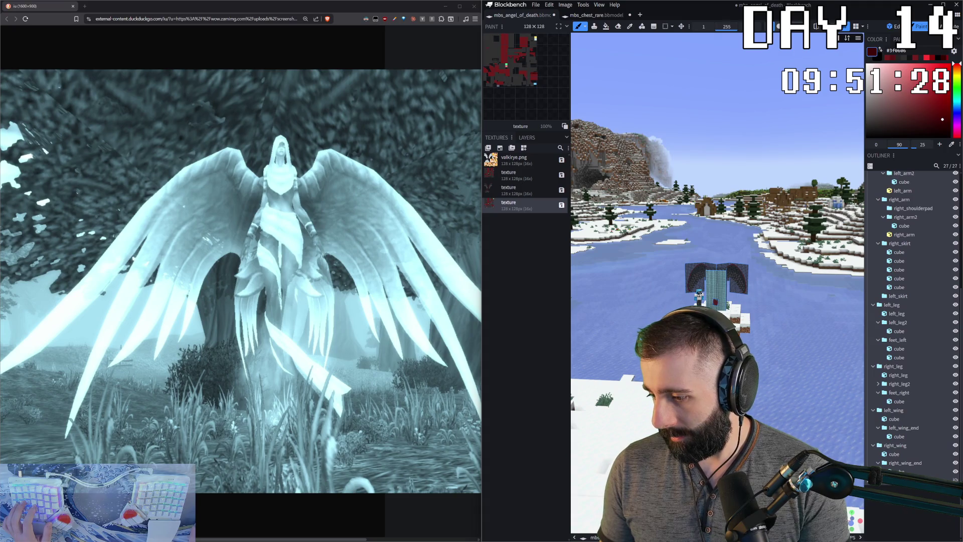
key("ctrl+a")
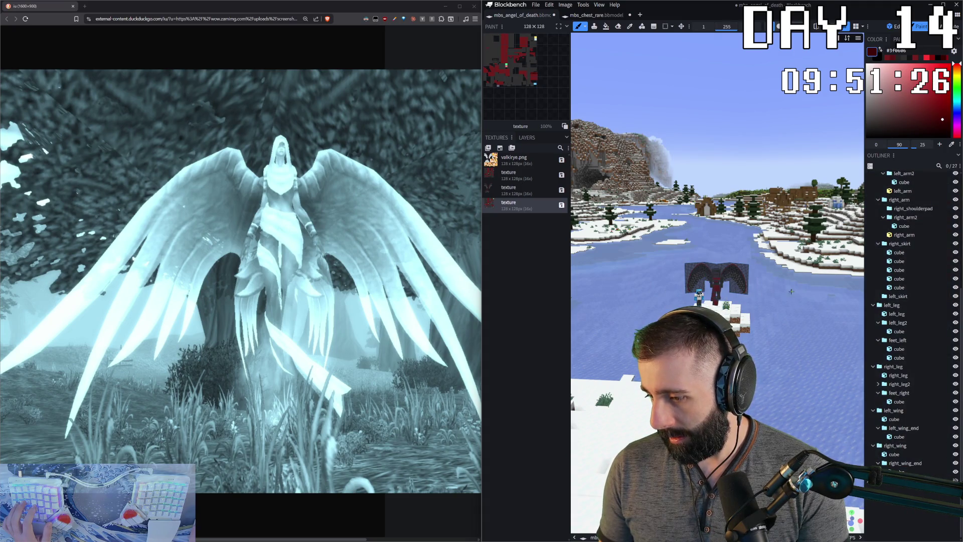
scroll(791, 291, "up", 2)
scroll(791, 290, "up", 3)
scroll(790, 291, "up", 3)
scroll(790, 292, "up", 3)
left_click_drag(791, 292, 814, 347)
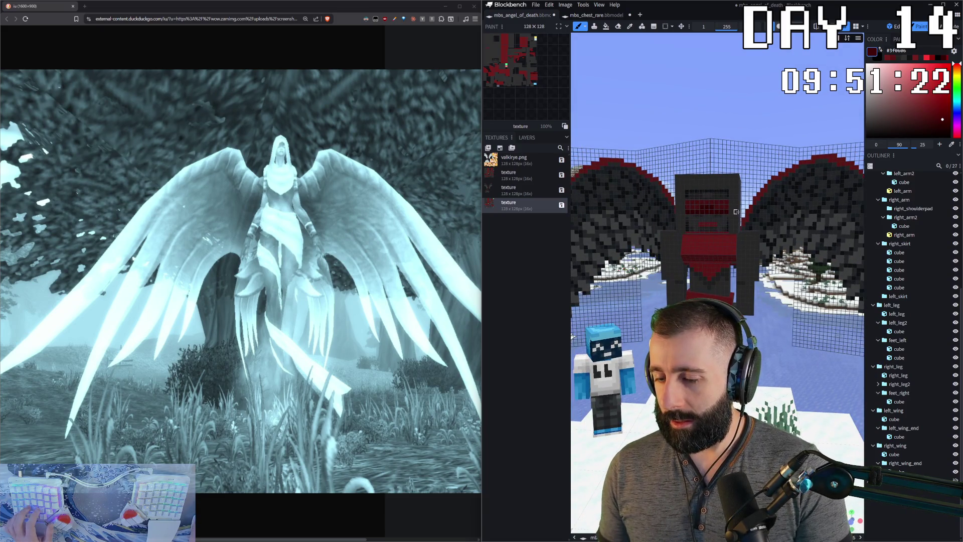
scroll(736, 207, "up", 3)
left_click_drag(735, 207, 782, 215)
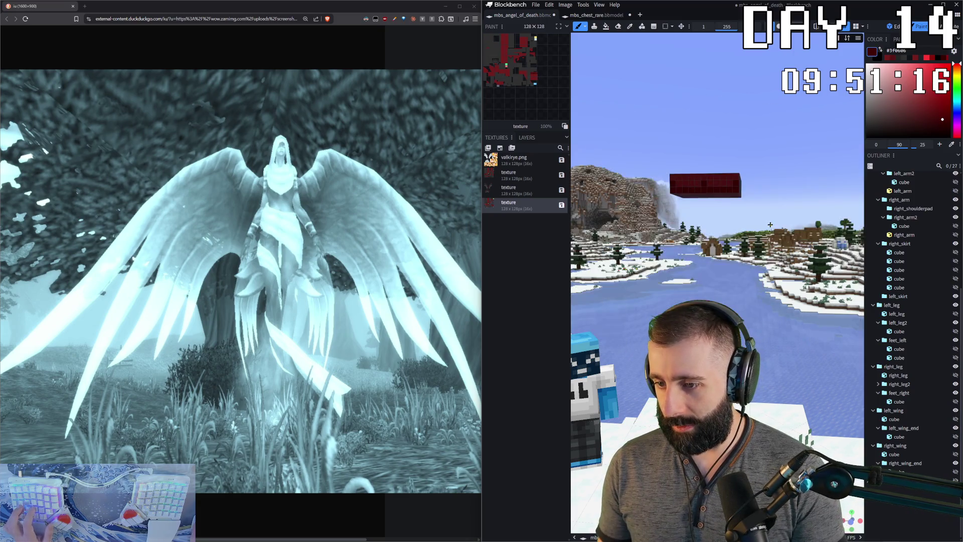
- Select and deselect everything in edit mode, then pick the left_wing cube to paint its texture
left_click(894, 27)
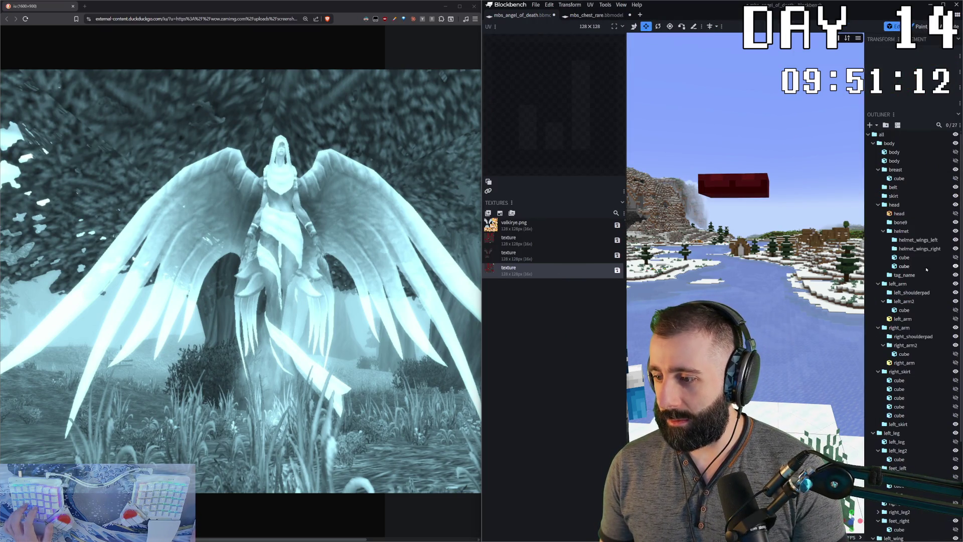
key("ctrl+a")
scroll(911, 419, "down", 3)
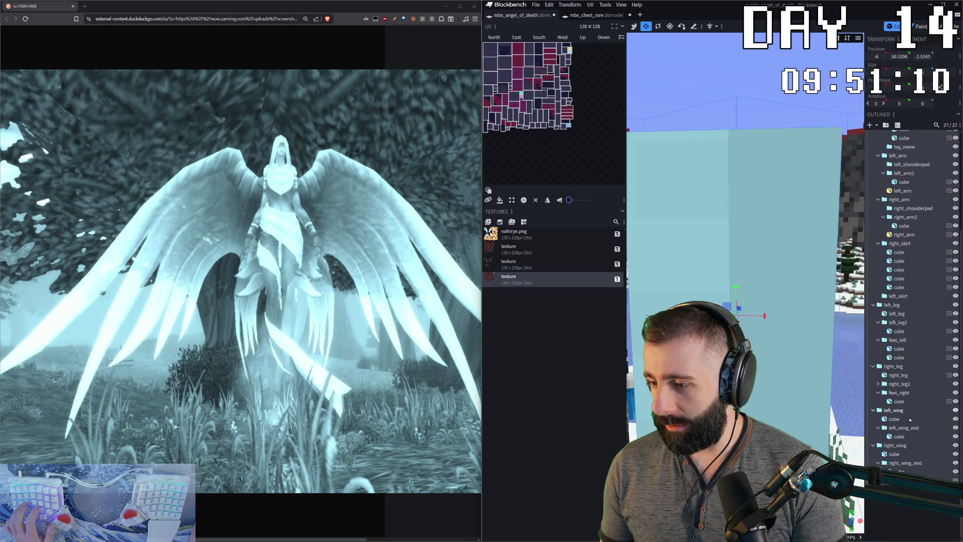
key("ctrl+a")
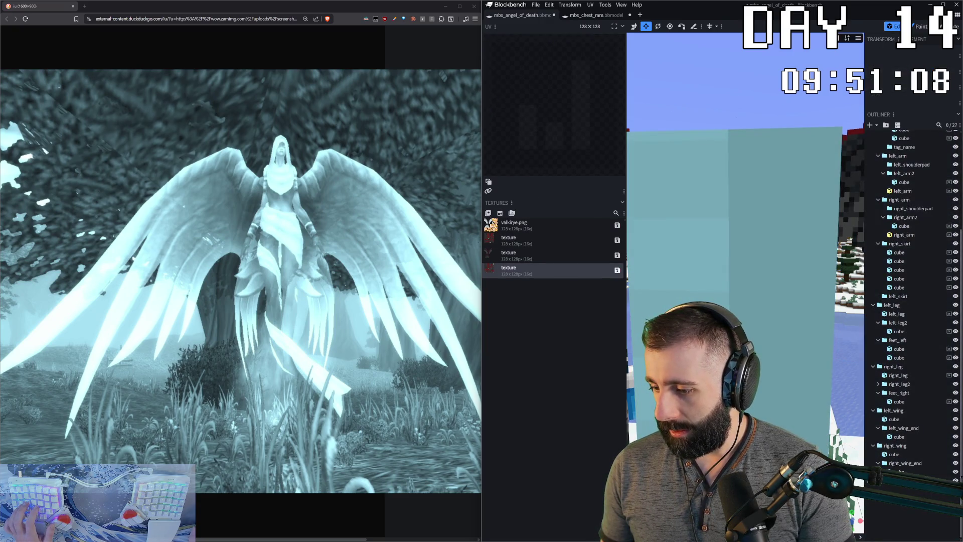
scroll(745, 225, "down", 5)
left_click_drag(827, 349, 796, 327)
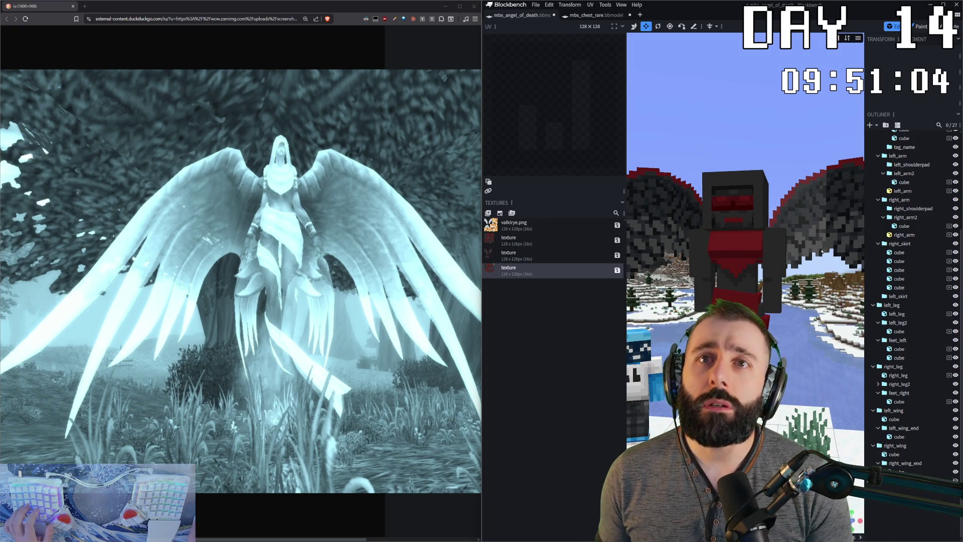
scroll(796, 326, "up", 3)
key("2")
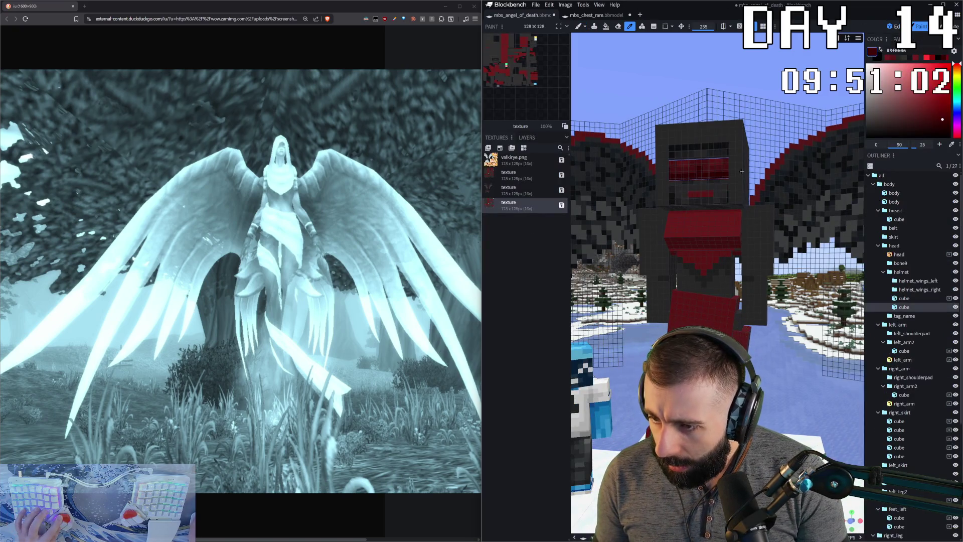
left_click(795, 123)
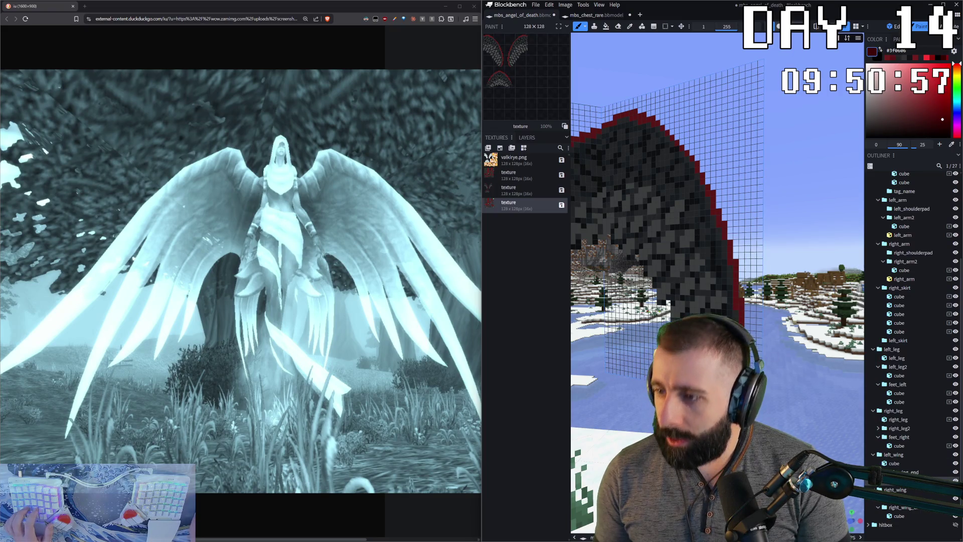
- With the Fill tool and #581414 sampled, pick the right wing and inspect both wings from several angles
key("f")
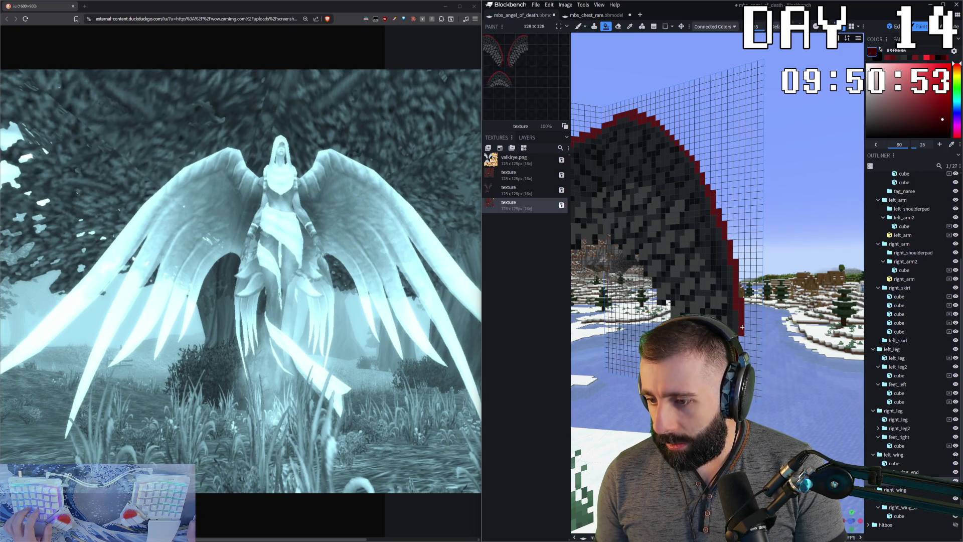
scroll(626, 388, "down", 5)
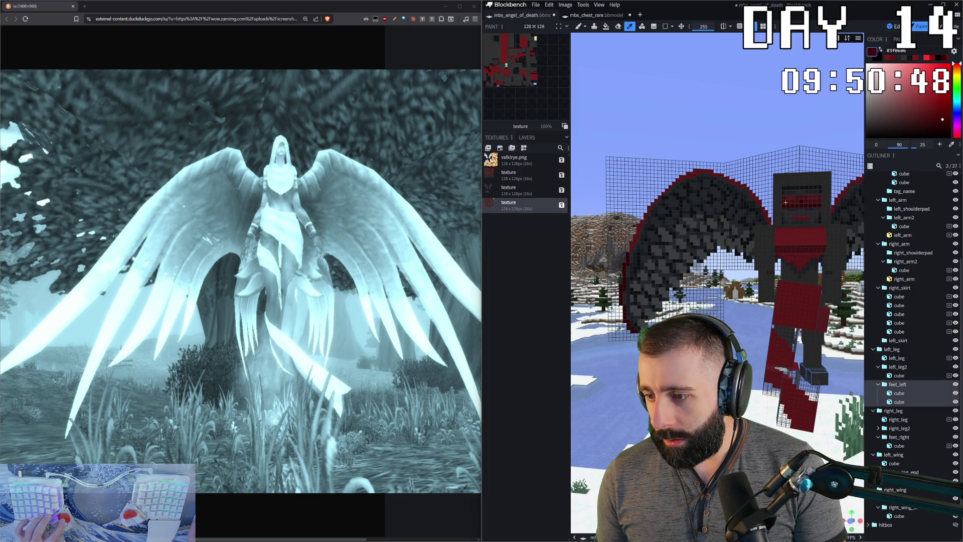
left_click(801, 197)
left_click(631, 247)
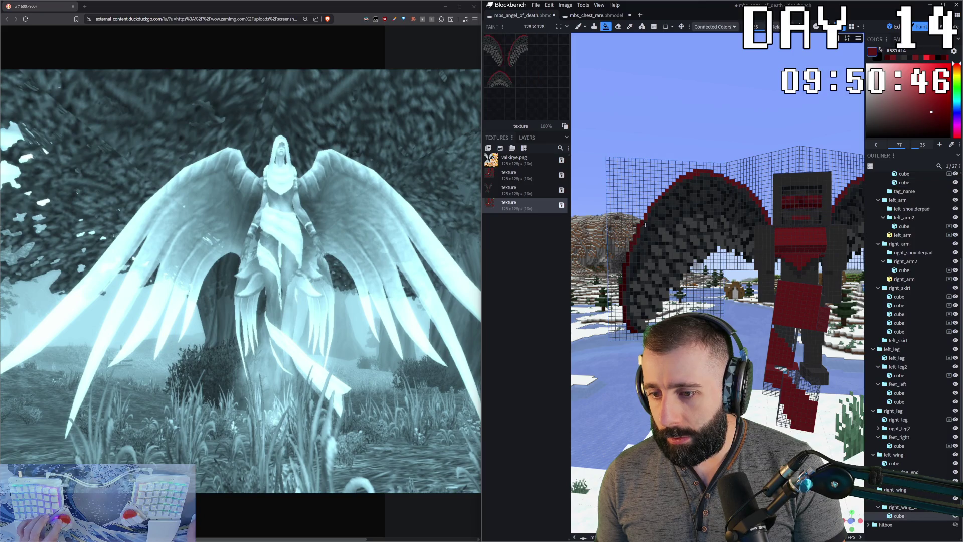
right_click_drag(648, 209, 563, 301)
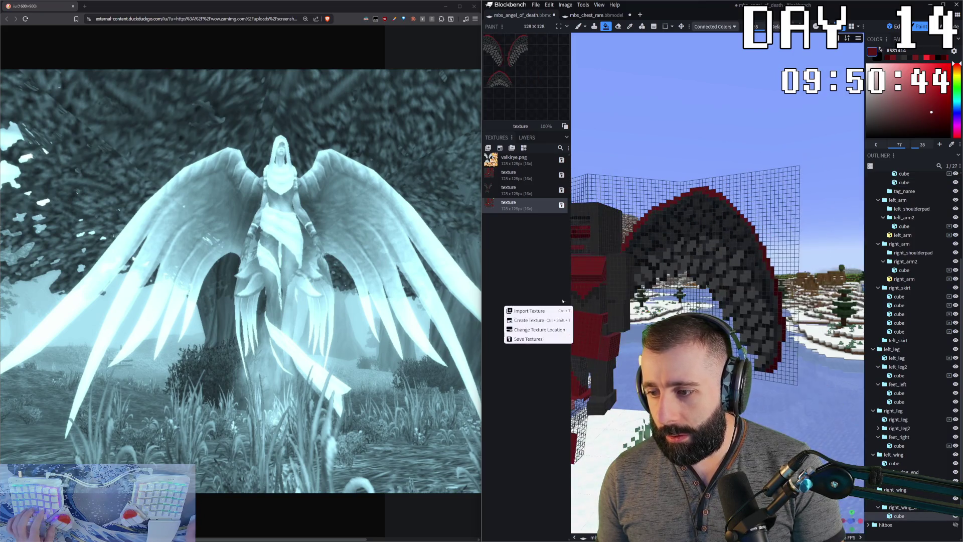
mouse_move(778, 341)
left_mouse_down()
mouse_move(747, 412)
mouse_move(828, 454)
left_mouse_up()
key("b")
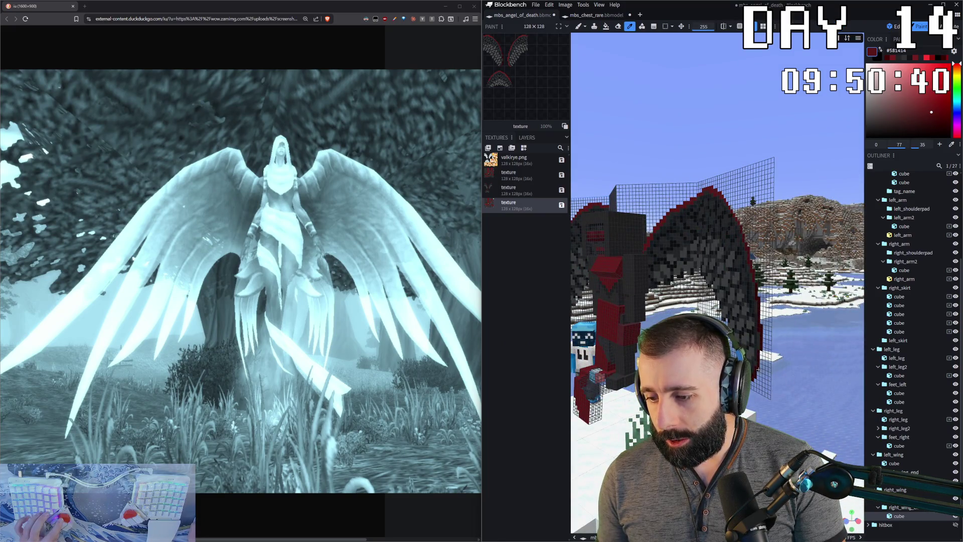
key("f")
mouse_move(758, 369)
left_mouse_down()
mouse_move(798, 376)
mouse_move(737, 362)
left_mouse_up()
key("b")
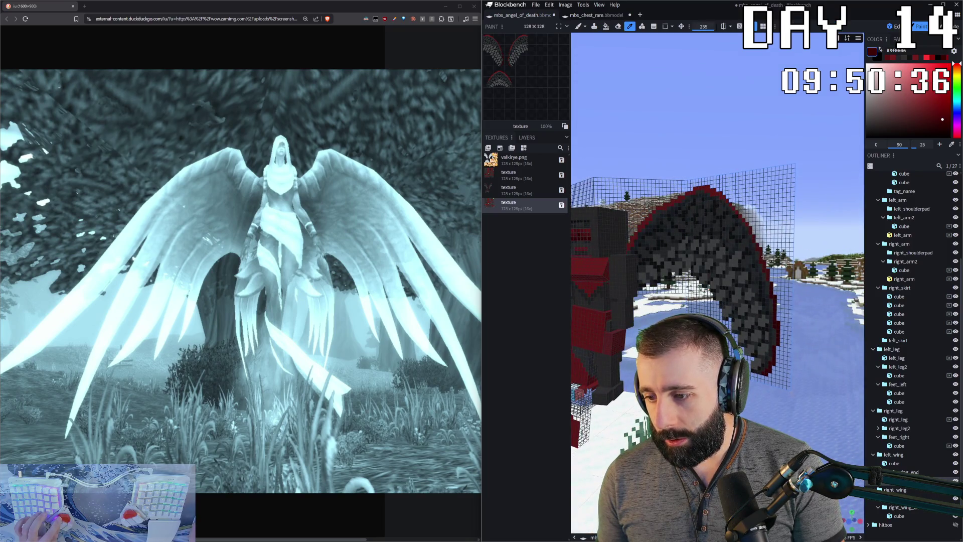
key("f")
left_click_drag(762, 256, 668, 264)
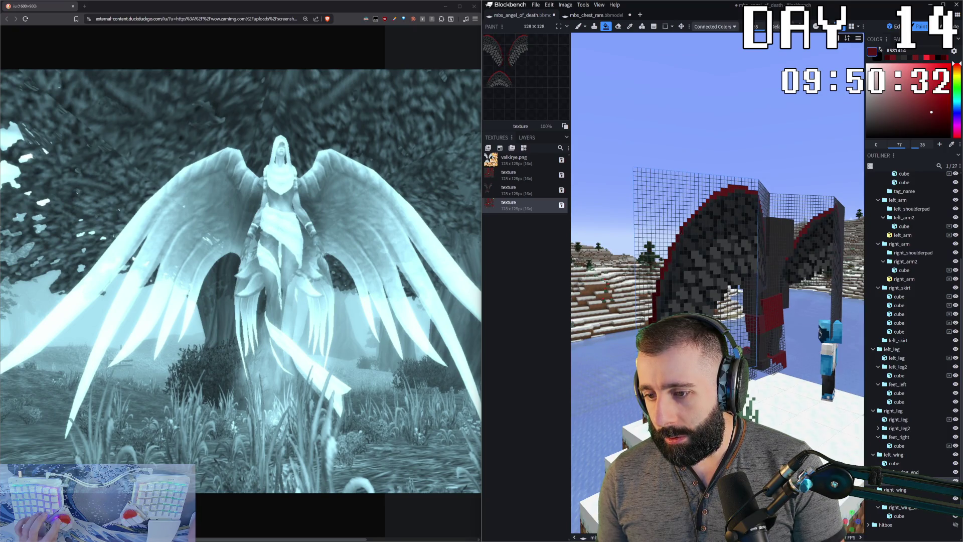
left_click_drag(624, 272, 849, 109)
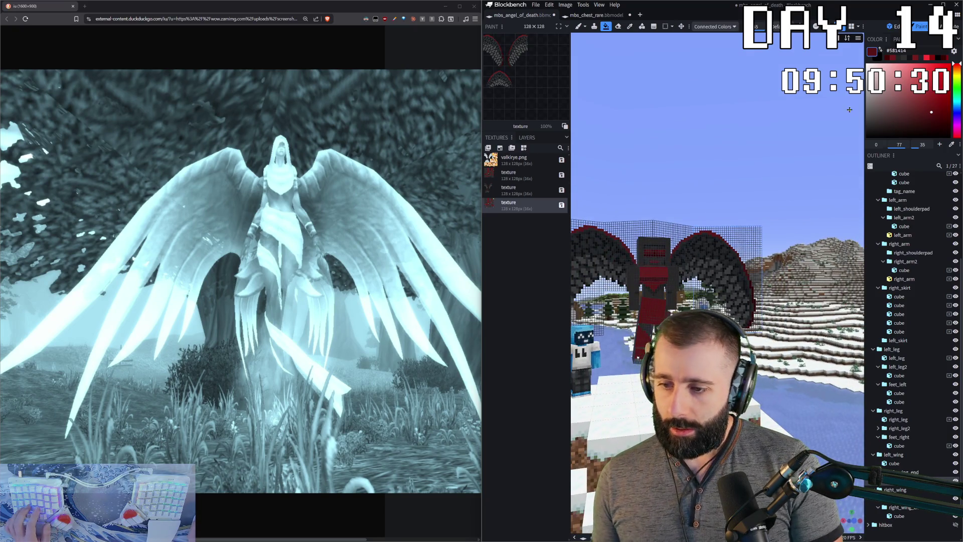
- Set fill mode to Face, fill the chest's front face dark red, then switch to edit mode
key("1")
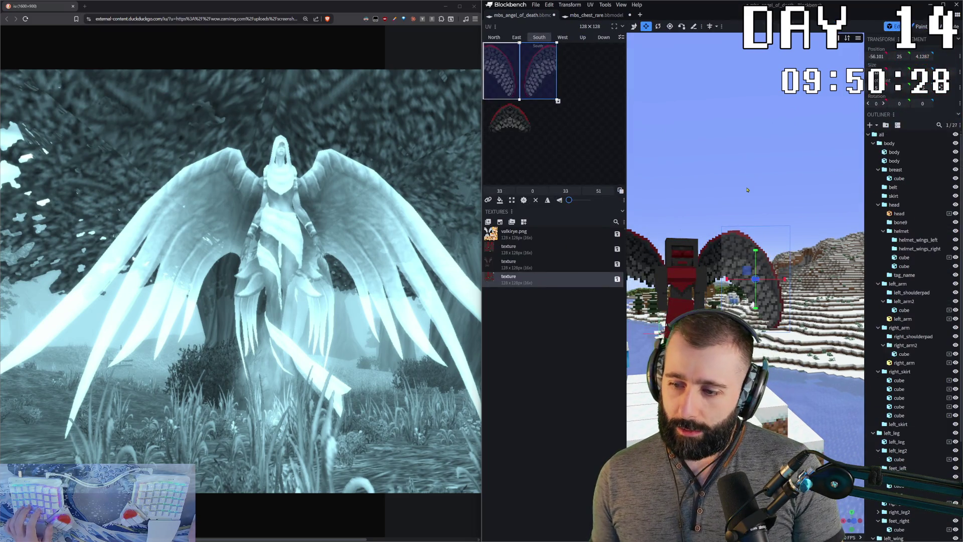
left_click_drag(752, 286, 730, 269)
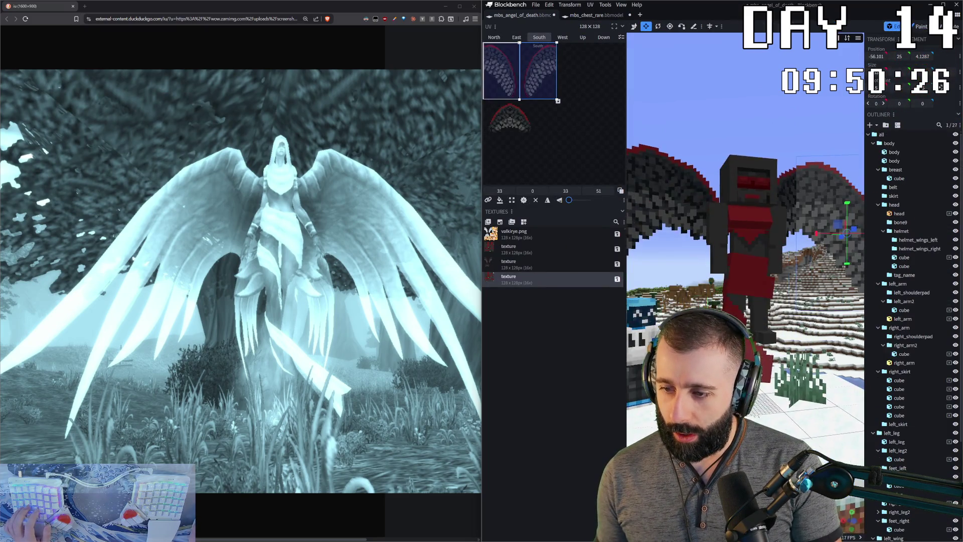
scroll(730, 269, "up", 4)
key("2")
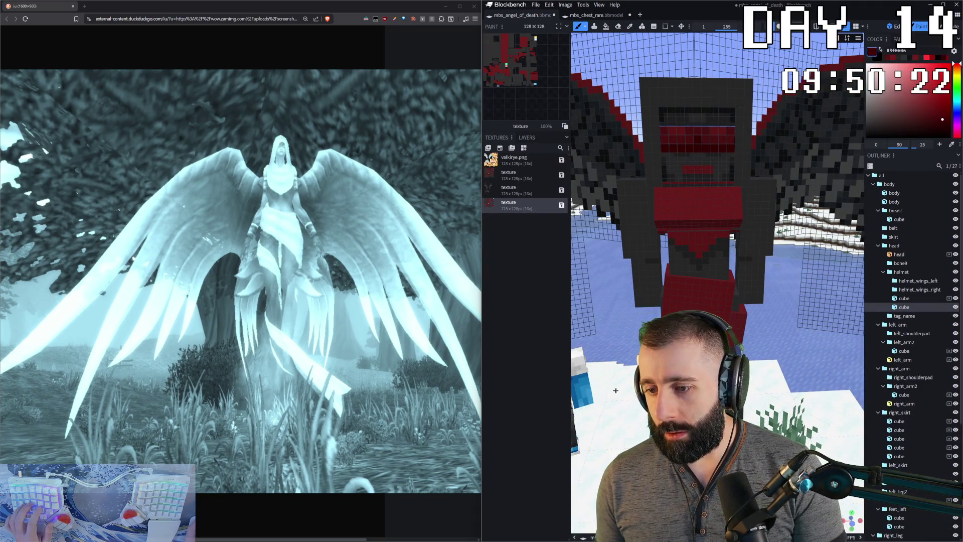
left_click_drag(673, 226, 620, 368)
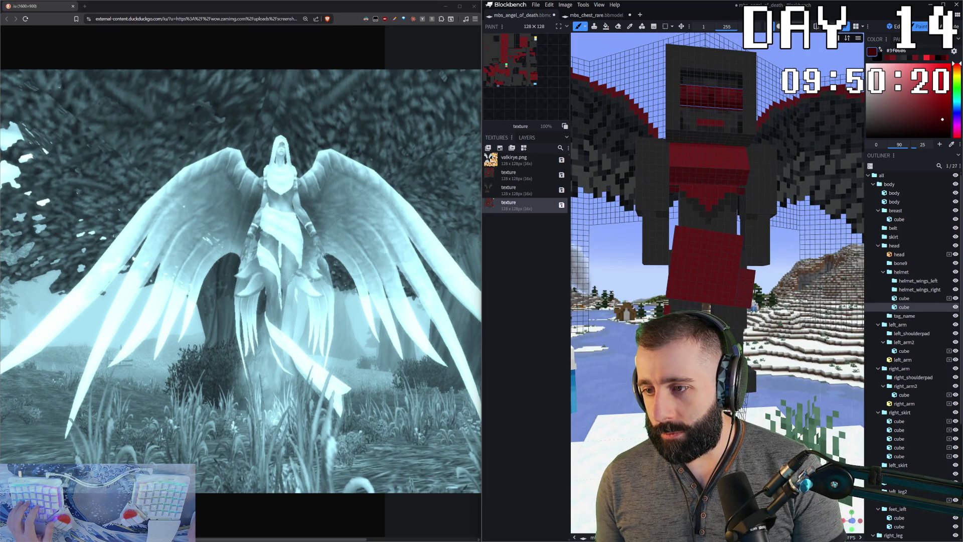
left_click(605, 27)
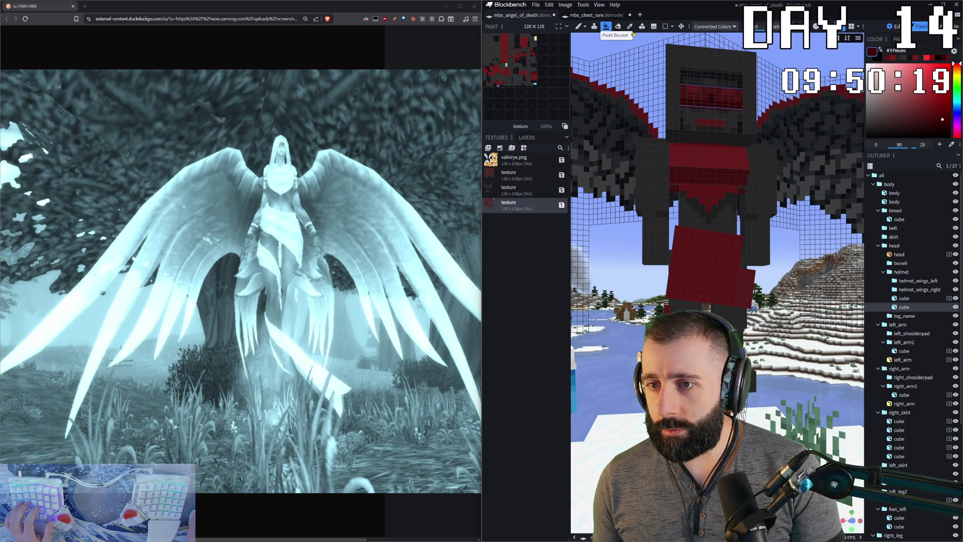
left_click(713, 26)
left_click(706, 36)
left_click(708, 177)
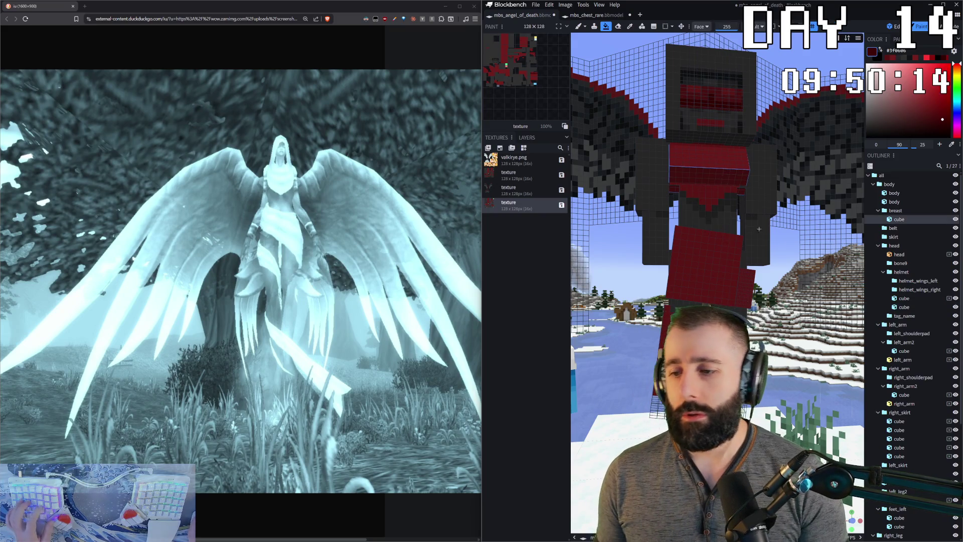
mouse_move(714, 189)
left_mouse_down()
mouse_move(798, 196)
mouse_move(723, 195)
mouse_move(722, 165)
left_mouse_up()
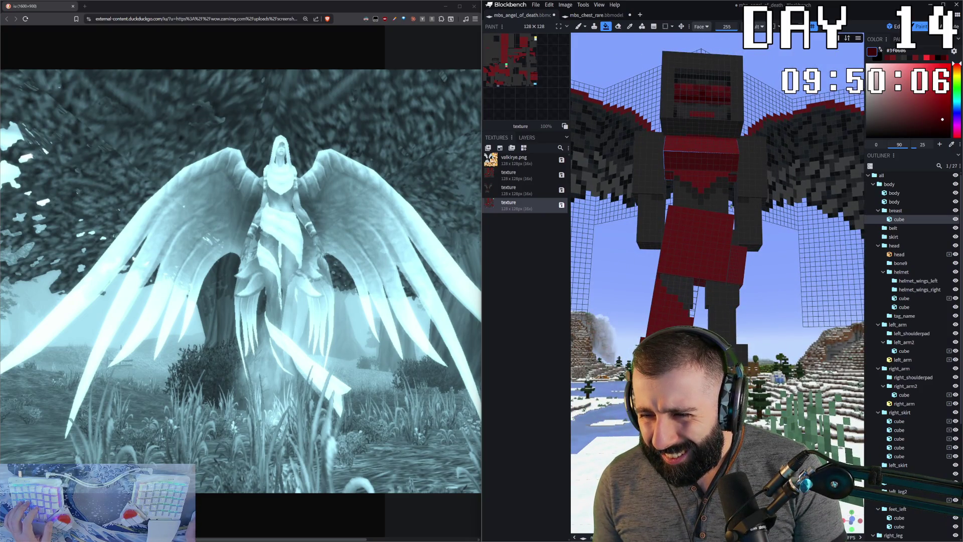
key("ctrl+1")
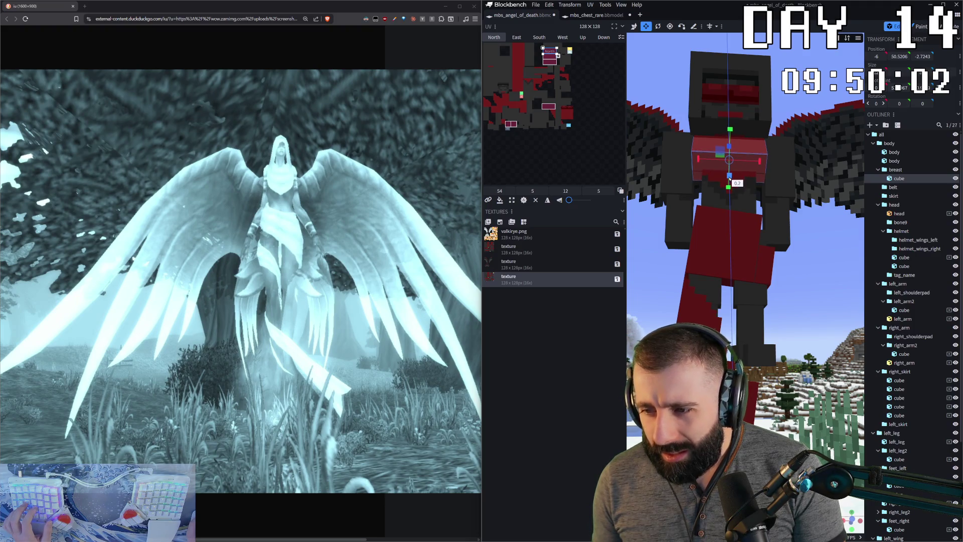
- Nudge the chest cube slightly along Z and select all the model's cubes
left_click_drag(731, 180, 728, 175)
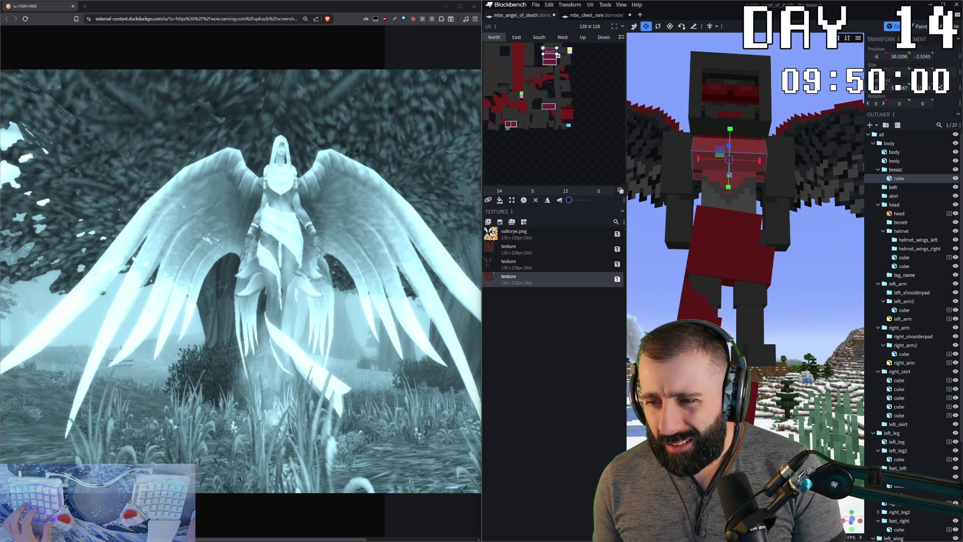
scroll(795, 393, "down", 5)
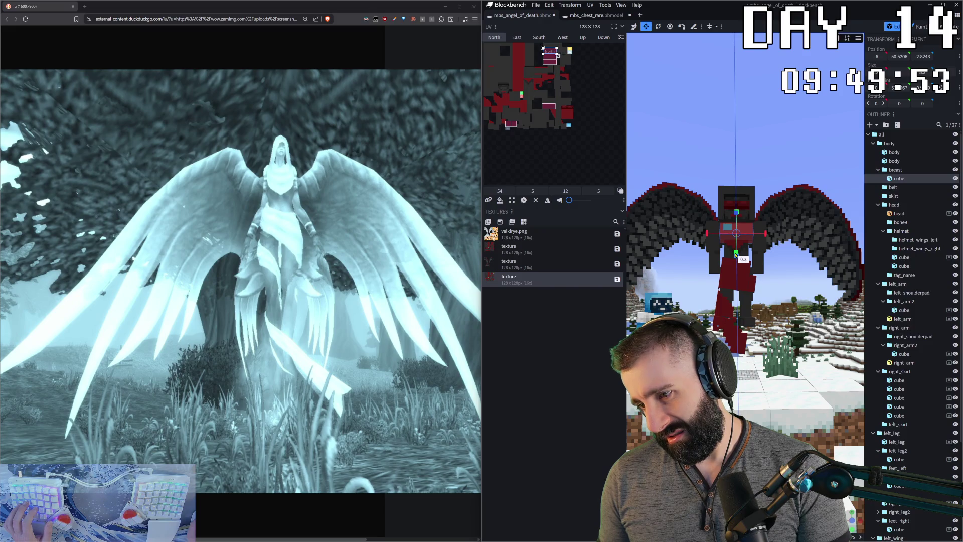
mouse_move(770, 332)
left_mouse_down()
mouse_move(763, 489)
mouse_move(764, 319)
left_mouse_up()
key("ctrl+a")
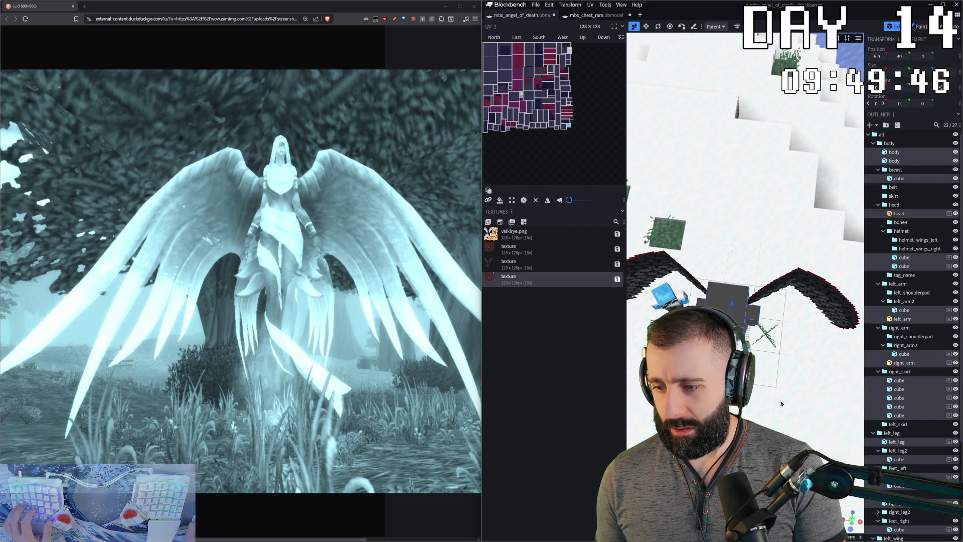
left_click_drag(780, 404, 583, 238)
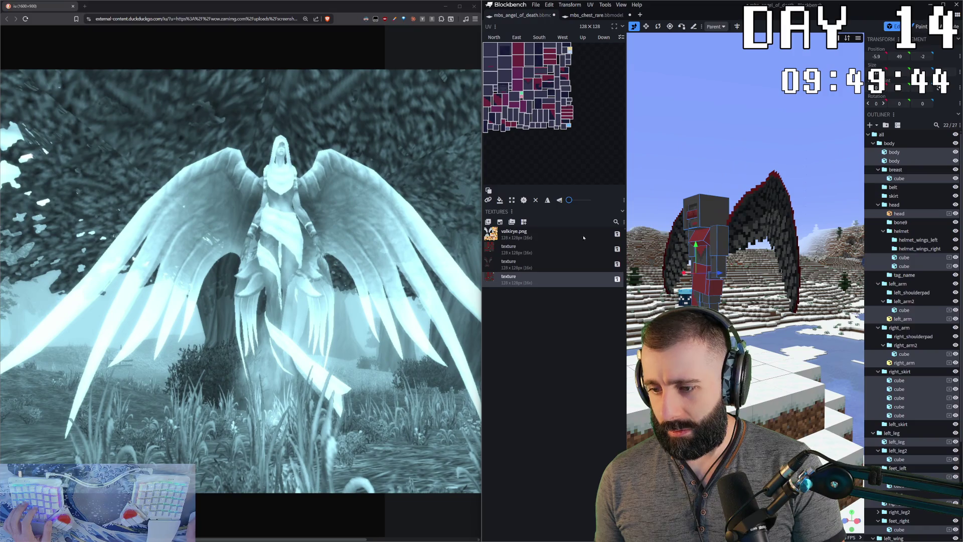
- Create a fifth 128×128 texture, return to painting and sample the dark grey armour colour
left_click(500, 222)
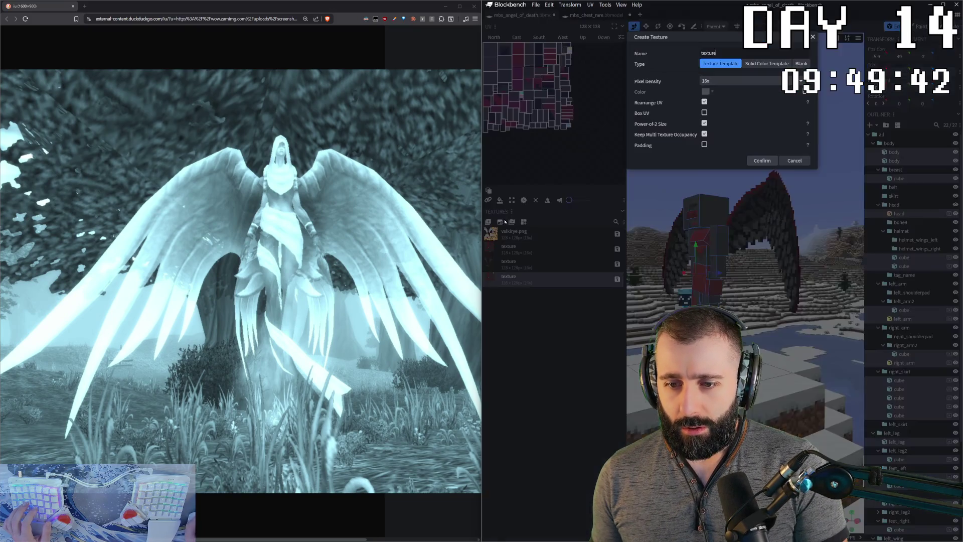
left_click(762, 163)
mouse_move(756, 158)
left_mouse_down()
mouse_move(726, 133)
mouse_move(727, 188)
left_mouse_up()
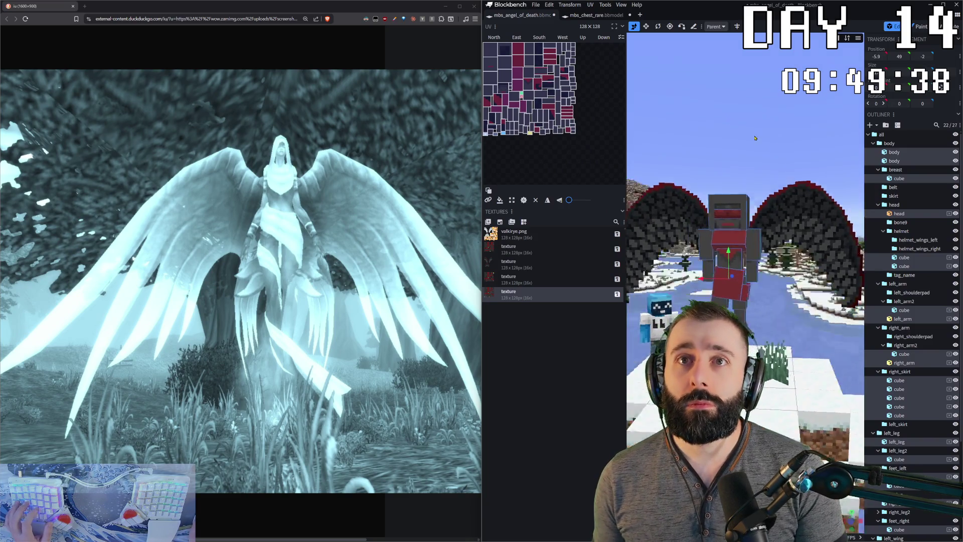
scroll(728, 187, "up", 3)
scroll(727, 187, "up", 2)
scroll(722, 203, "up", 2)
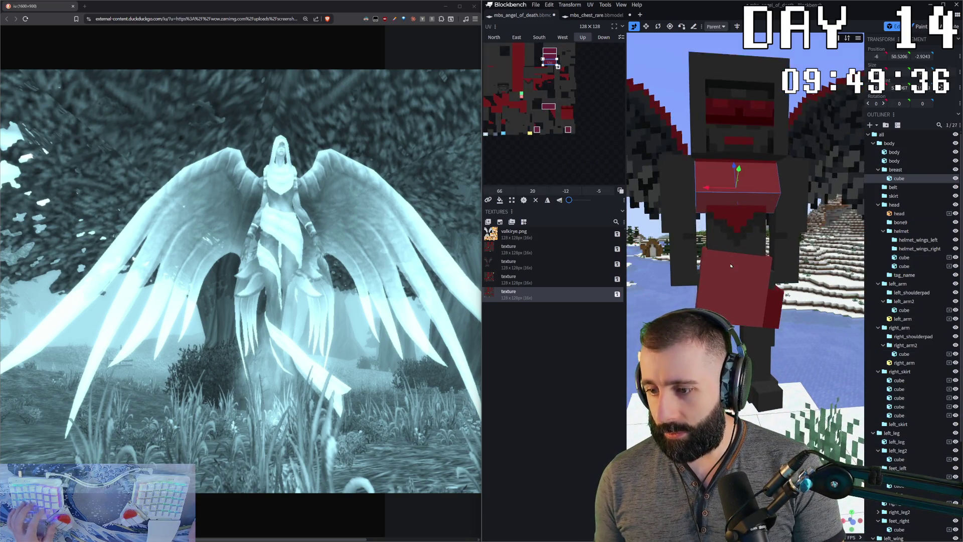
key("2")
left_click(708, 232)
scroll(708, 232, "down", 3)
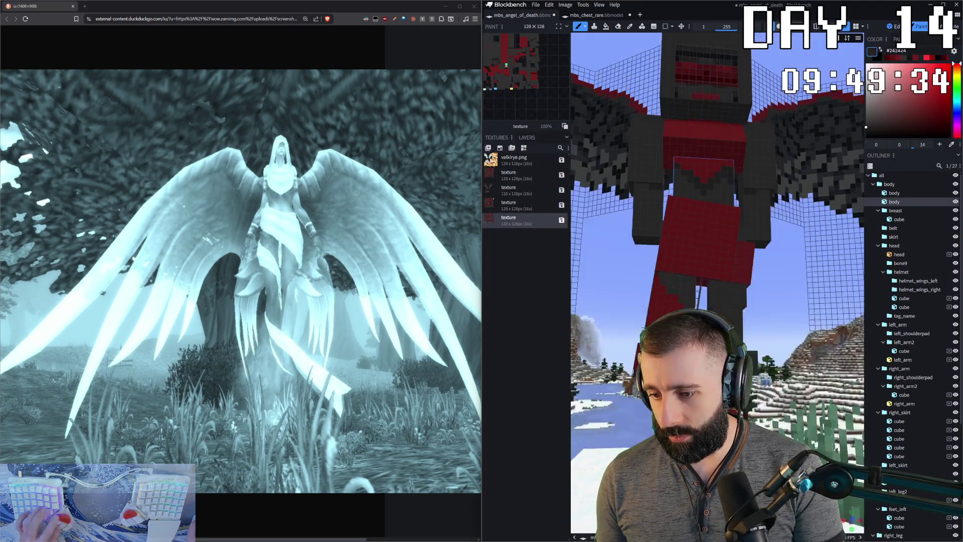
- Clear the selection and orbit the model round to a near-front view
left_click_drag(778, 391, 656, 315)
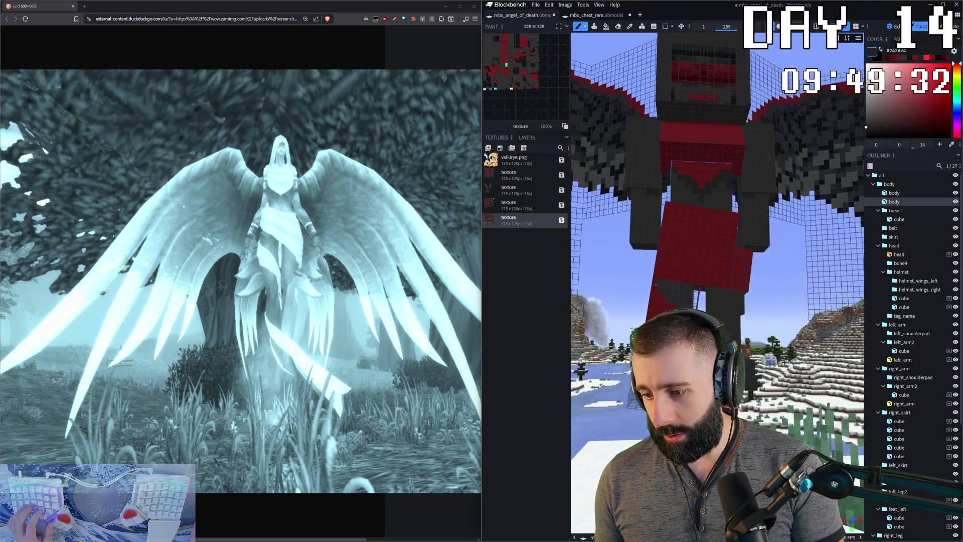
left_click(661, 315)
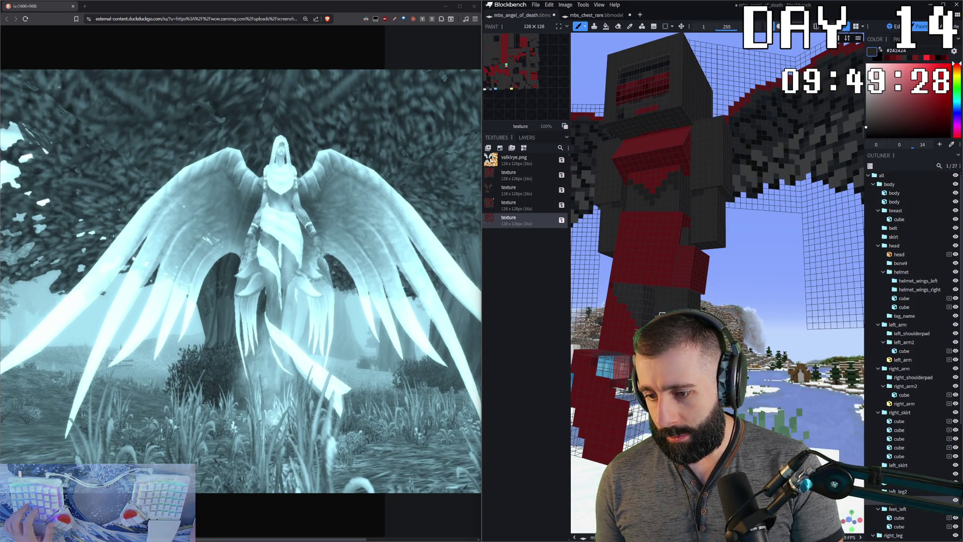
left_click_drag(660, 314, 647, 316)
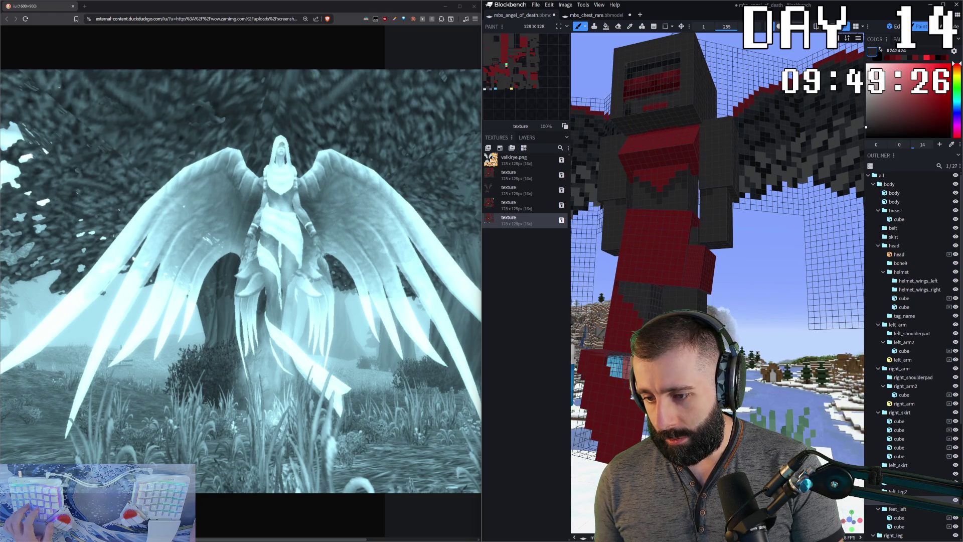
left_click_drag(745, 400, 667, 310)
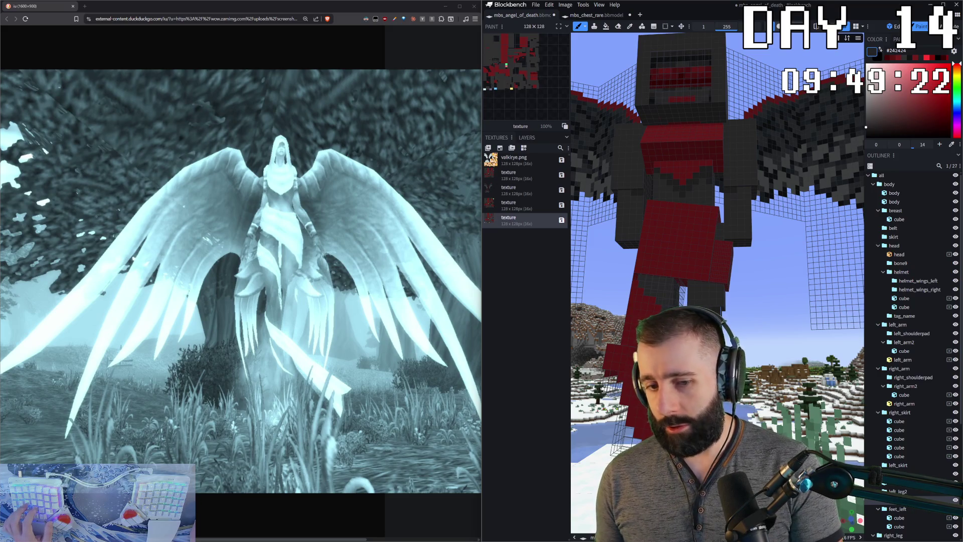
left_click_drag(773, 404, 763, 406)
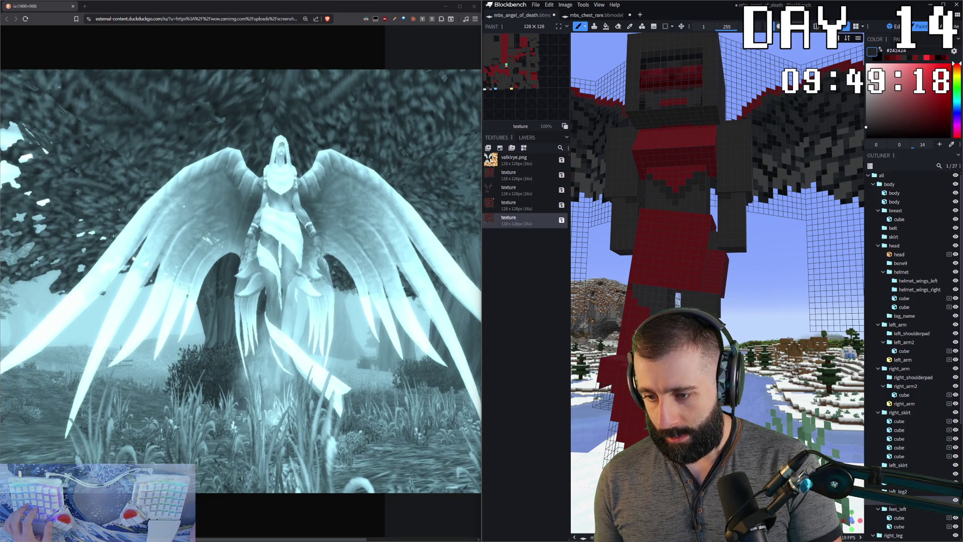
left_click_drag(764, 406, 730, 395)
scroll(750, 191, "down", 3)
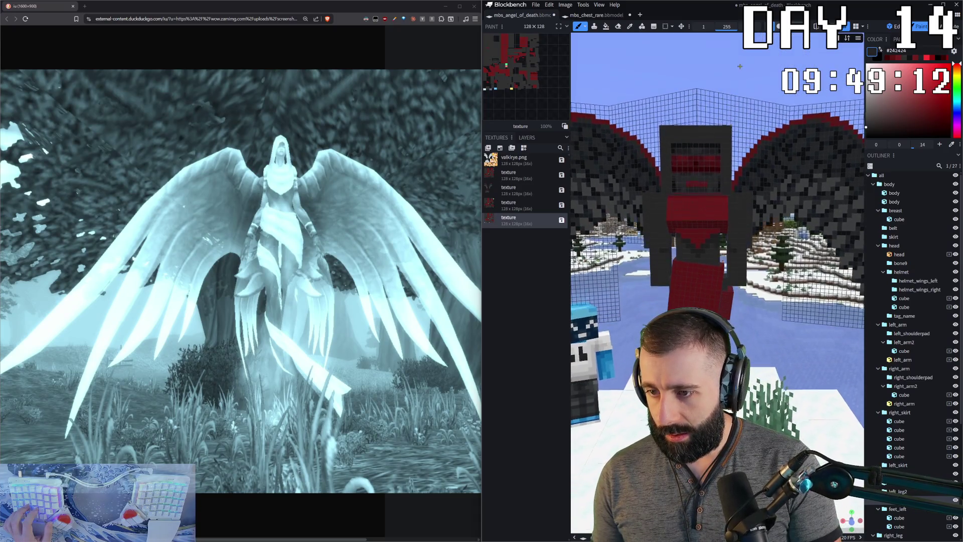
scroll(699, 161, "up", 2)
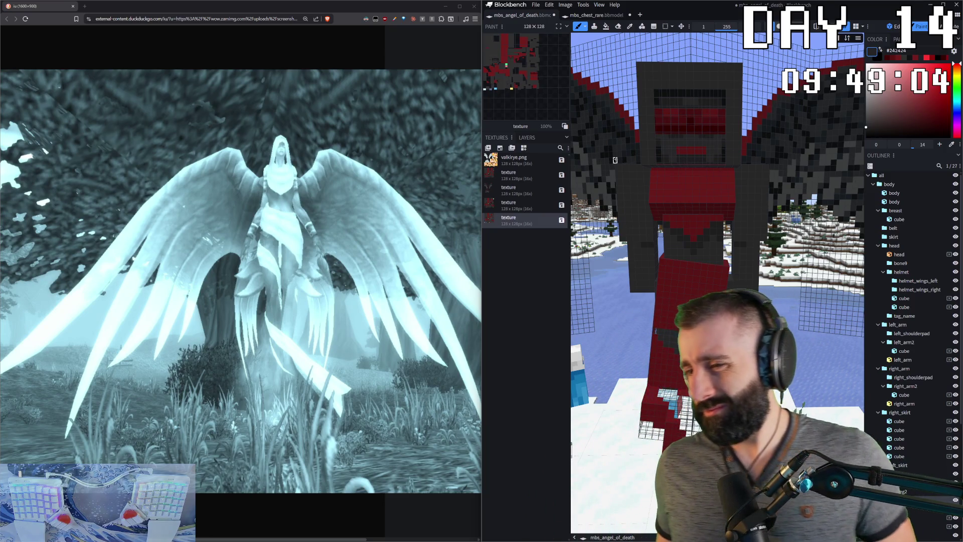
scroll(716, 123, "down", 5)
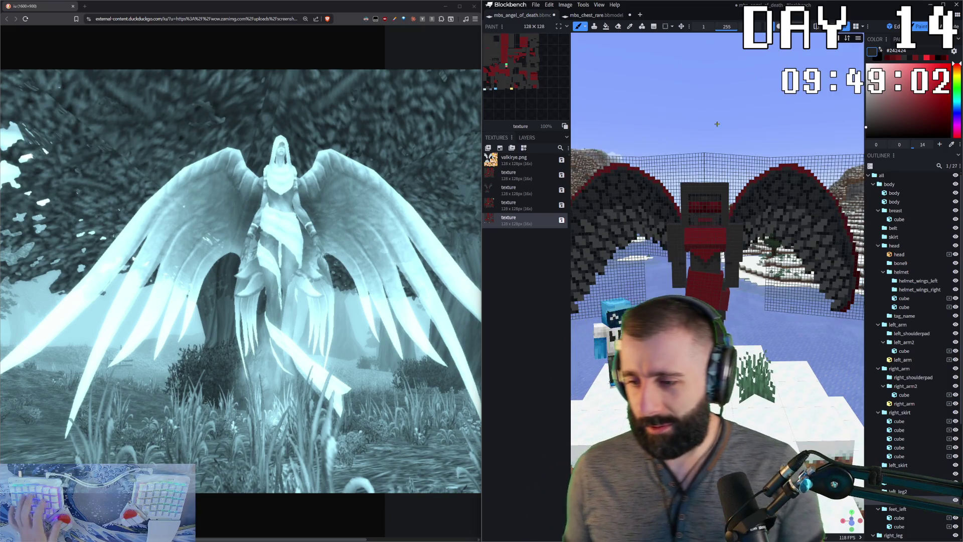
left_click_drag(716, 124, 714, 128)
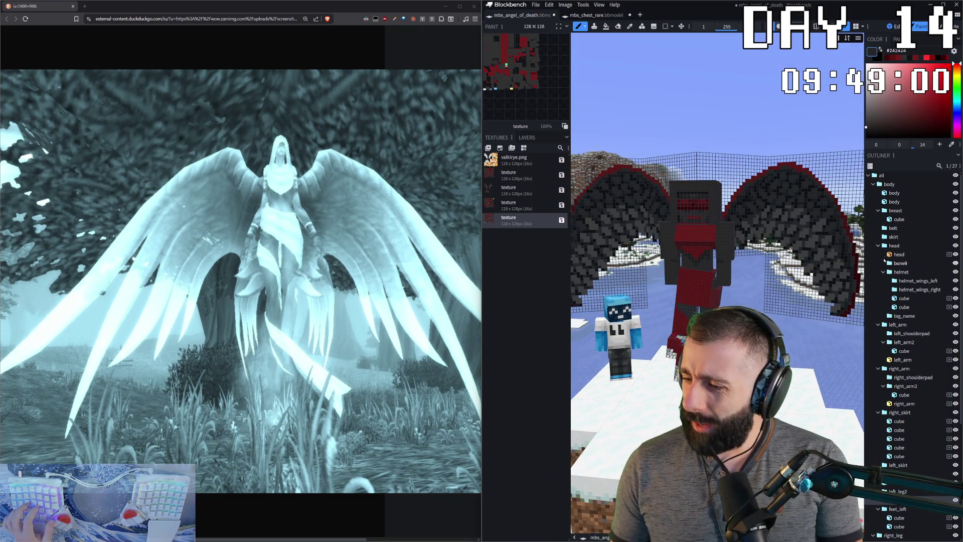
- Select the helmet cubes, sample the visor red and darken it to #581414, then switch to edit mode
left_click(905, 306)
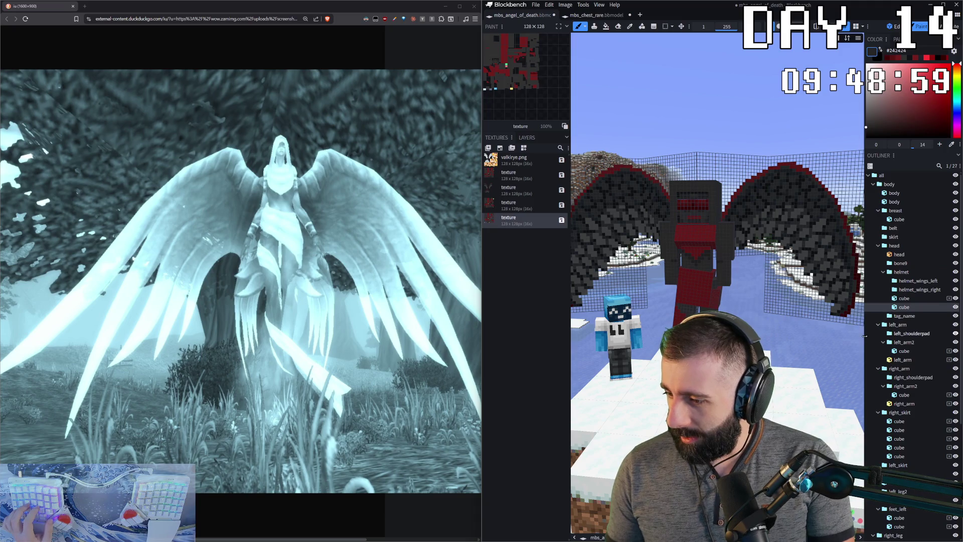
left_click(917, 299)
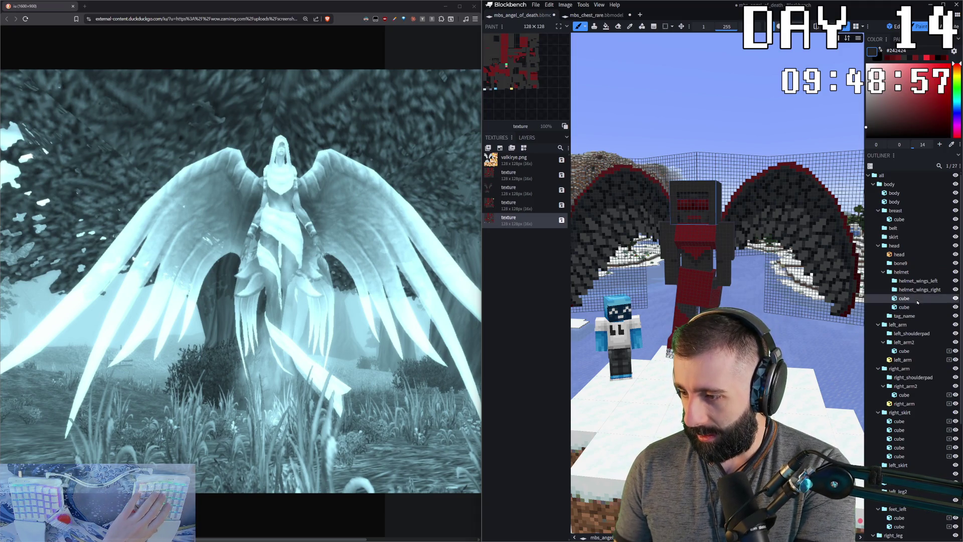
left_click(672, 219)
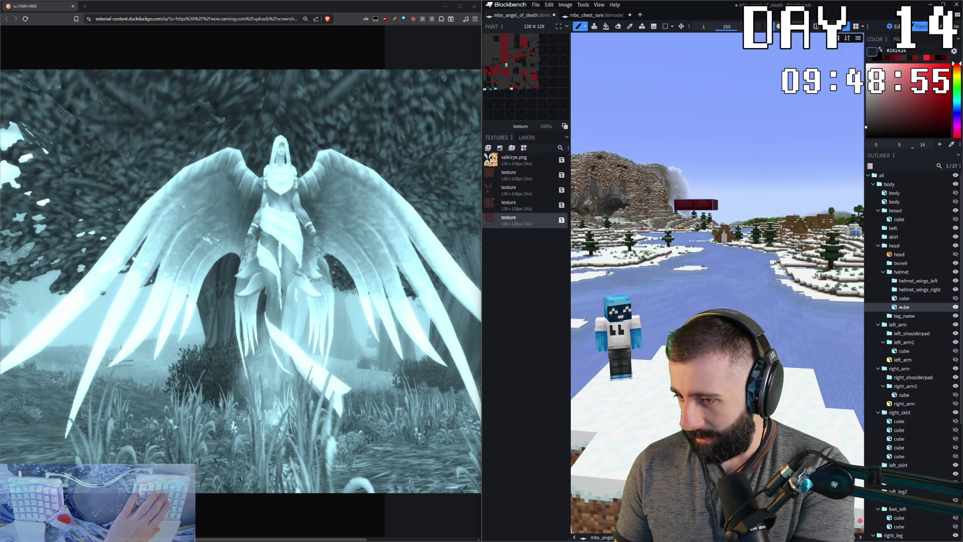
left_click(701, 183, "alt")
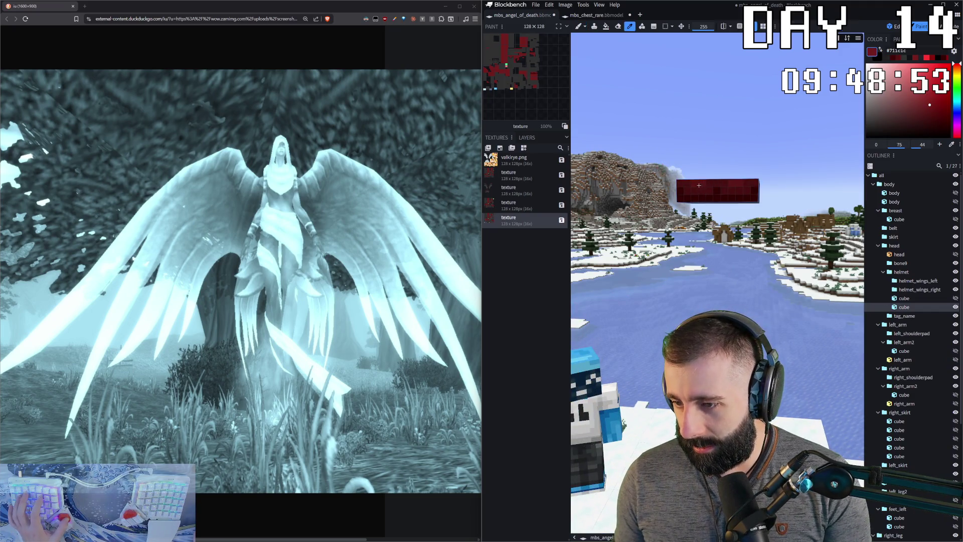
left_click(713, 183, "alt")
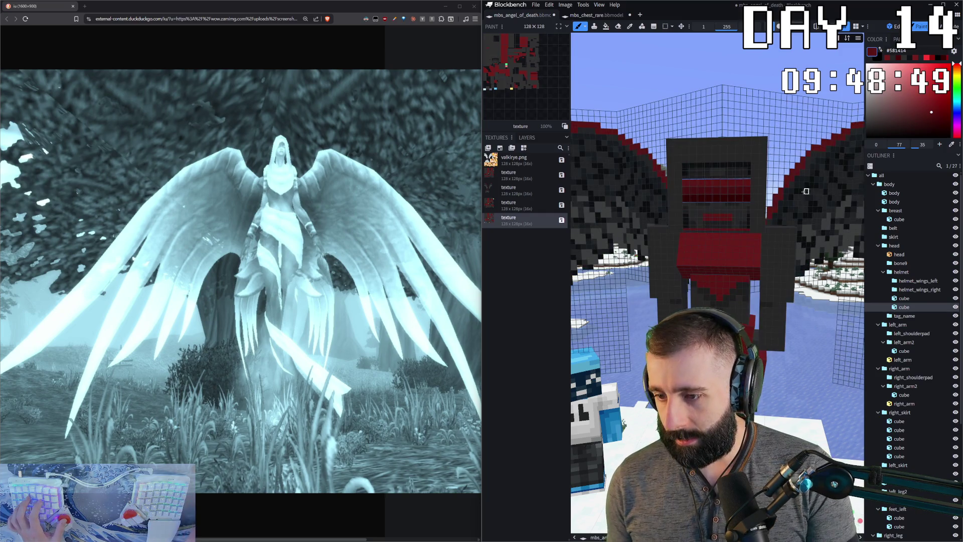
left_click(897, 27)
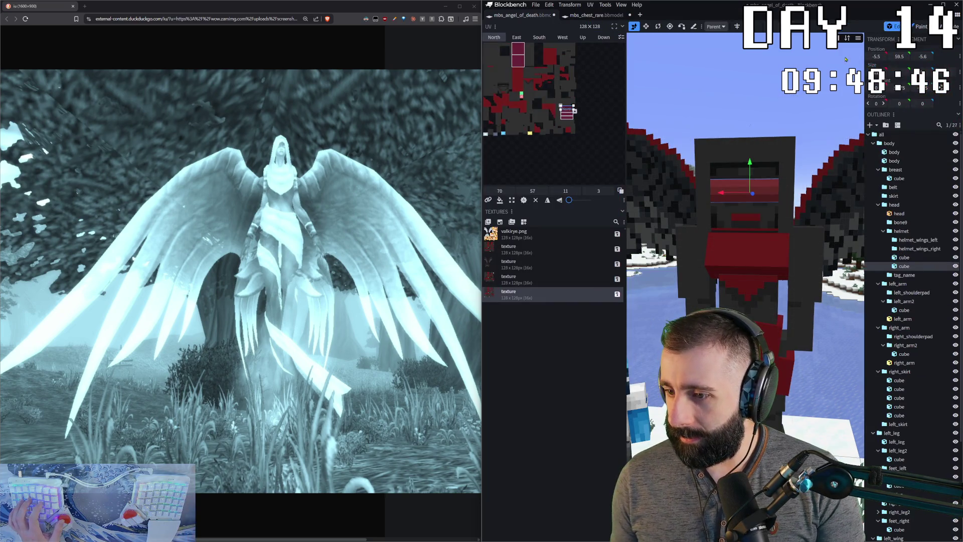
- Pick the fourth right_skirt cube, reframe the torso and switch to brush painting
left_click(899, 406)
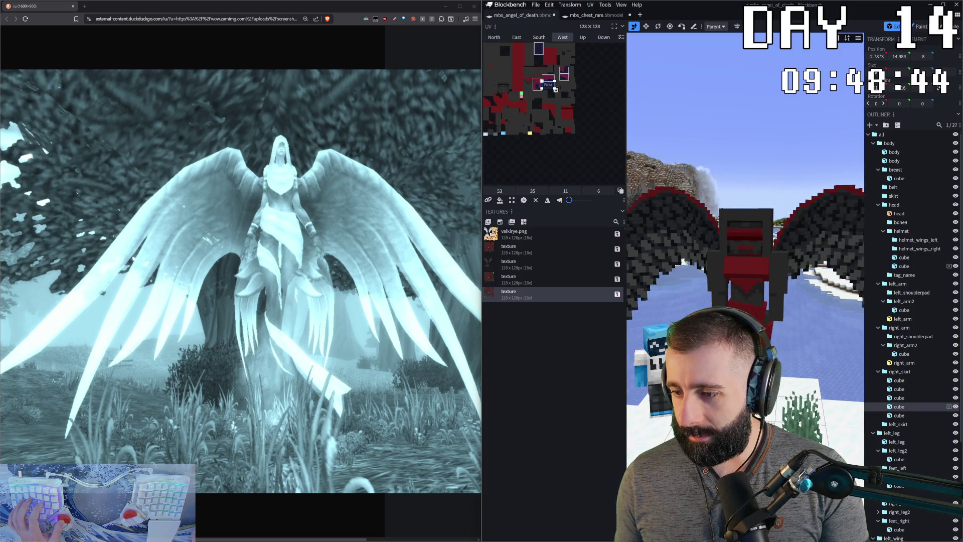
left_click_drag(715, 338, 790, 316)
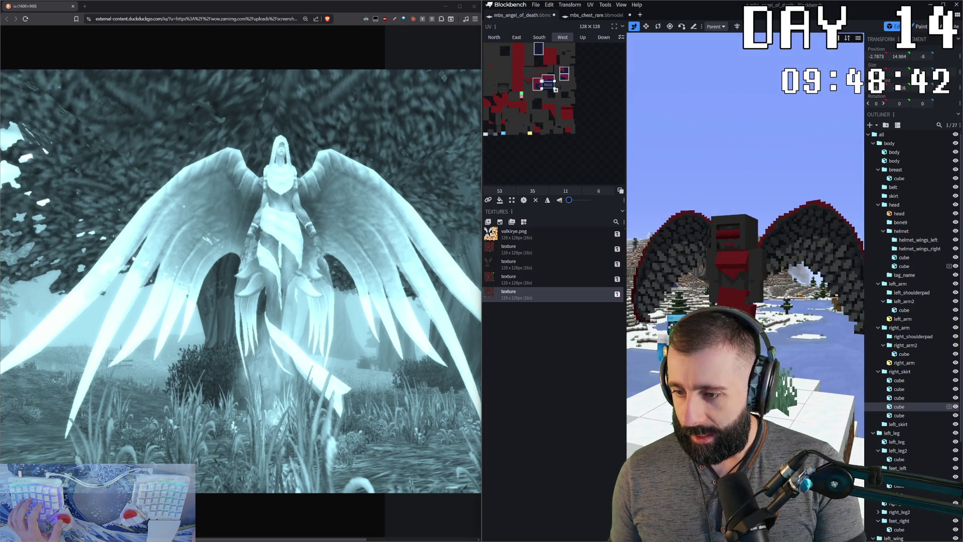
scroll(771, 86, "up", 2)
scroll(771, 85, "up", 2)
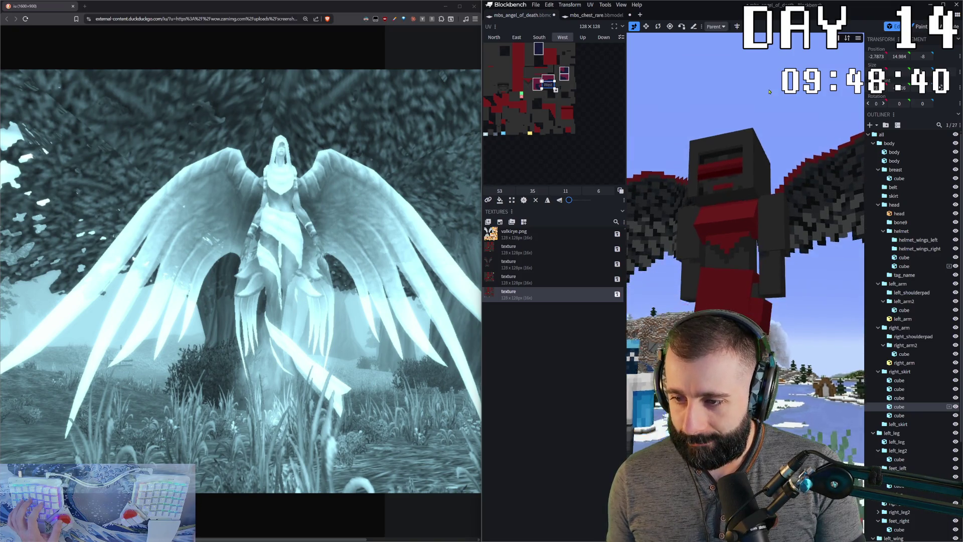
left_click_drag(771, 86, 745, 225)
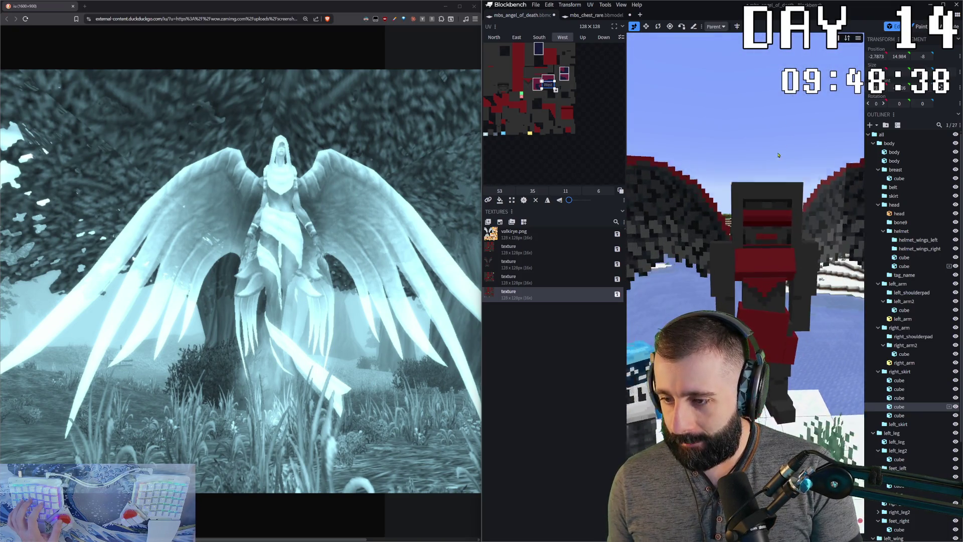
scroll(764, 185, "up", 3)
scroll(765, 185, "up", 3)
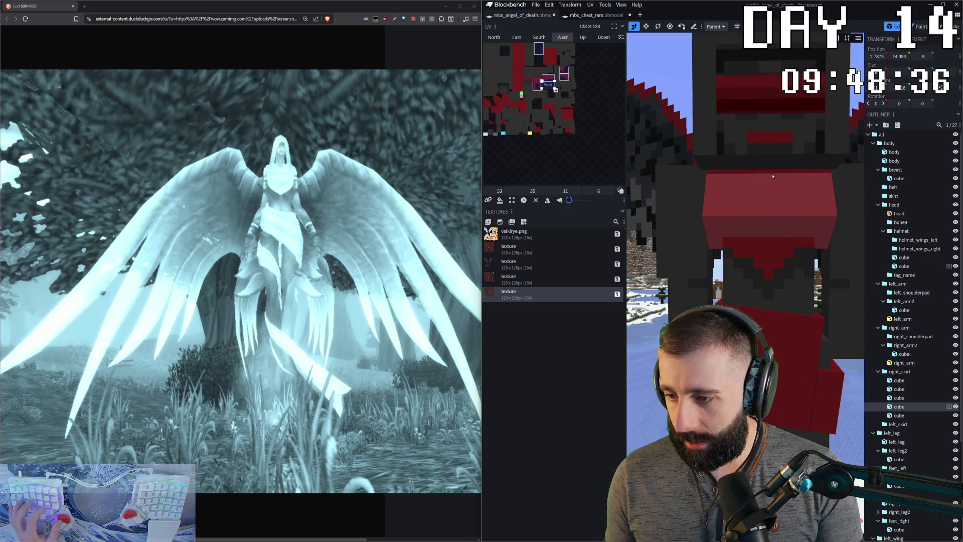
left_click_drag(765, 185, 693, 193)
key("b")
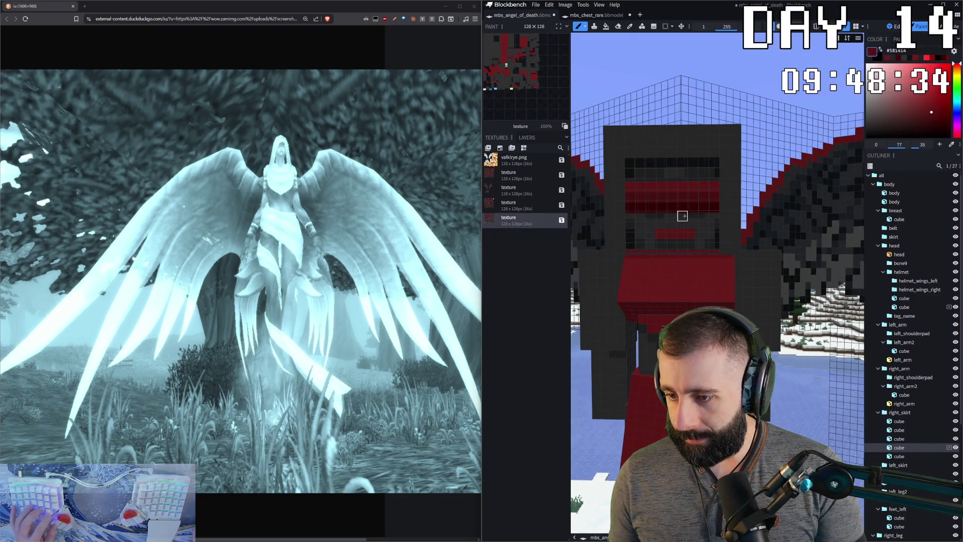
- Choose the fill tool on the torso and set its fill mode to Connected Colors
left_click(692, 192)
right_click_drag(691, 192, 707, 286)
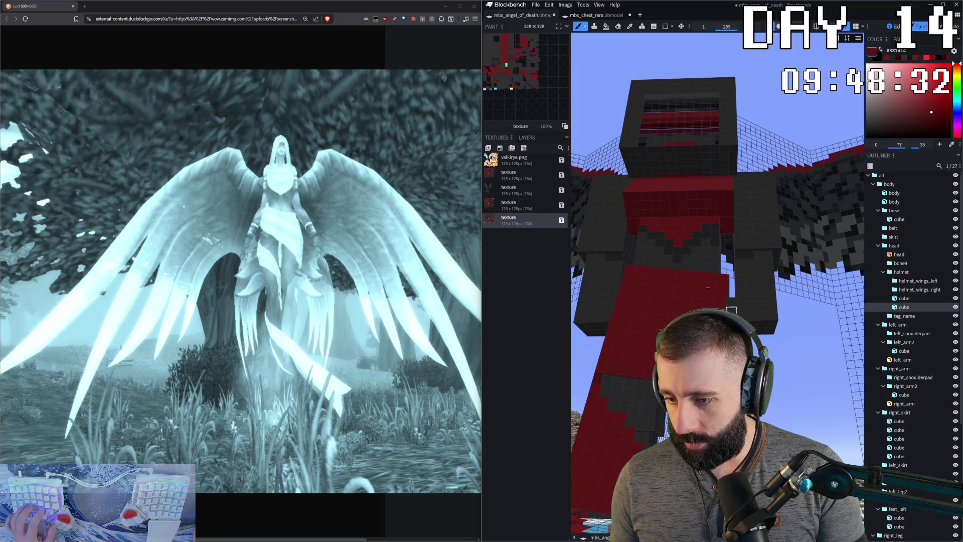
key("f")
left_click(664, 208)
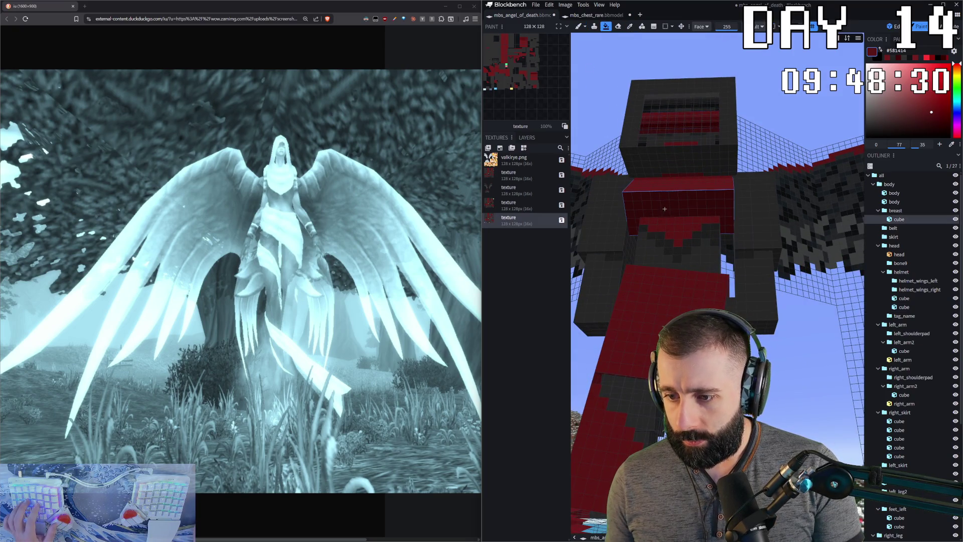
left_click(702, 29)
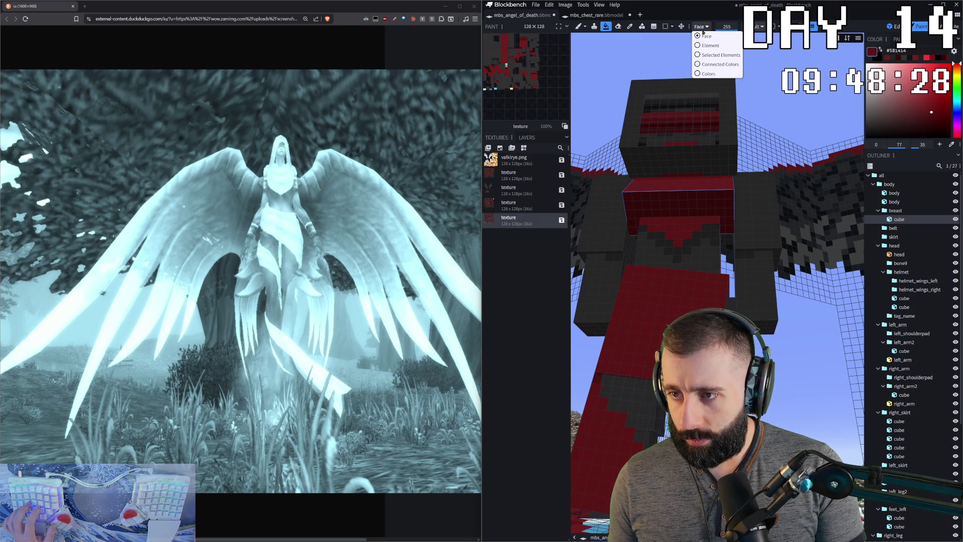
left_click(714, 63)
- Sample the red from the body and brush red onto the lower body below the chest
left_click(690, 280)
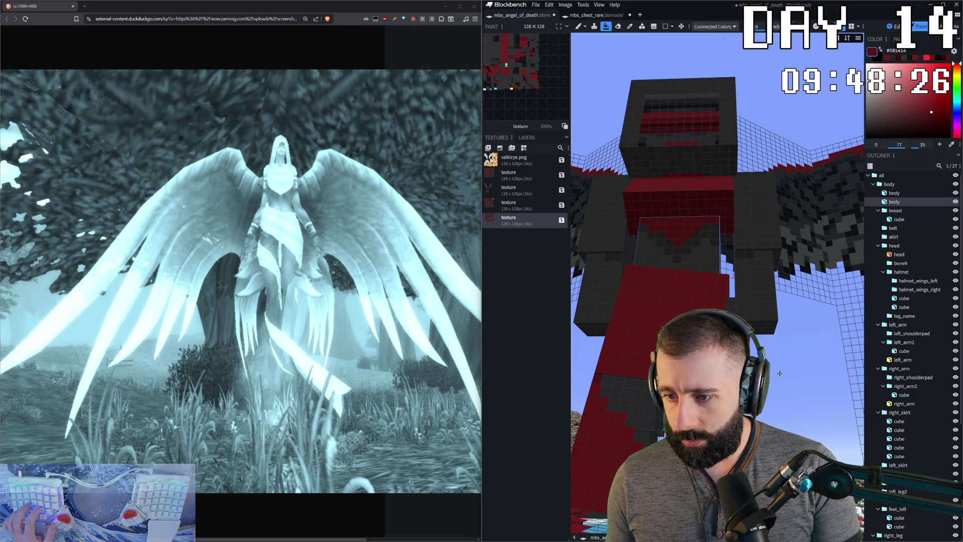
right_click_drag(690, 280, 700, 249)
key("c")
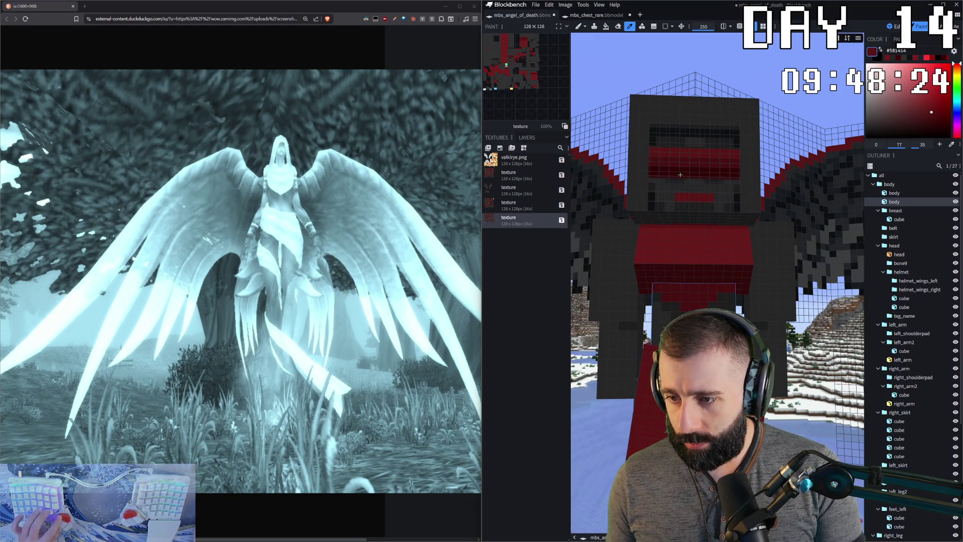
left_click(695, 232)
key("b")
left_click_drag(656, 287, 683, 306)
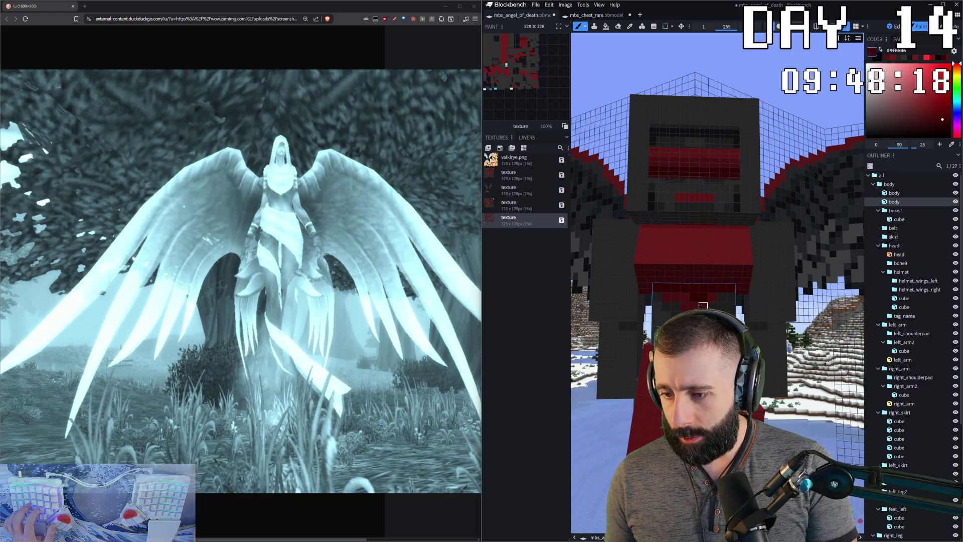
scroll(694, 290, "down", 3)
- Isolate the red chest cube to inspect it, restore the model, then check the 3D printer camera
middle_click_drag(752, 391, 795, 415)
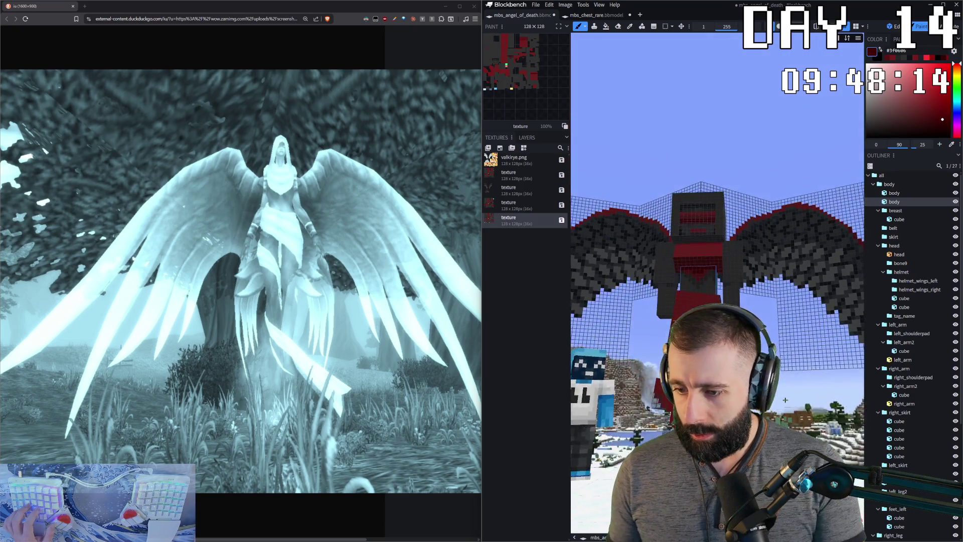
scroll(675, 202, "up", 5)
left_click(674, 201)
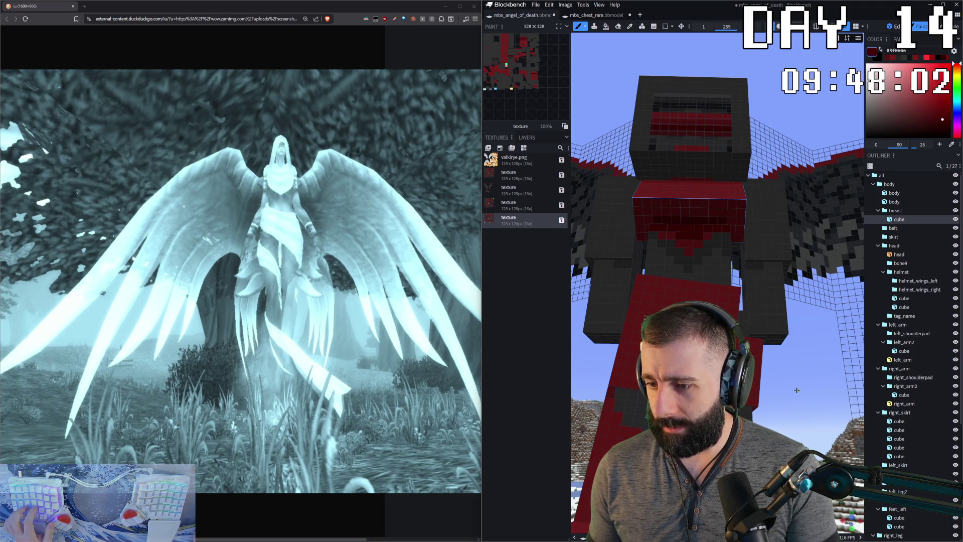
scroll(795, 390, "down", 3)
scroll(797, 390, "down", 3)
scroll(796, 389, "down", 3)
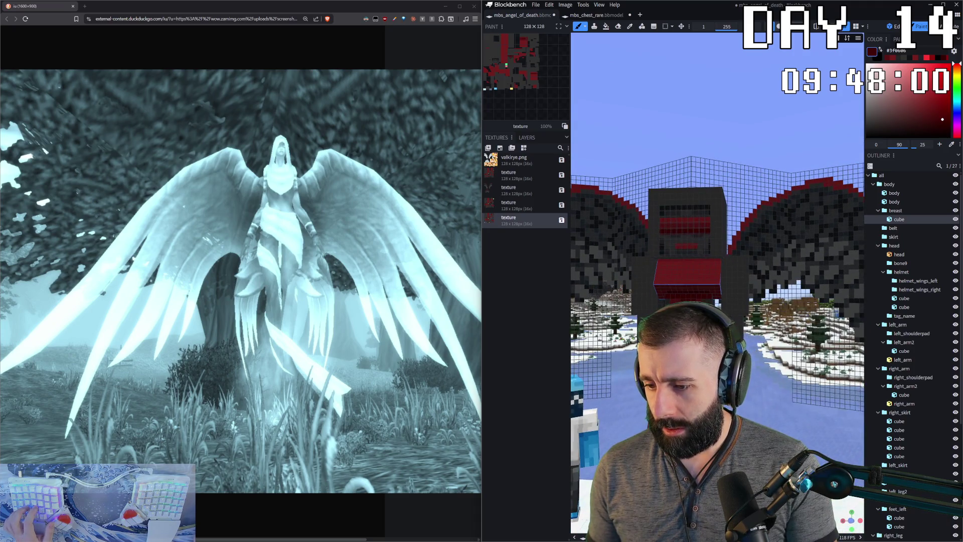
left_click_drag(796, 390, 782, 402)
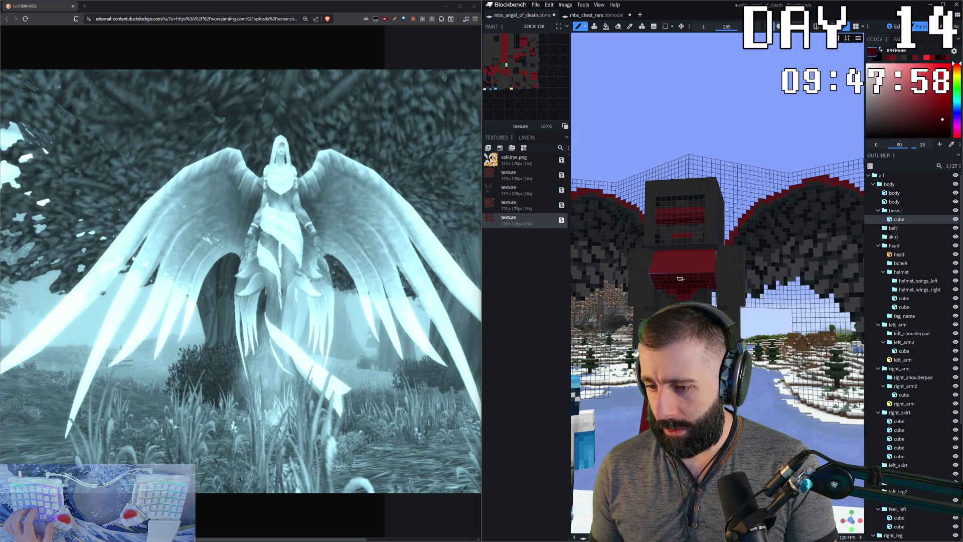
scroll(685, 279, "down", 2)
scroll(685, 279, "down", 2)
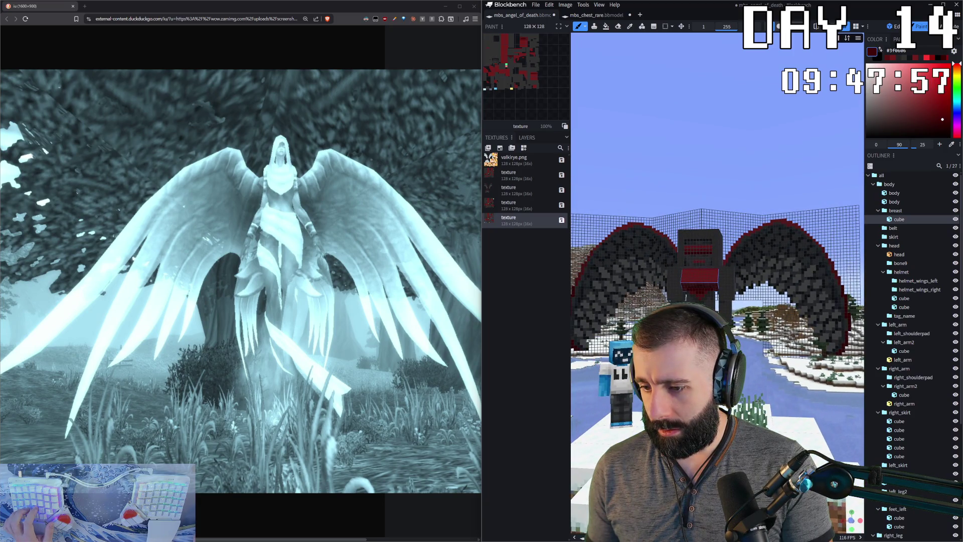
left_click_drag(714, 301, 718, 331)
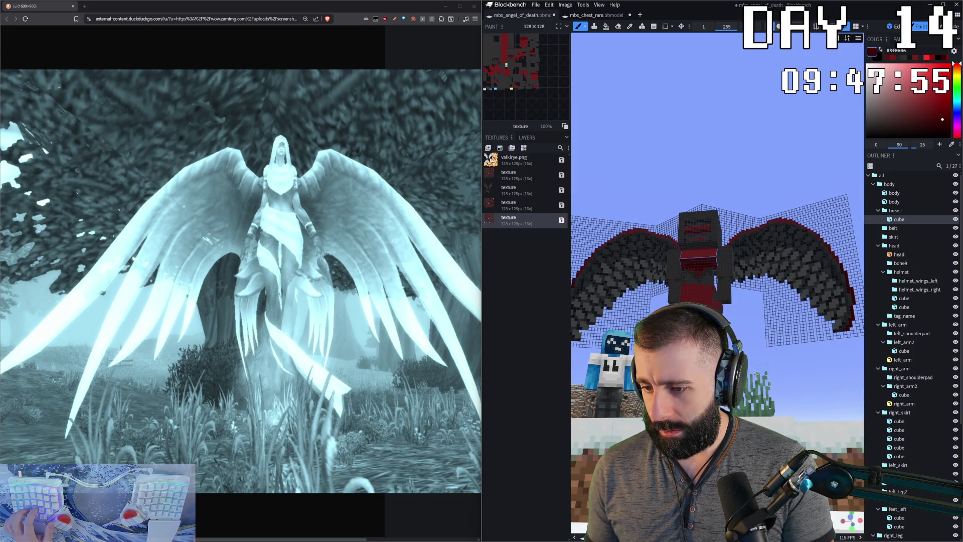
left_click_drag(756, 375, 753, 422)
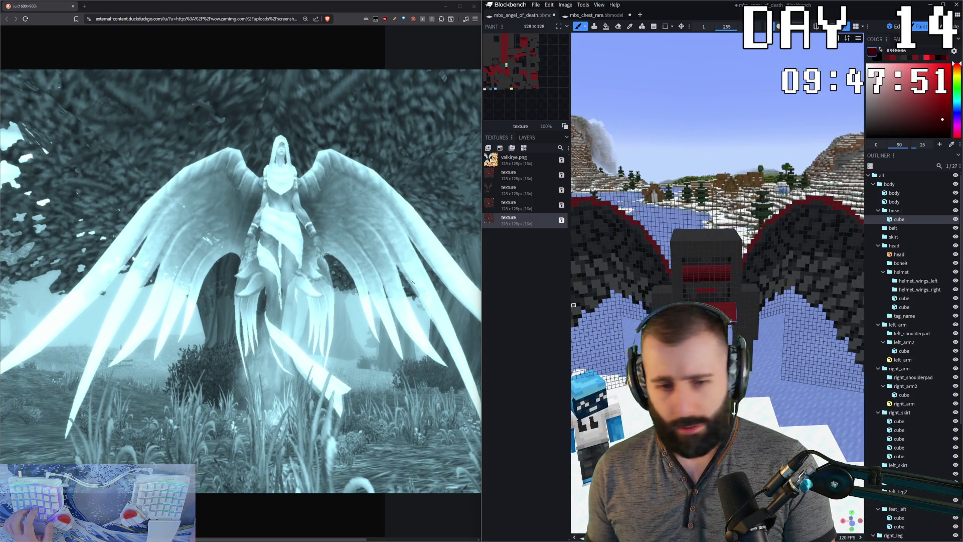
scroll(715, 301, "up", 3)
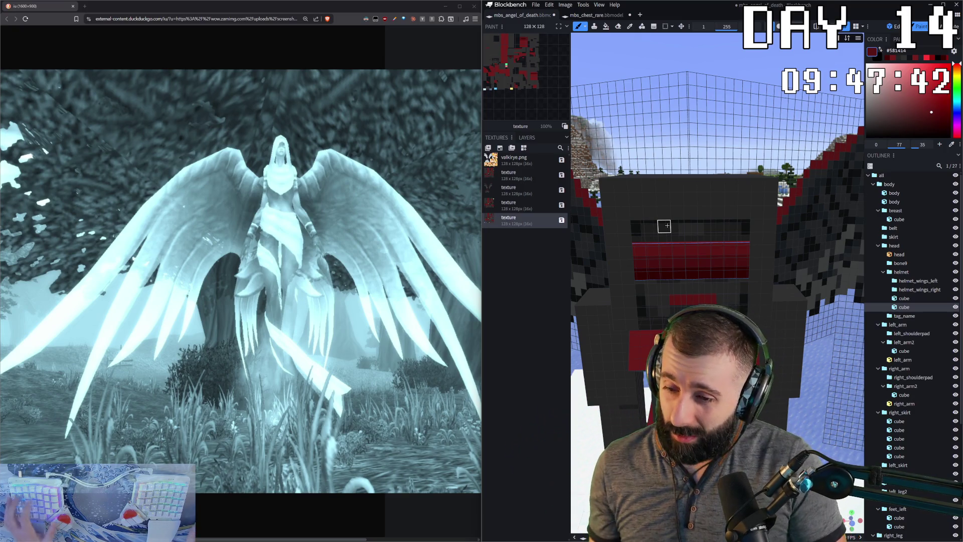
left_click(634, 340)
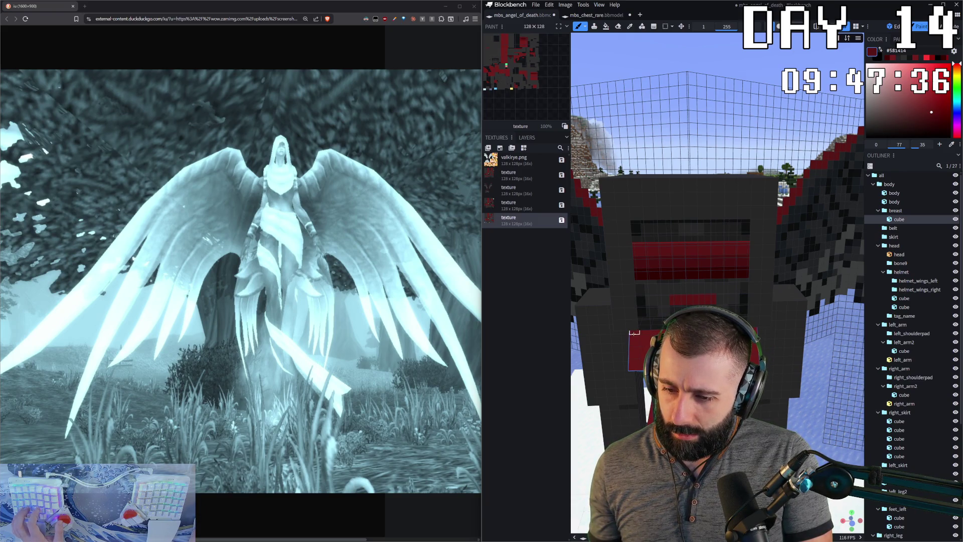
scroll(718, 301, "down", 3)
scroll(718, 301, "down", 3)
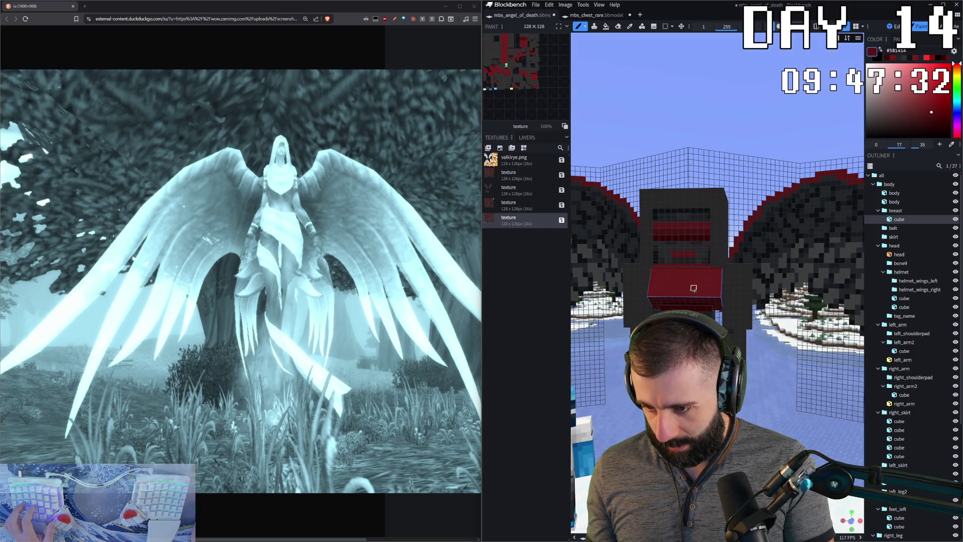
key("i")
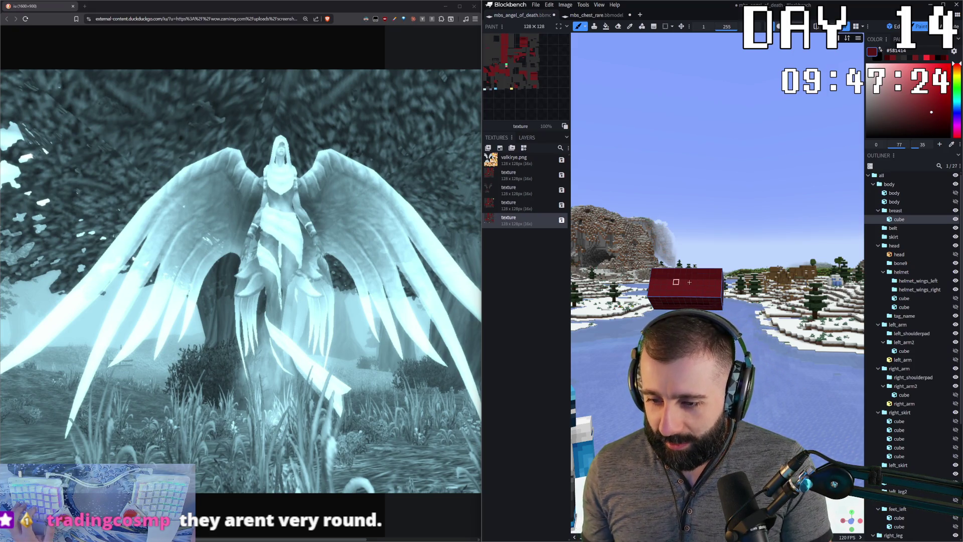
key("i")
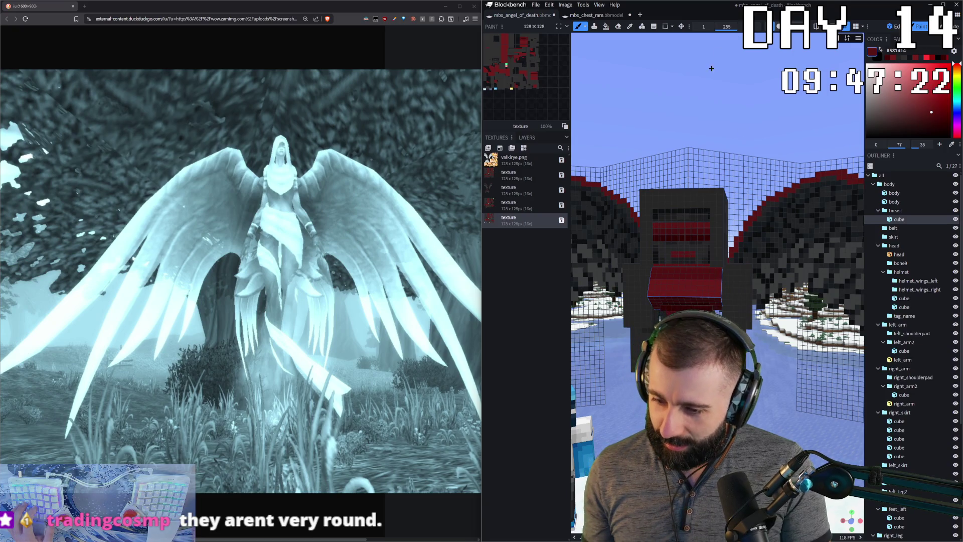
mouse_move(711, 69)
left_mouse_down()
mouse_move(653, 83)
mouse_move(687, 81)
mouse_move(660, 83)
mouse_move(742, 127)
mouse_move(734, 132)
left_mouse_up()
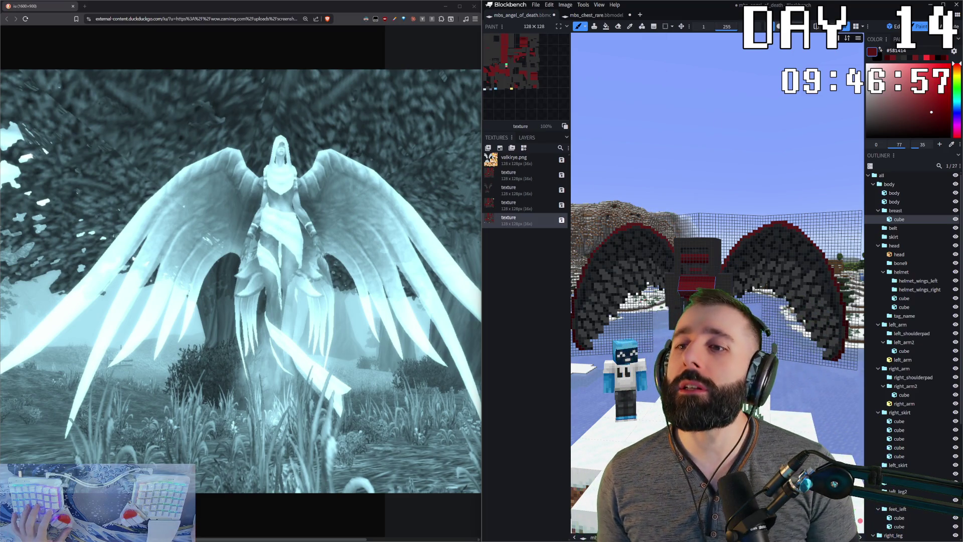
key("alt+Tab")
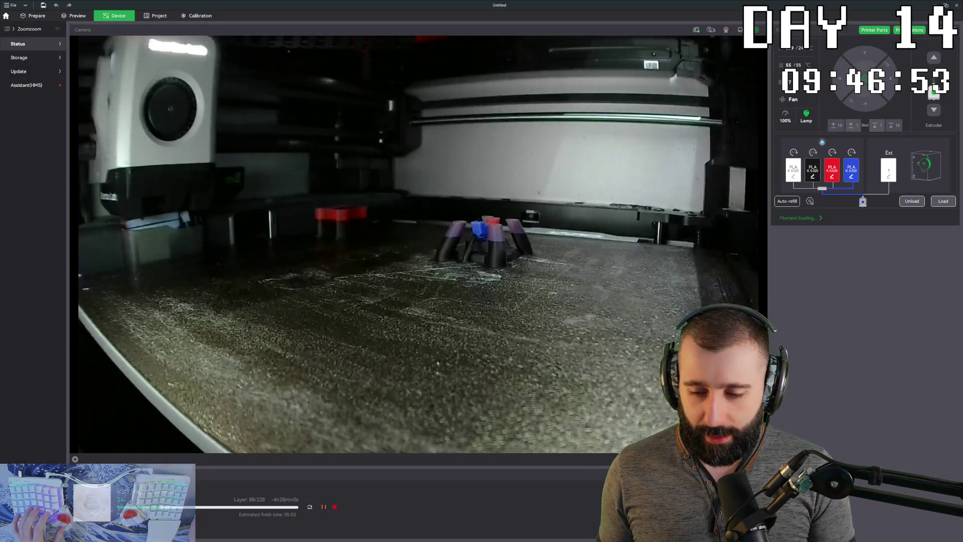
- Return from the Bambu Studio printer feed to the Blockbench model
key("alt+Tab")
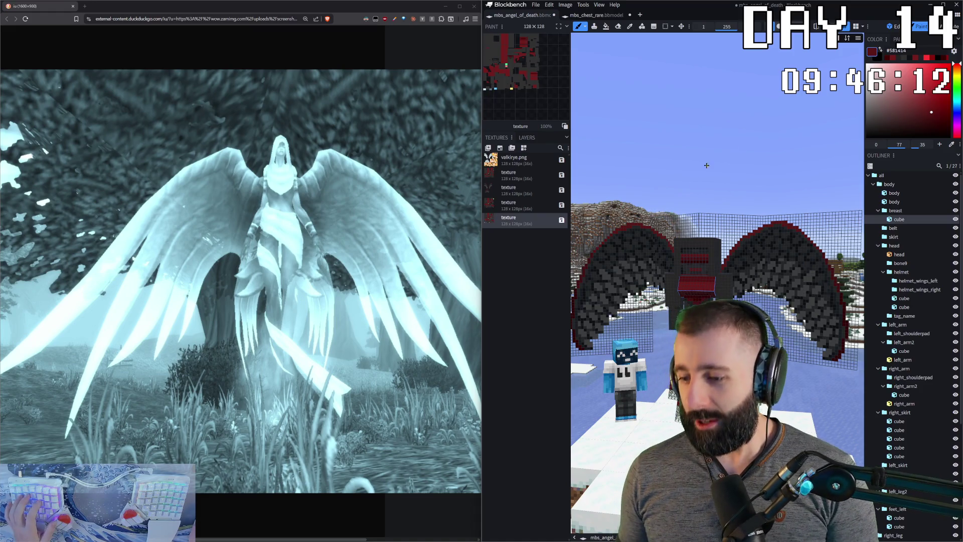
scroll(743, 144, "up", 3)
scroll(710, 254, "up", 3)
- Sample the red from the body and select a cube in the right skirt
key("e")
left_click(710, 254)
key("b")
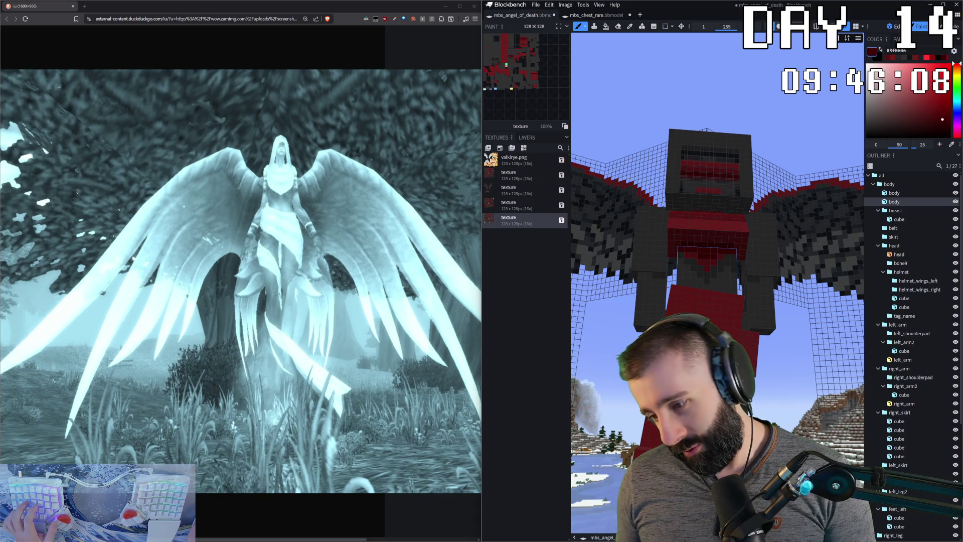
key("c")
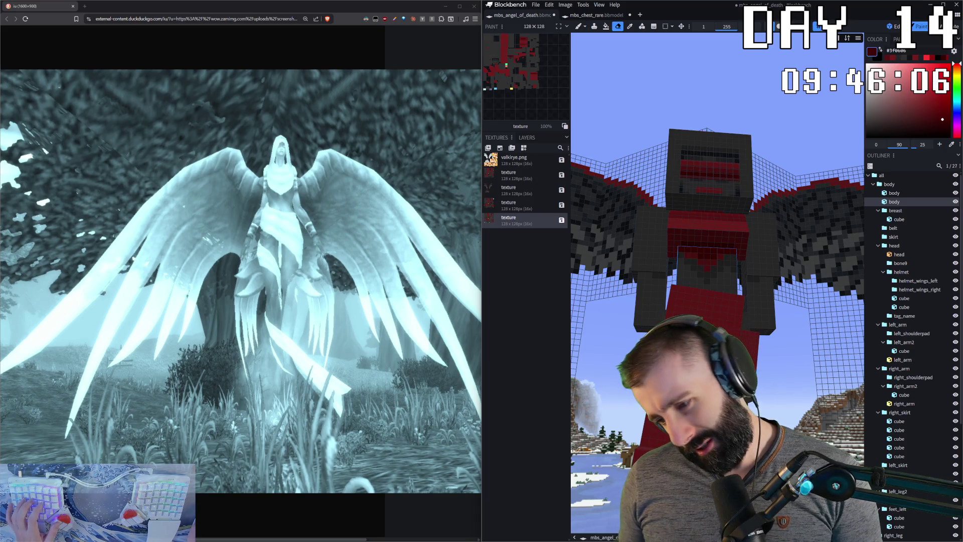
left_click(700, 353)
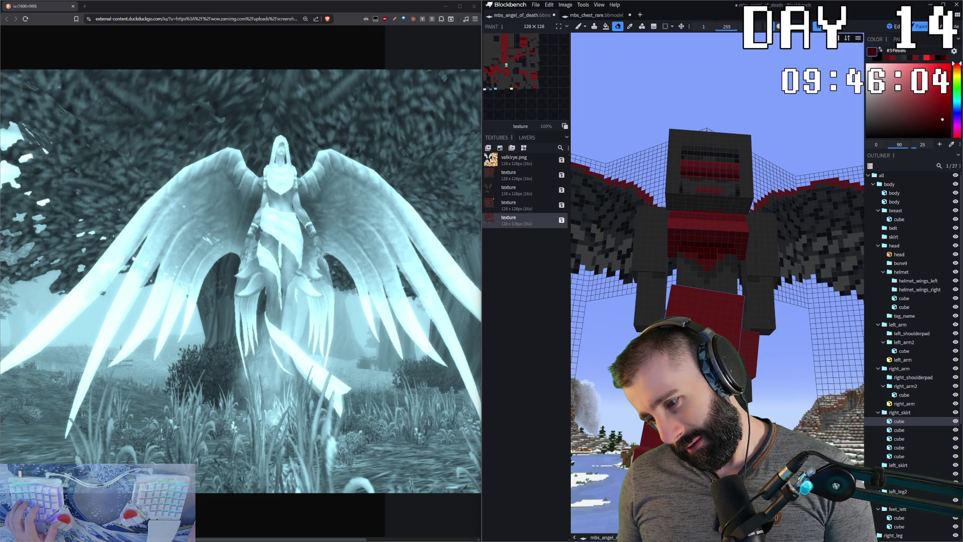
mouse_move(797, 392)
middle_mouse_down()
mouse_move(770, 394)
mouse_move(776, 308)
middle_mouse_up()
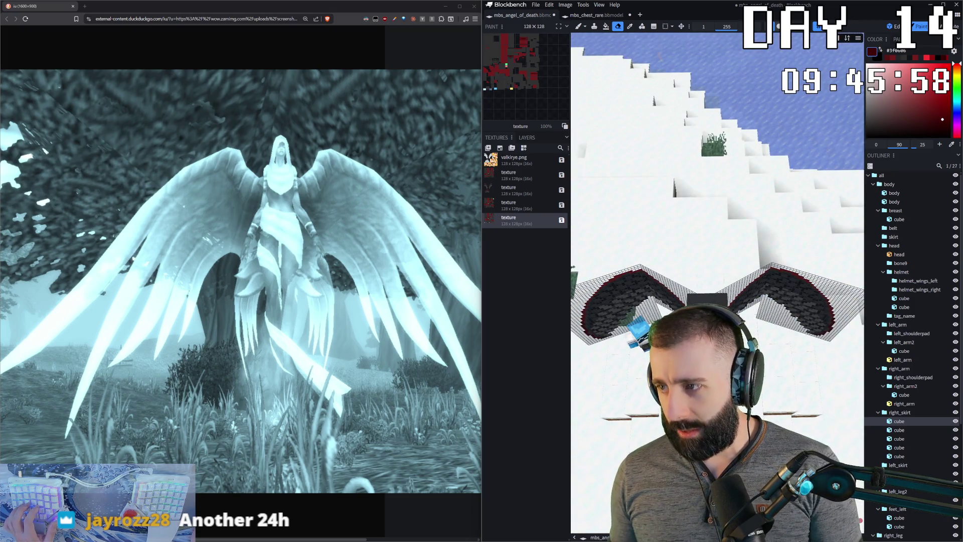
- Create a new template texture with default settings in Edit mode, then return to painting
key("1")
mouse_move(775, 352)
middle_mouse_down()
mouse_move(777, 339)
mouse_move(783, 354)
mouse_move(752, 338)
middle_mouse_up()
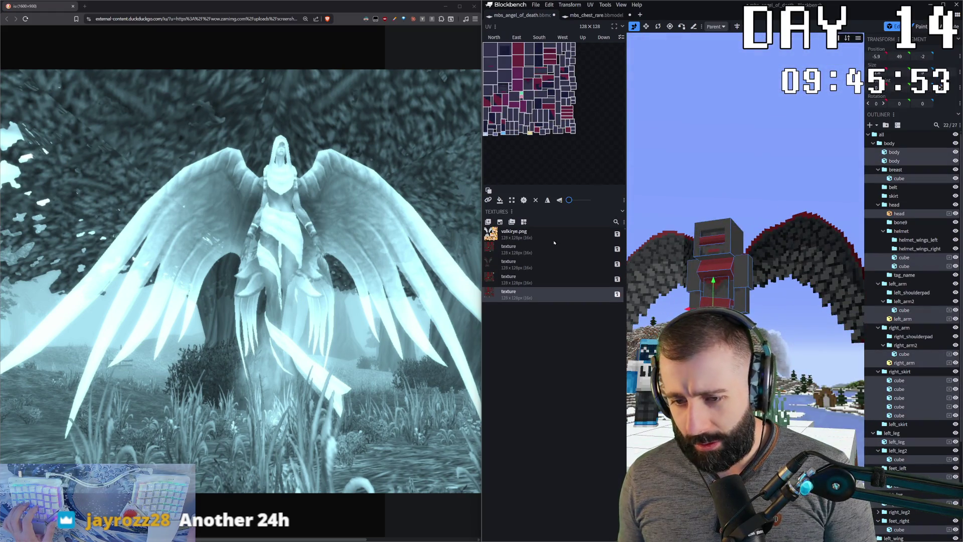
left_click(500, 223)
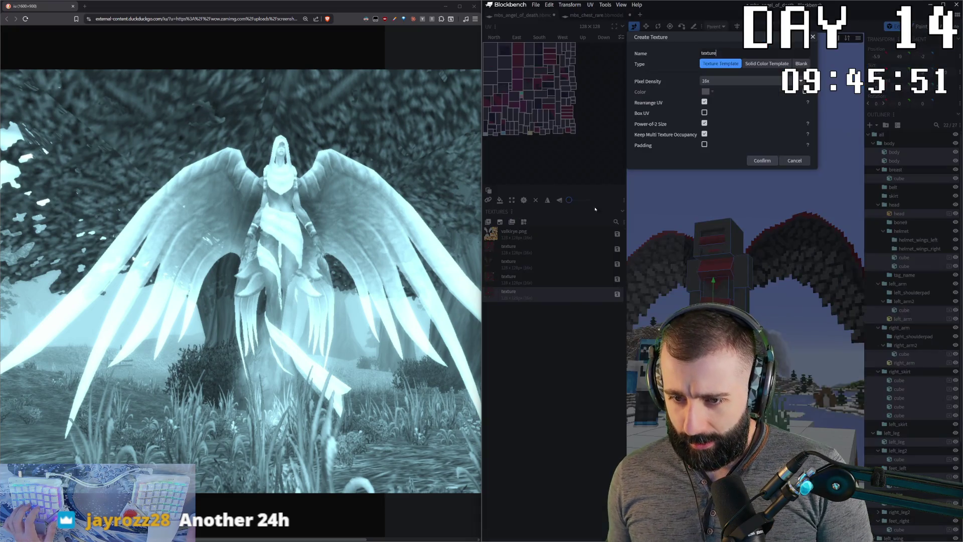
left_click(761, 160)
scroll(790, 329, "up", 3)
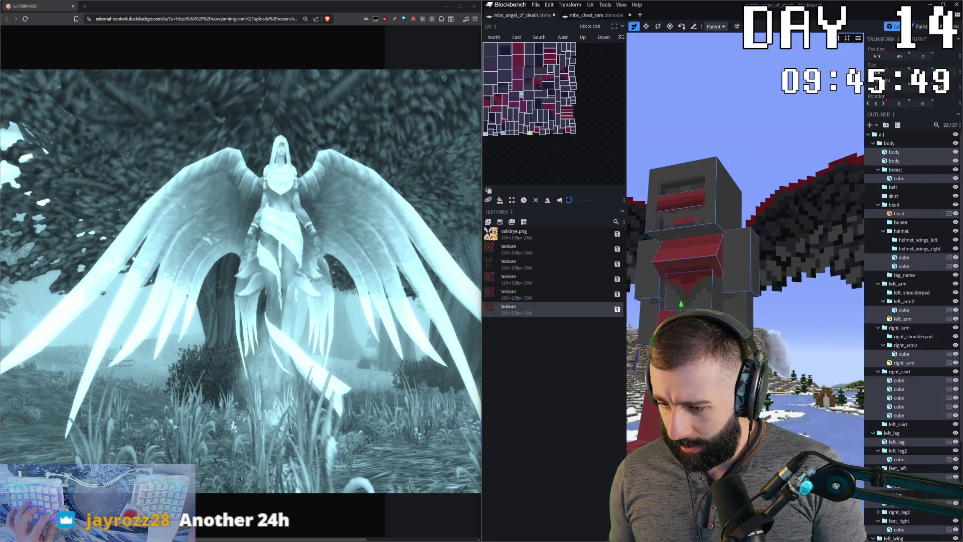
key("2")
scroll(791, 330, "up", 3)
scroll(789, 330, "up", 2)
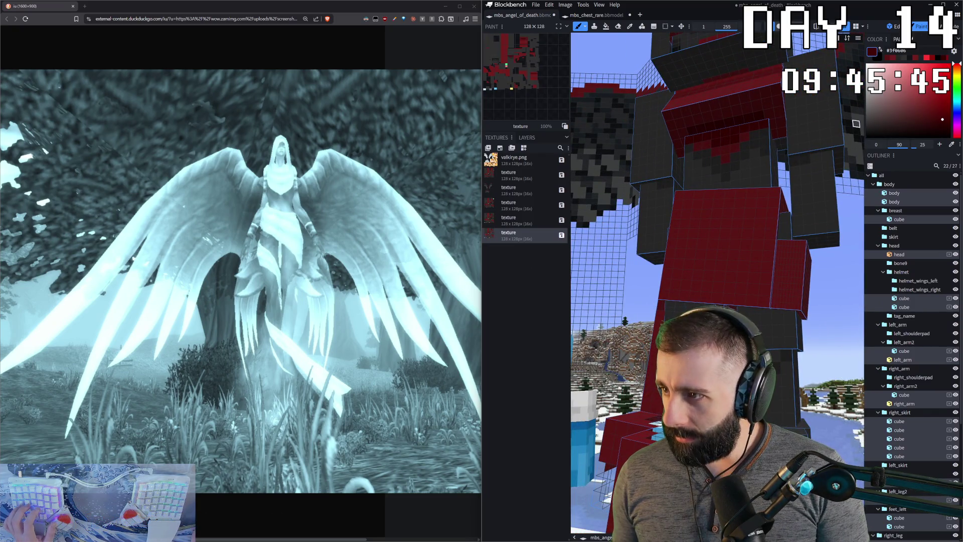
- In Edit mode, narrow the selection down to the side skirt cube
key("1")
left_click(817, 279)
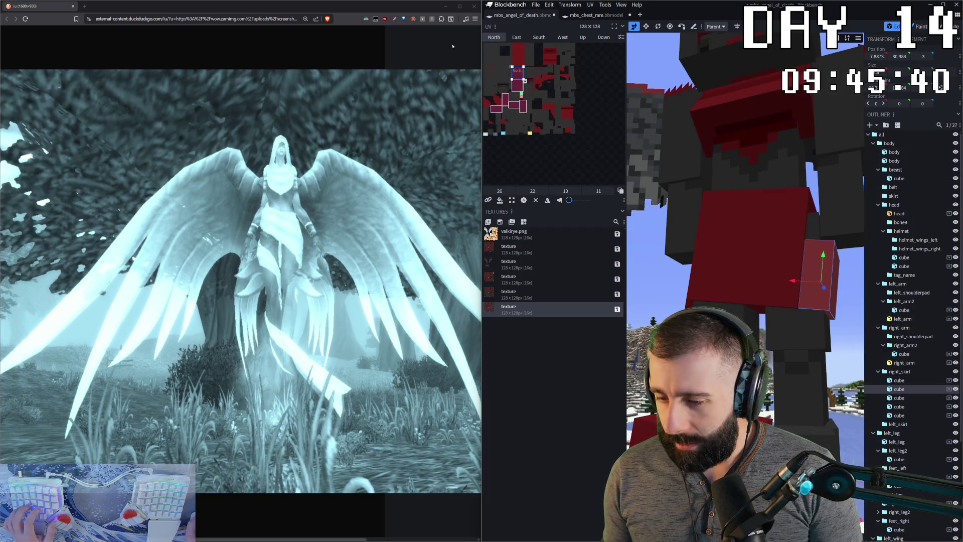
key("ctrl+a")
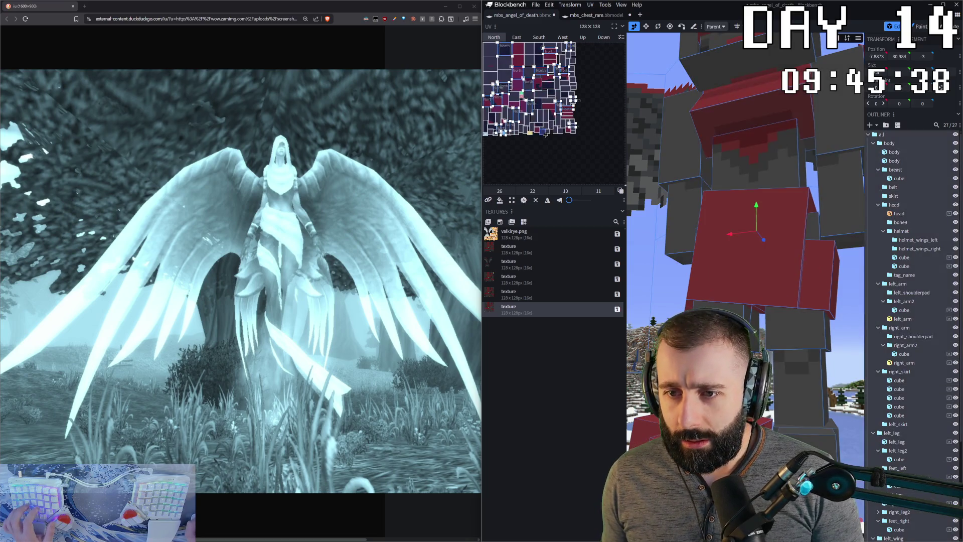
left_click(828, 297)
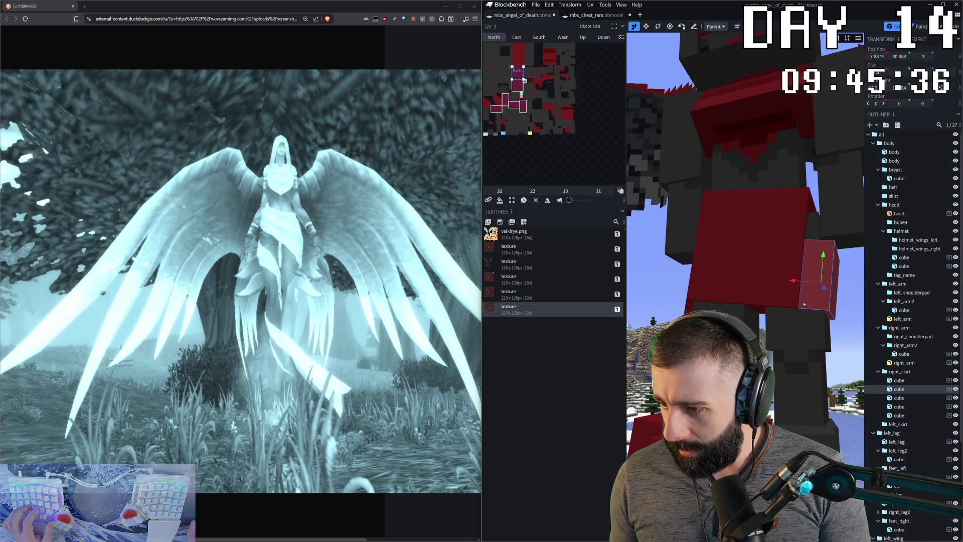
left_click_drag(845, 314, 821, 316)
left_click(822, 316)
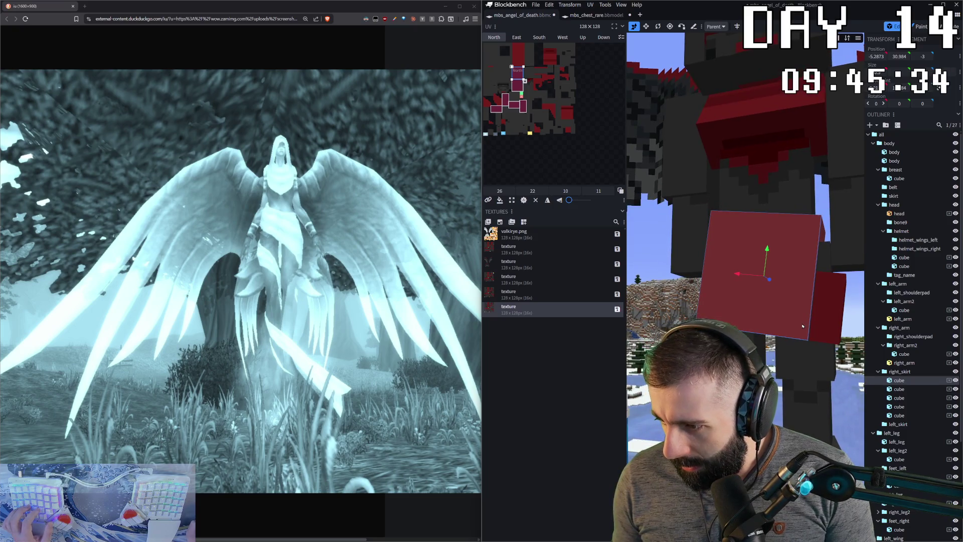
left_click(822, 316)
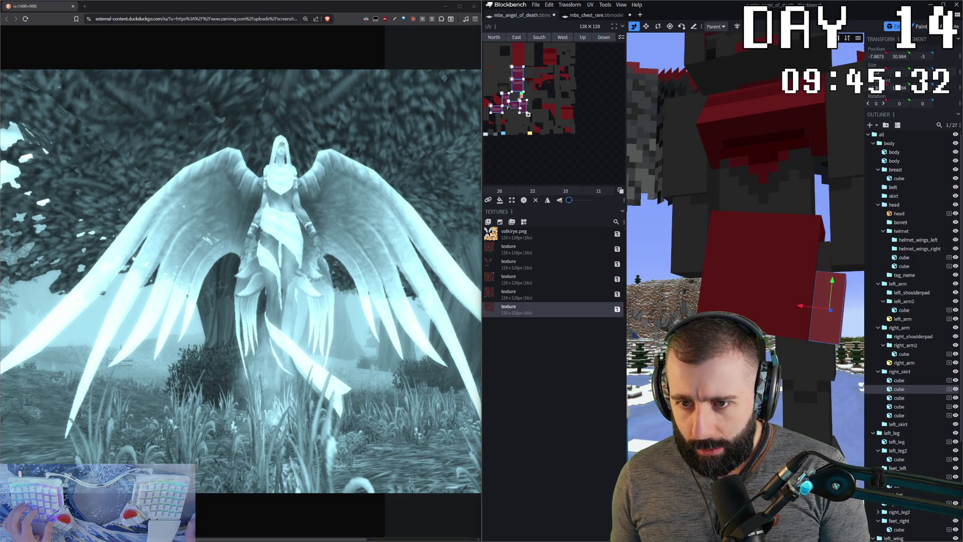
- Auto-size the cube's UV faces, move them to empty texture space, and return to painting
right_click(514, 162)
left_click(531, 241)
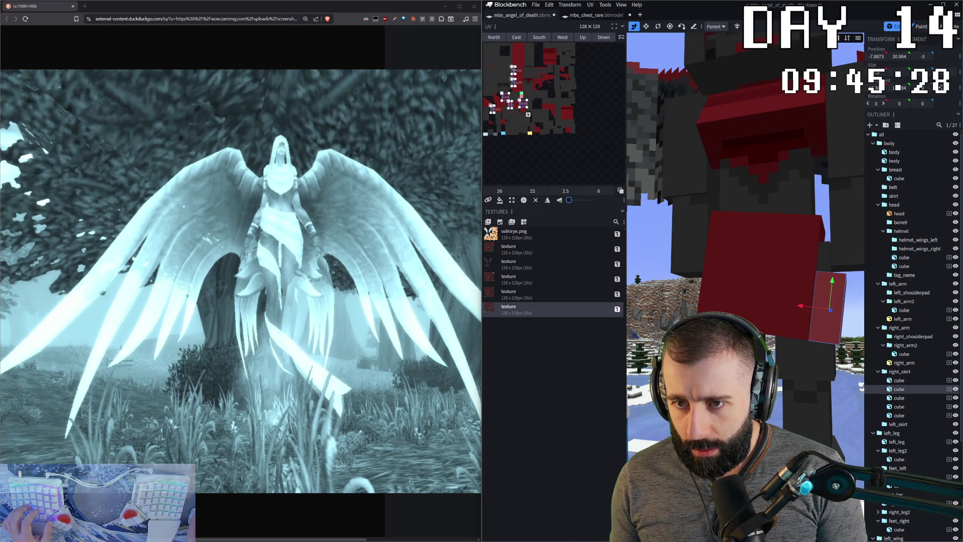
left_click_drag(513, 69, 503, 147)
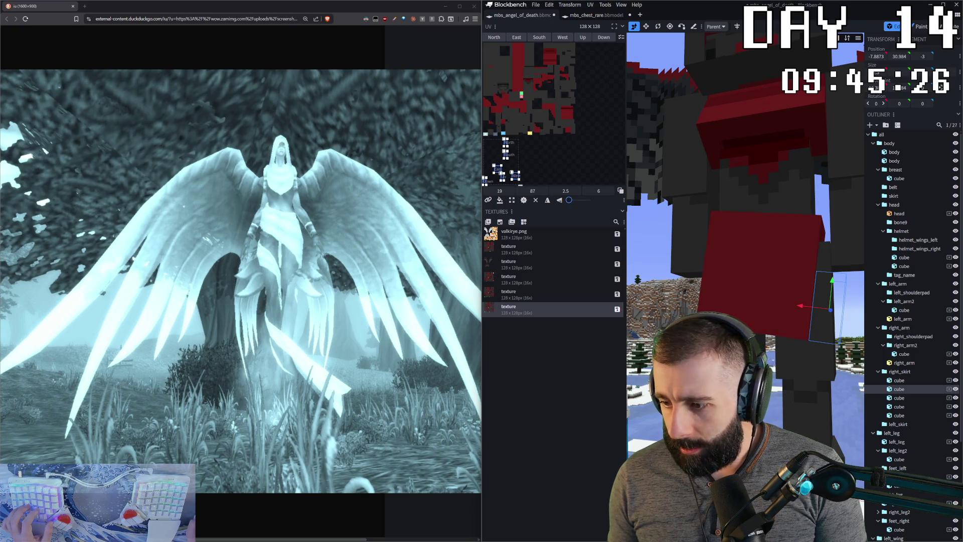
left_click(919, 27)
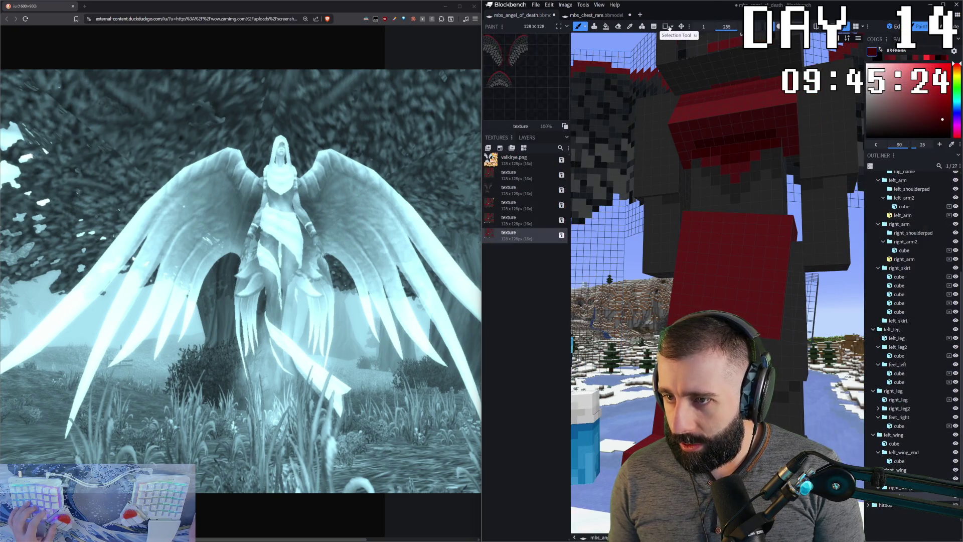
- With the Paint Bucket in Element fill mode, fill the side skirt cube solid red
left_click(605, 26)
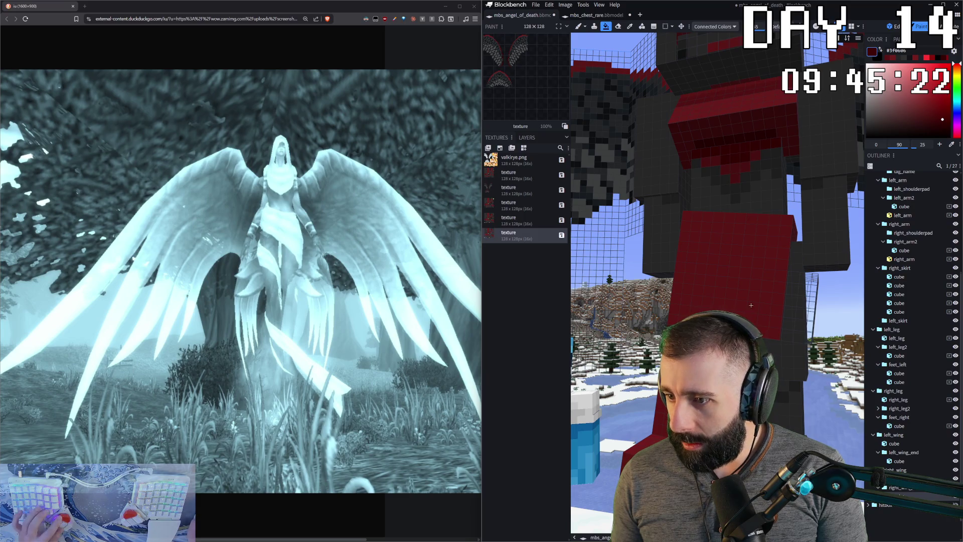
left_click(801, 317)
left_click_drag(836, 362, 797, 347)
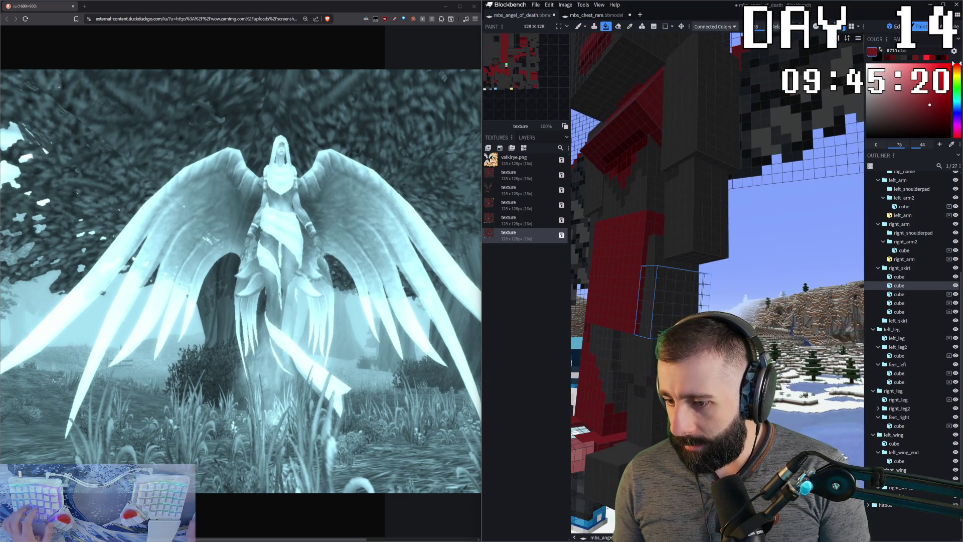
left_click(715, 26)
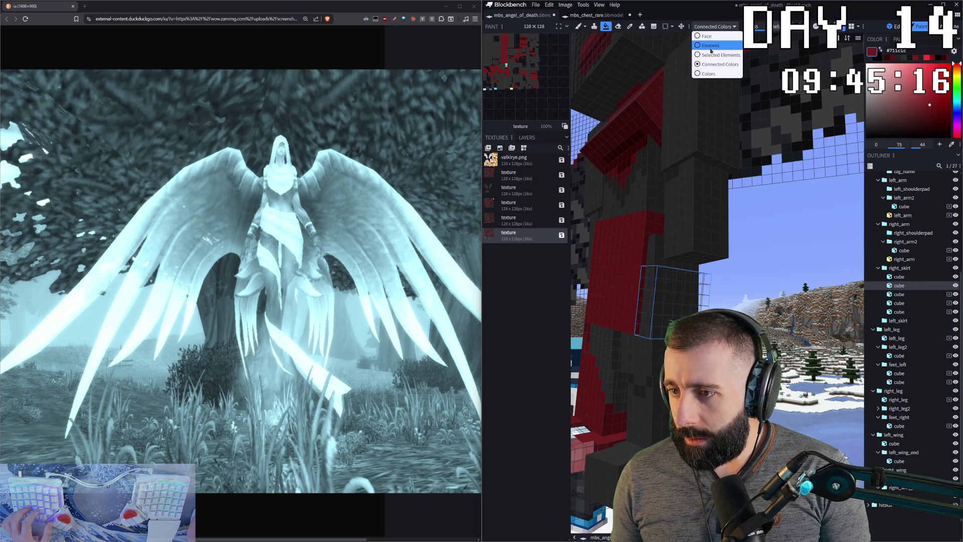
left_click(711, 51)
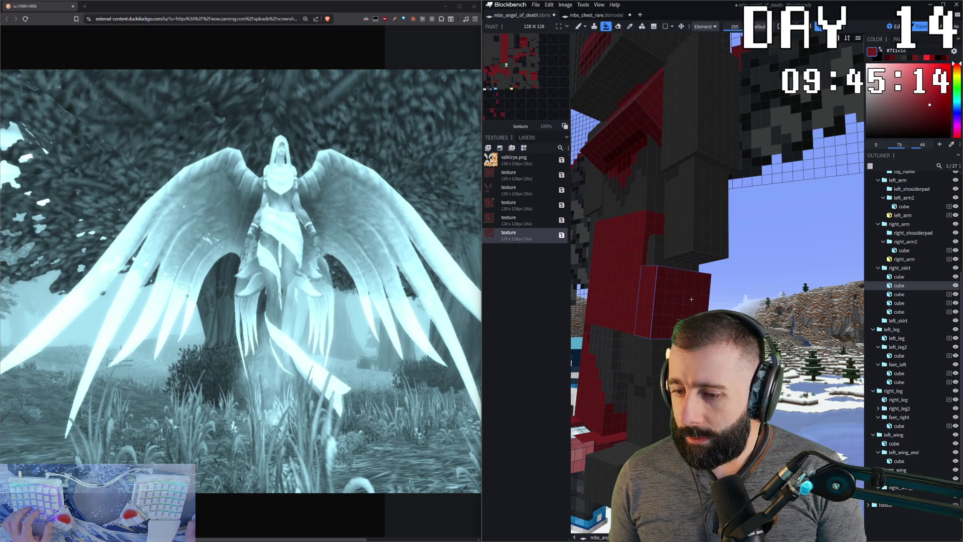
scroll(722, 306, "down", 5)
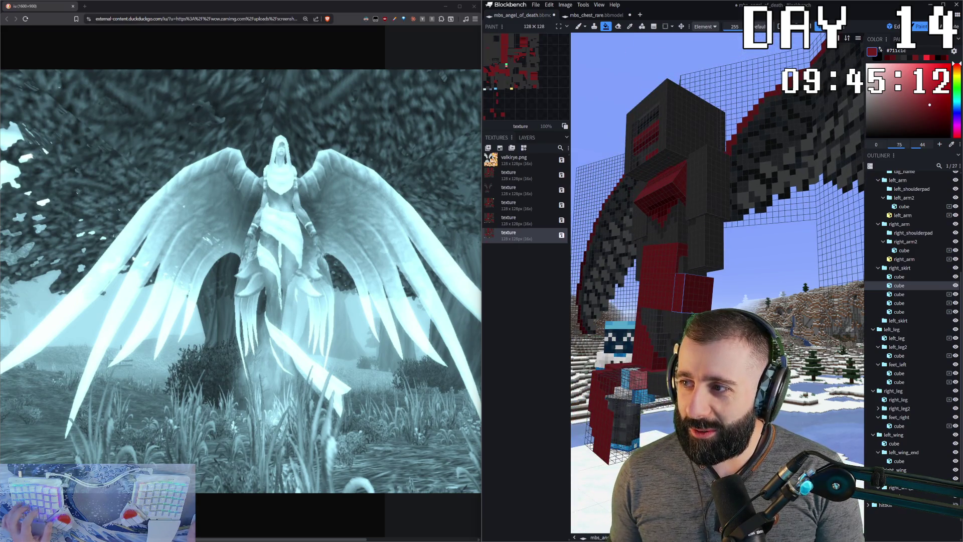
left_click_drag(677, 302, 752, 301)
scroll(718, 286, "up", 5)
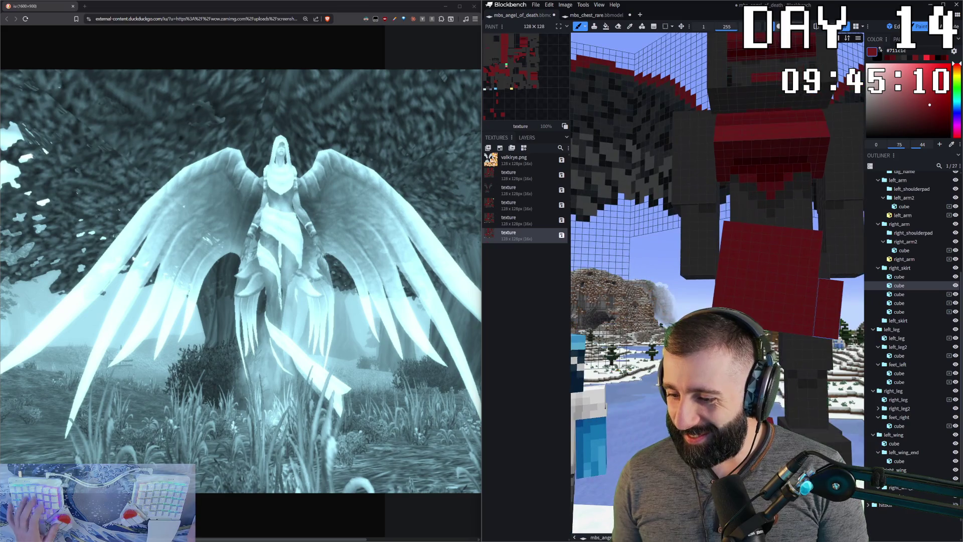
left_click(747, 312)
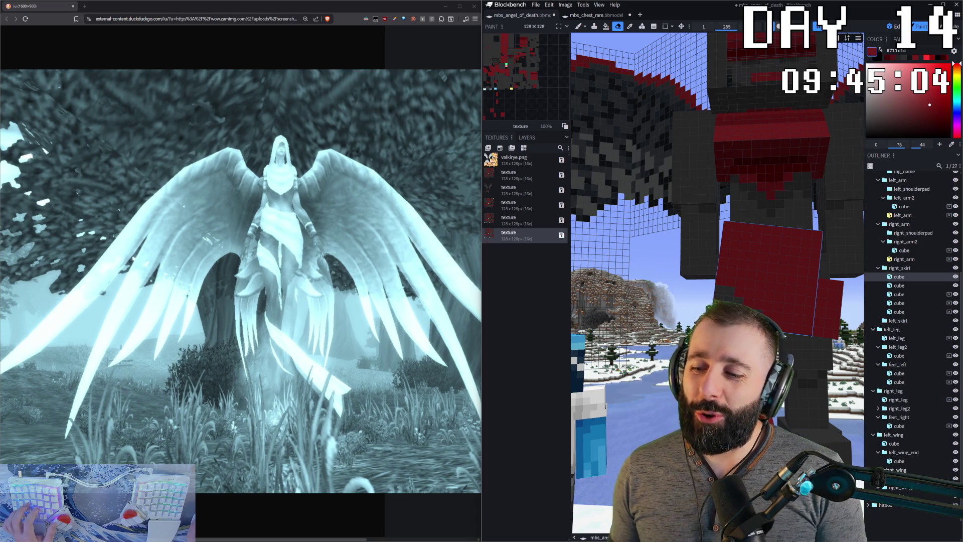
- Orbit and zoom out to inspect the red skirt and the whole winged model
mouse_move(775, 329)
left_mouse_down()
mouse_move(782, 310)
mouse_move(778, 345)
mouse_move(607, 370)
mouse_move(645, 363)
left_mouse_up()
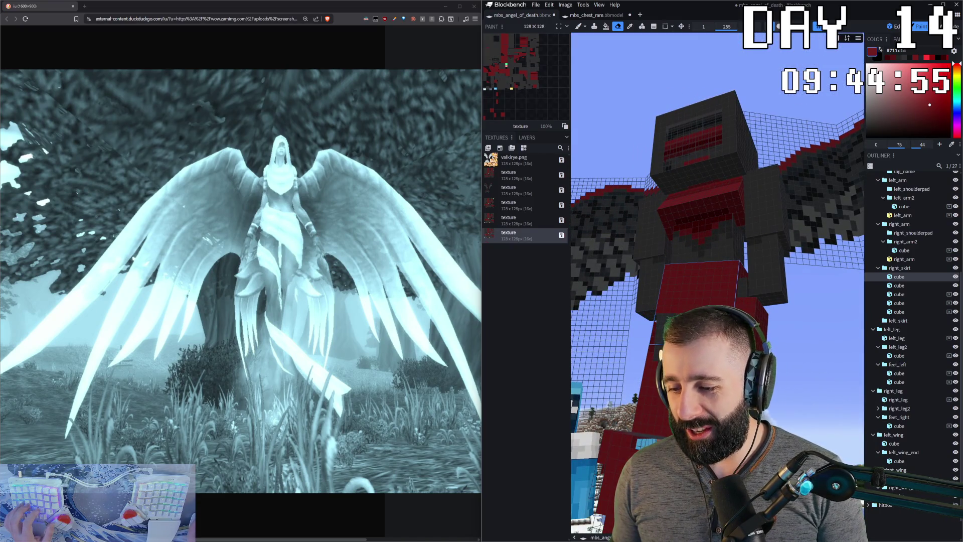
mouse_move(646, 363)
left_mouse_down()
mouse_move(788, 427)
mouse_move(775, 421)
left_mouse_up()
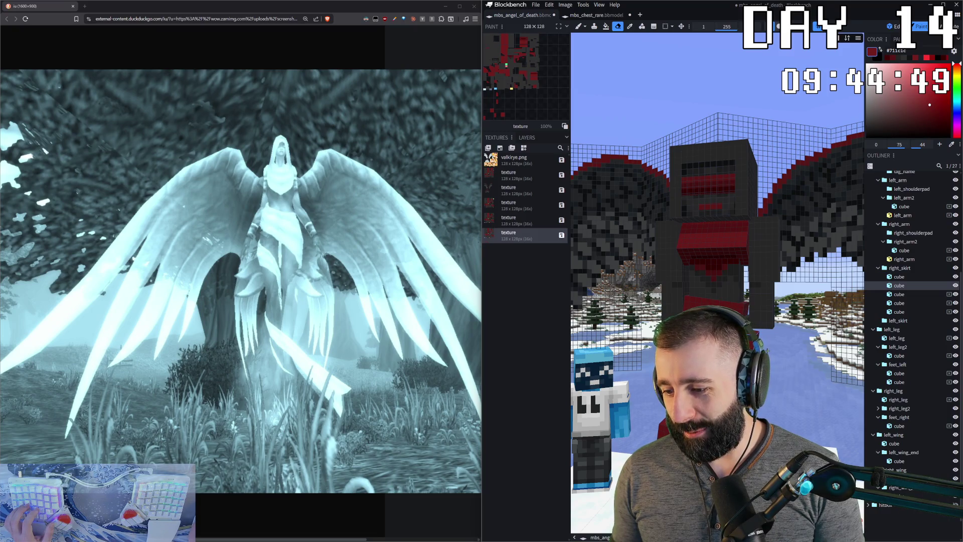
scroll(767, 350, "up", 2)
scroll(768, 351, "up", 3)
left_click_drag(767, 351, 733, 373)
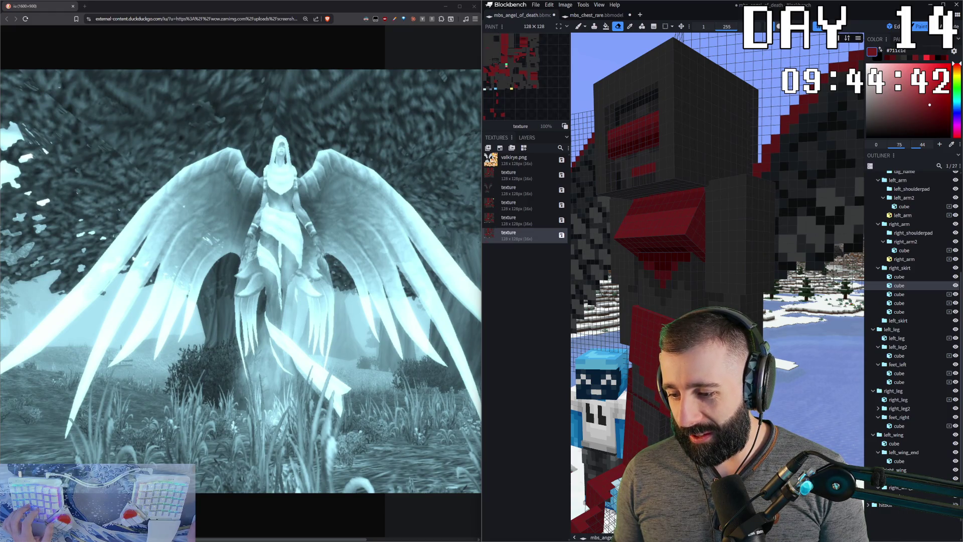
middle_click_drag(714, 226, 662, 226)
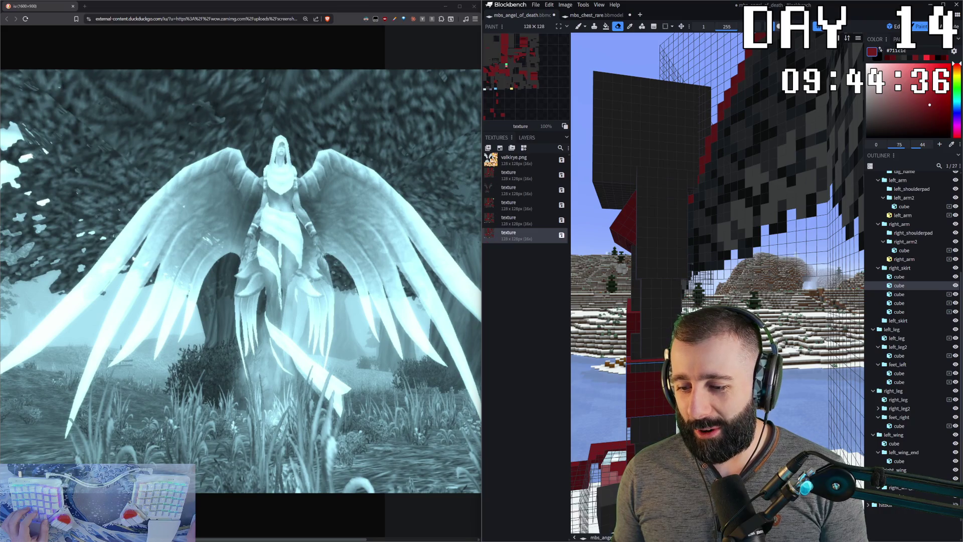
mouse_move(714, 226)
middle_mouse_down()
mouse_move(677, 241)
mouse_move(662, 240)
mouse_move(692, 226)
mouse_move(639, 226)
mouse_move(692, 226)
middle_mouse_up()
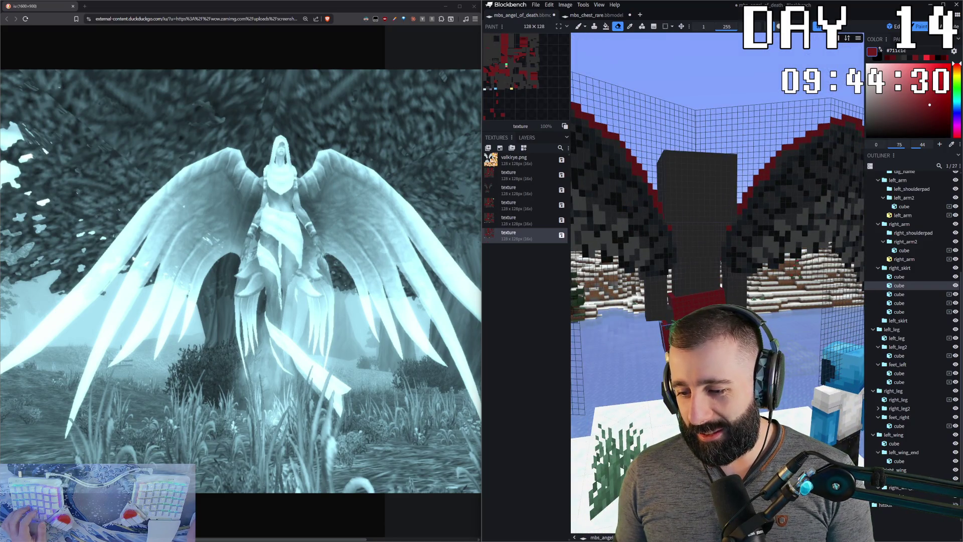
scroll(719, 188, "up", 2)
scroll(718, 188, "up", 2)
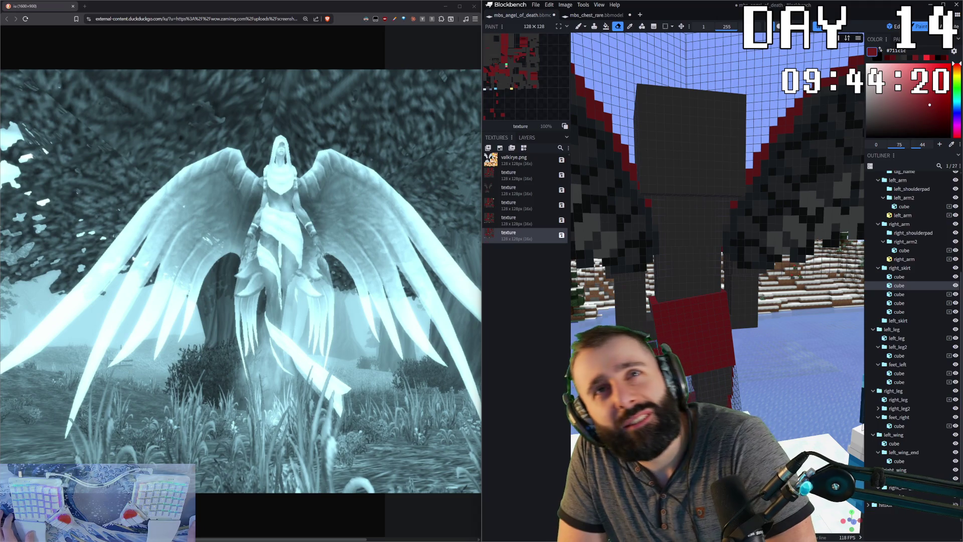
mouse_move(715, 225)
middle_mouse_down()
mouse_move(669, 196)
mouse_move(700, 241)
mouse_move(654, 286)
mouse_move(700, 234)
mouse_move(684, 241)
mouse_move(699, 241)
middle_mouse_up()
scroll(715, 225, "up", 5)
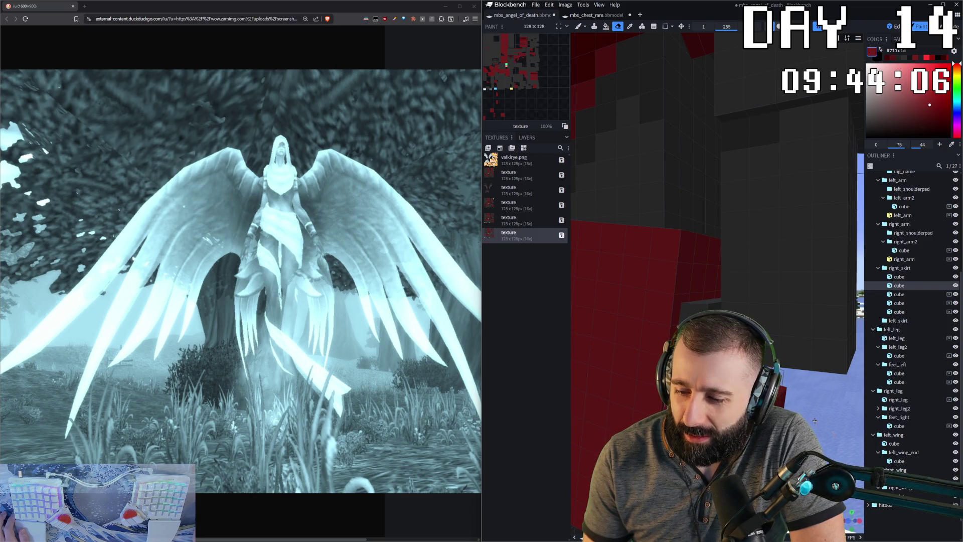
scroll(714, 226, "down", 5)
left_click_drag(715, 225, 752, 226)
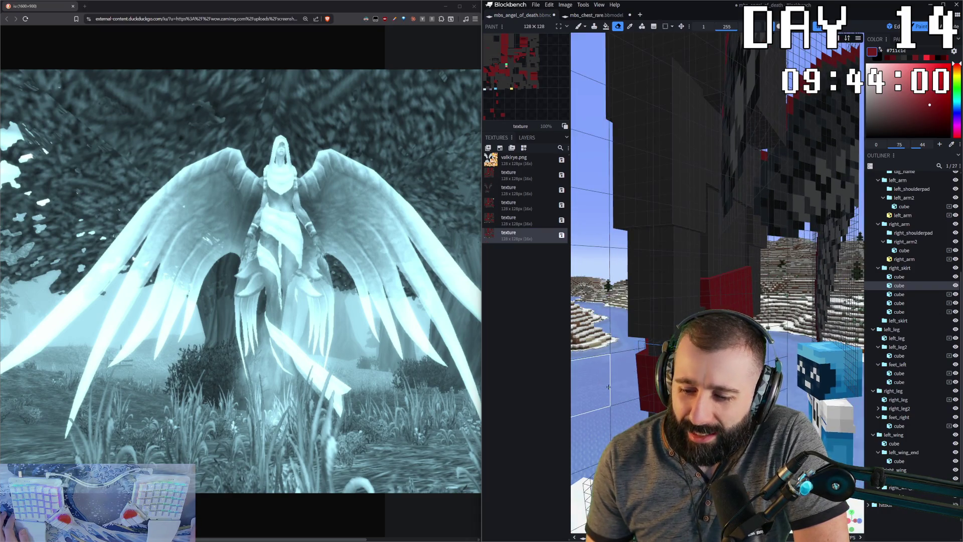
scroll(715, 226, "down", 3)
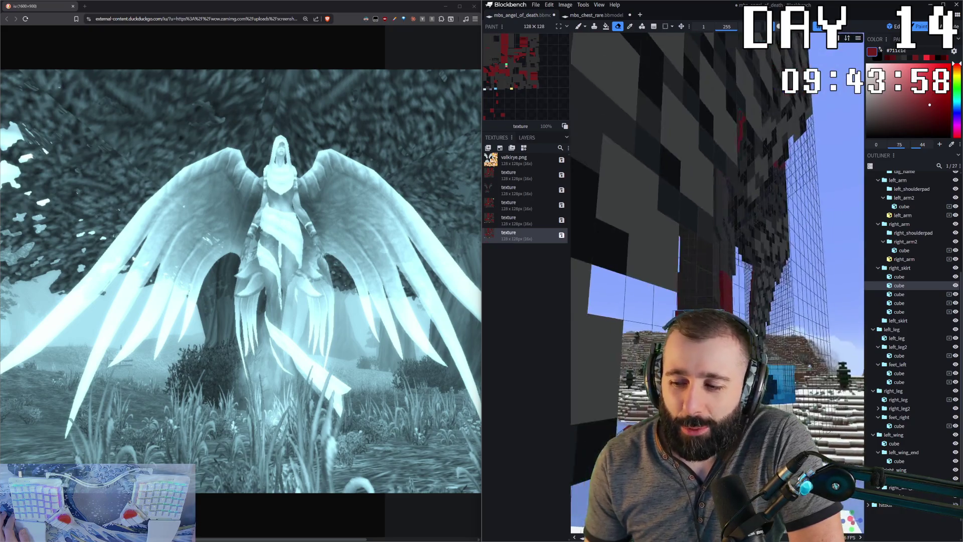
left_click_drag(715, 226, 812, 443)
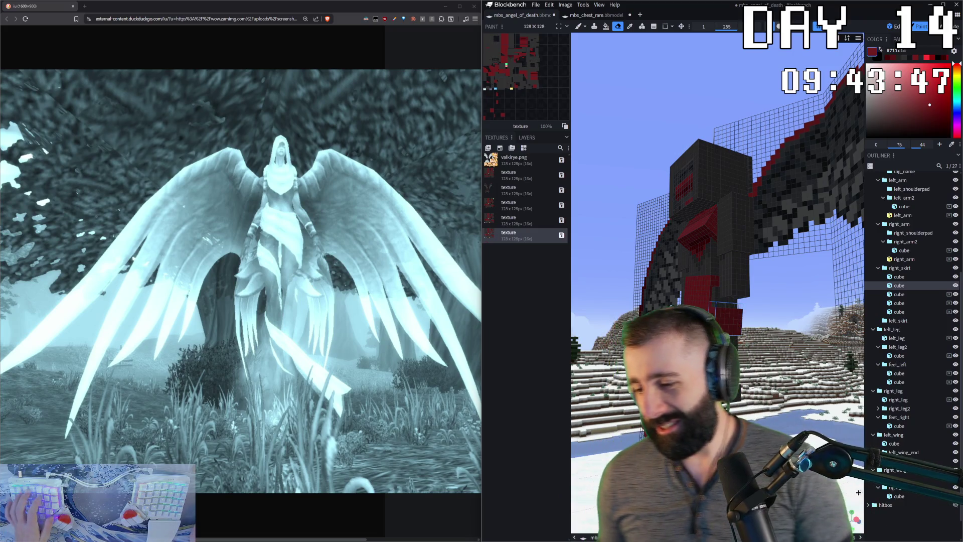
scroll(747, 344, "up", 3)
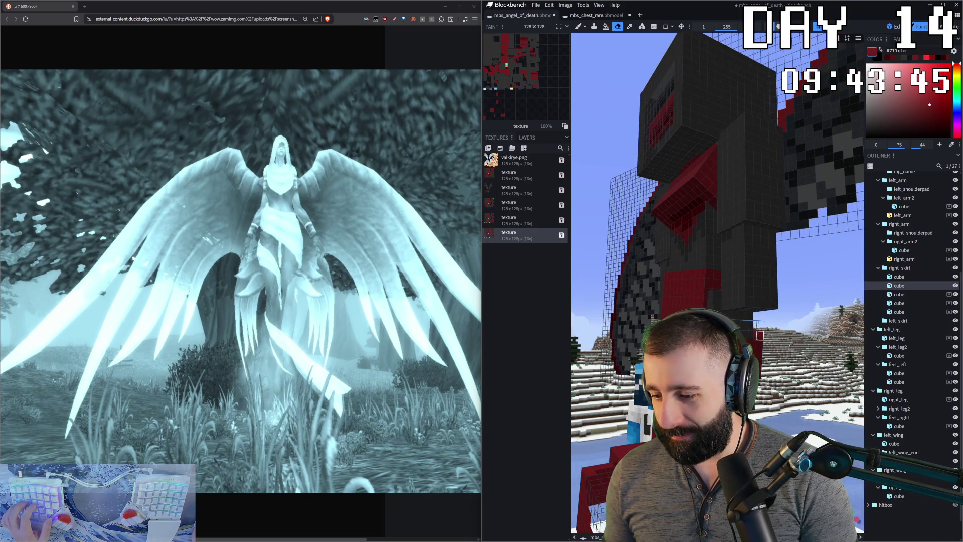
mouse_move(747, 344)
left_mouse_down()
mouse_move(707, 354)
mouse_move(681, 260)
left_mouse_up()
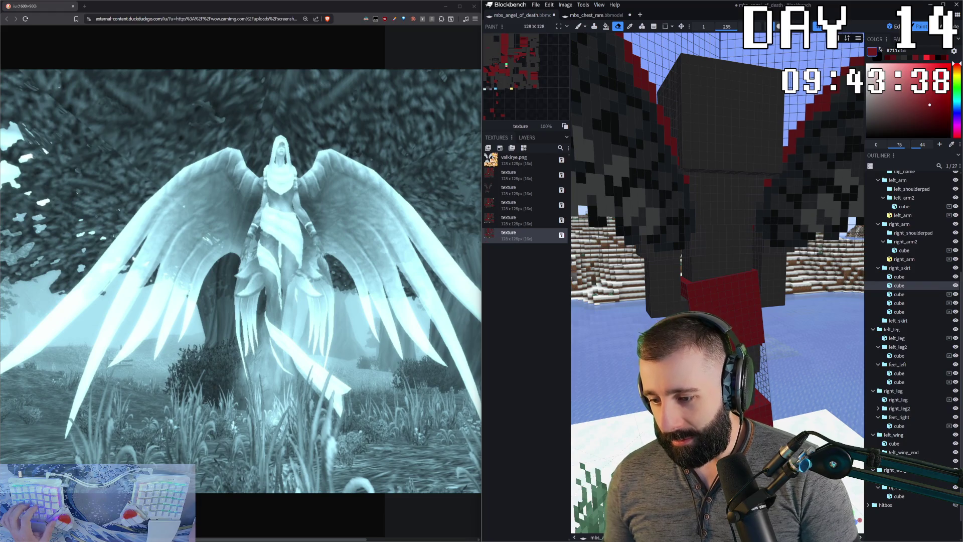
mouse_move(681, 259)
left_mouse_down()
mouse_move(658, 252)
mouse_move(662, 225)
mouse_move(681, 264)
mouse_move(659, 256)
mouse_move(662, 249)
mouse_move(674, 256)
mouse_move(548, 470)
mouse_move(616, 467)
left_mouse_up()
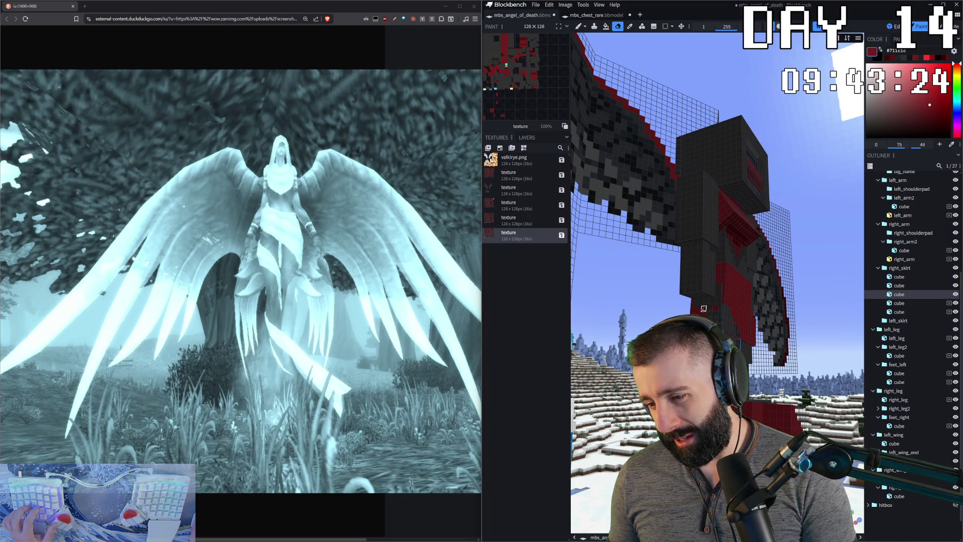
left_click_drag(677, 301, 749, 325)
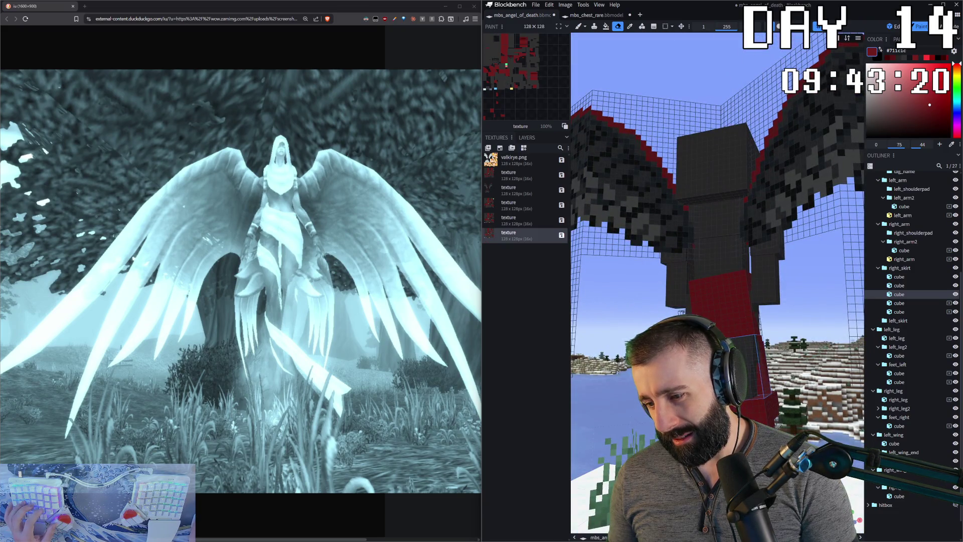
key("b")
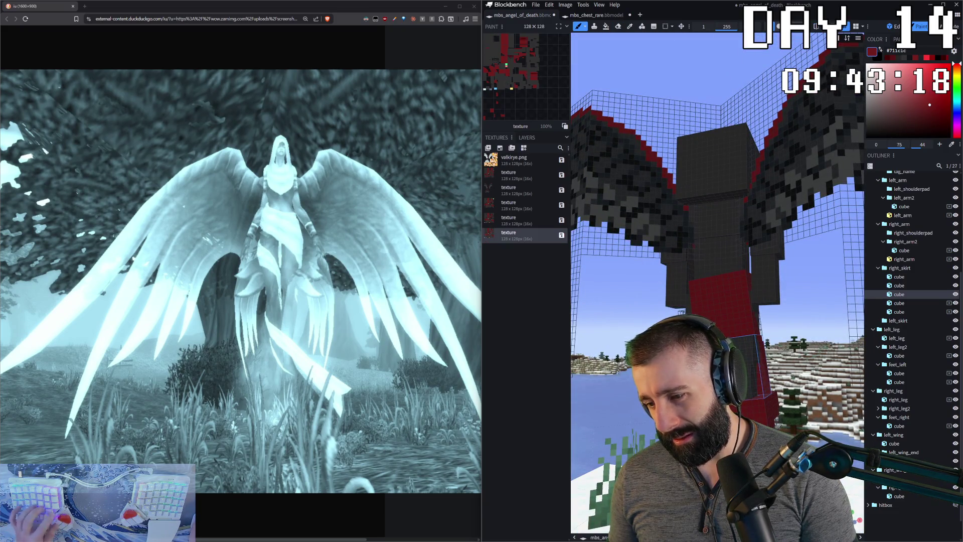
left_click(714, 302)
scroll(718, 195, "up", 2)
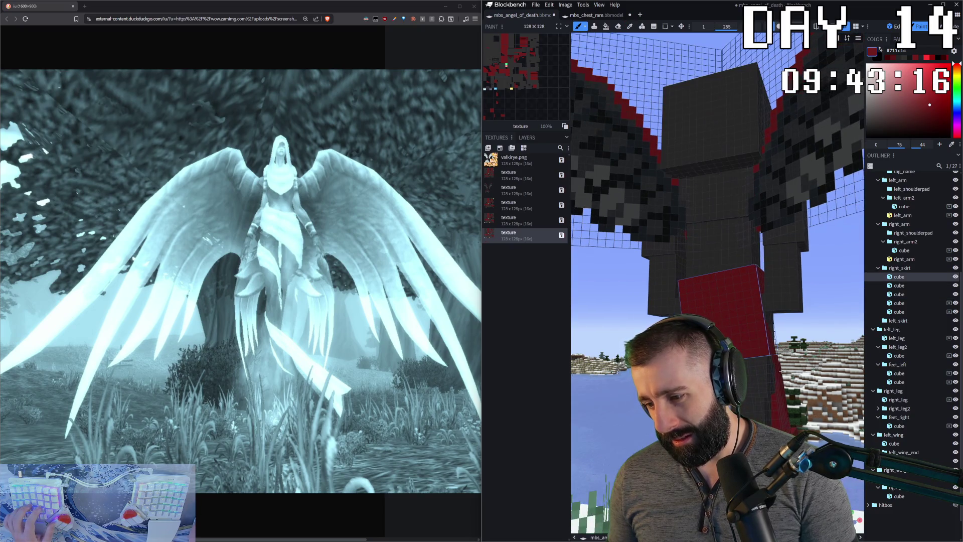
right_click_drag(762, 387, 766, 368)
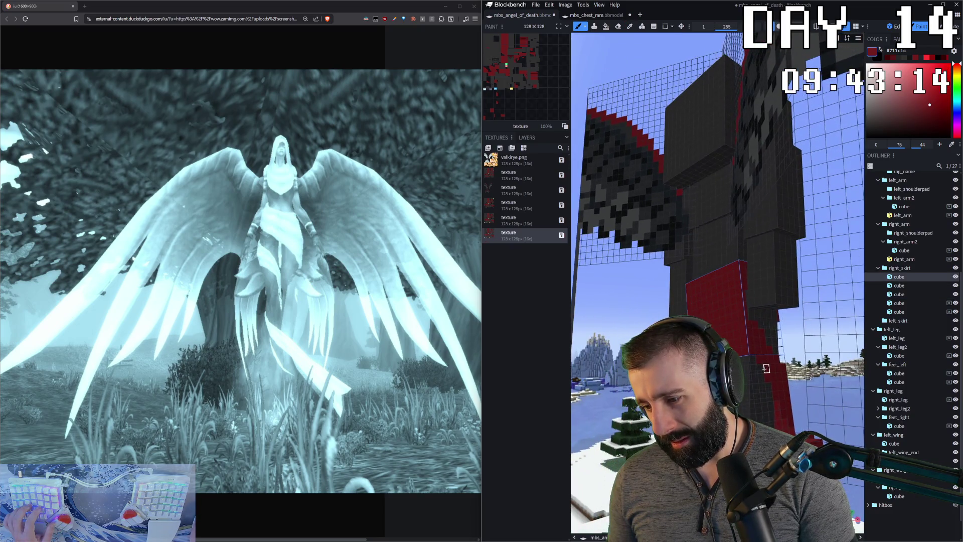
left_click(761, 378)
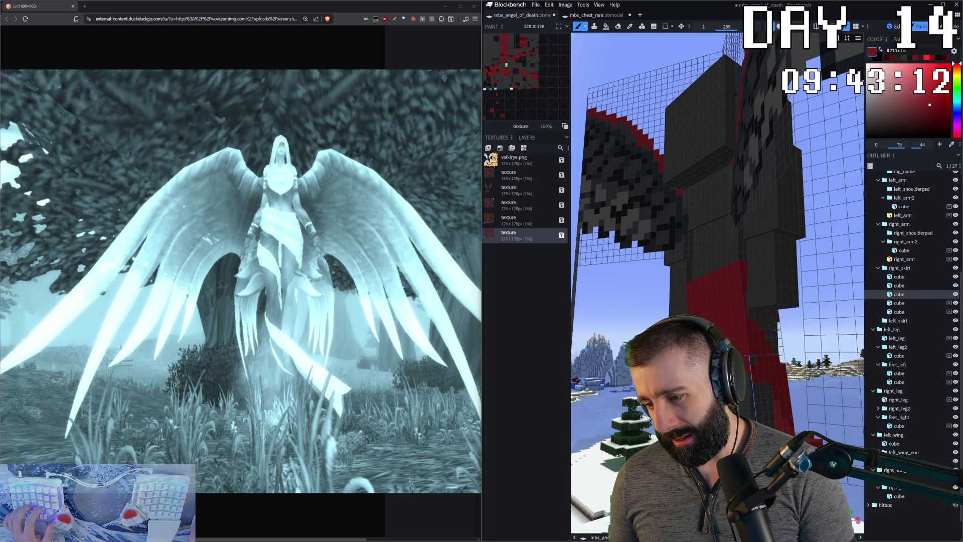
mouse_move(765, 367)
left_mouse_down()
mouse_move(775, 361)
mouse_move(749, 360)
mouse_move(755, 391)
mouse_move(745, 387)
mouse_move(764, 379)
mouse_move(745, 376)
mouse_move(782, 361)
mouse_move(741, 372)
mouse_move(816, 392)
left_mouse_up()
scroll(783, 384, "down", 3)
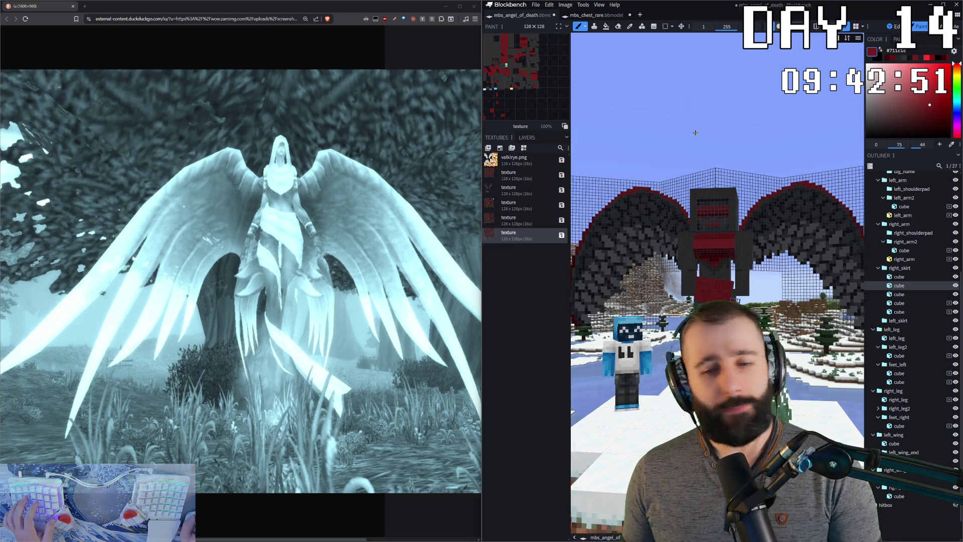
scroll(662, 159, "up", 3)
left_click_drag(661, 159, 855, 12)
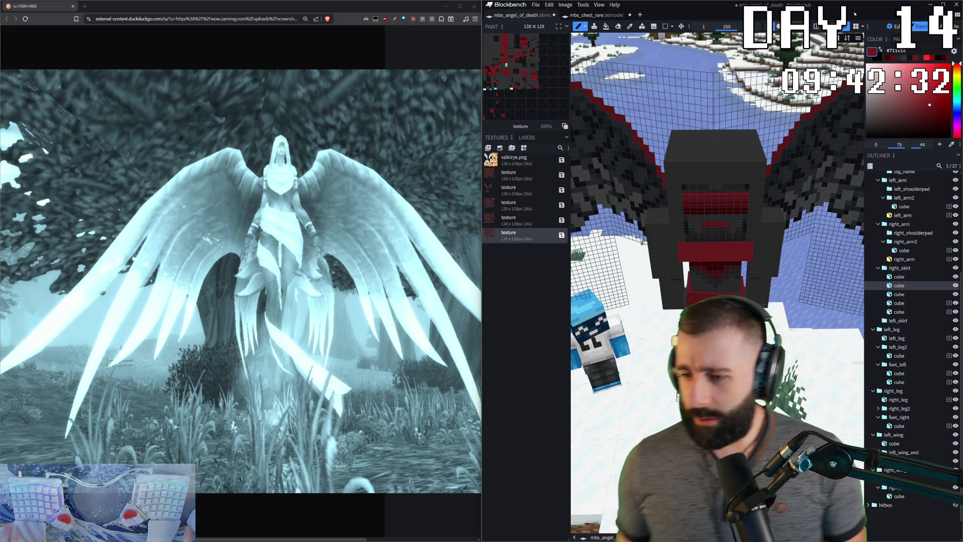
left_click_drag(753, 113, 690, 43)
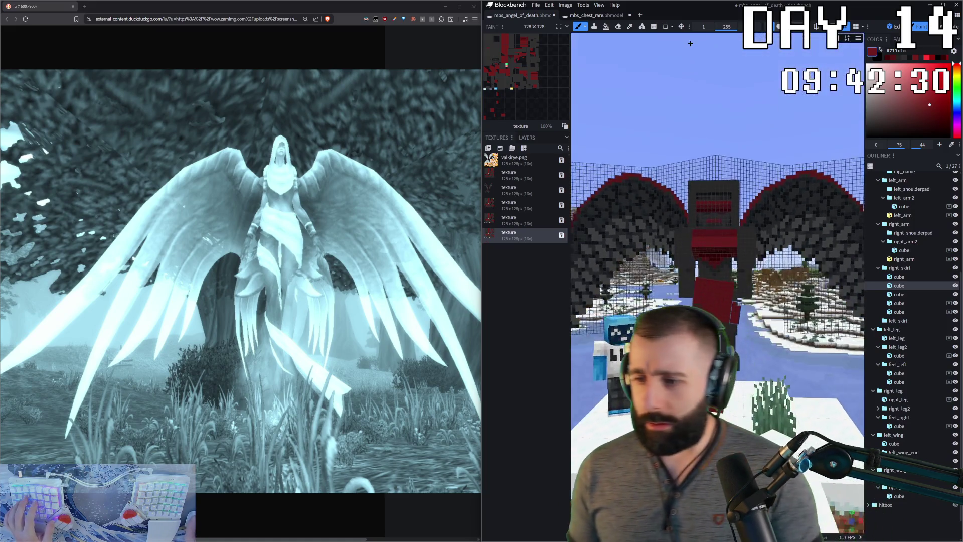
scroll(690, 43, "up", 2)
scroll(697, 61, "up", 2)
scroll(707, 83, "up", 2)
scroll(718, 108, "up", 2)
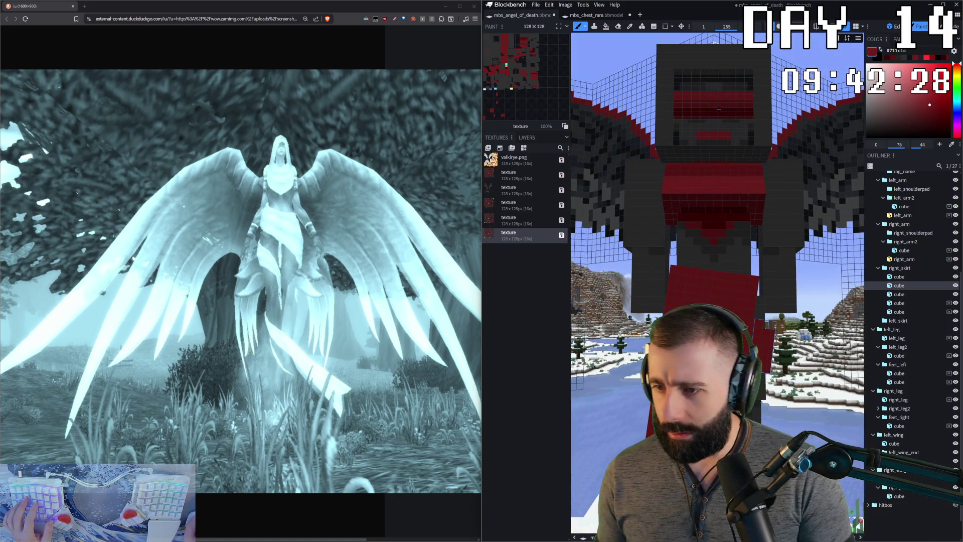
scroll(718, 109, "down", 3)
left_click_drag(718, 109, 748, 107)
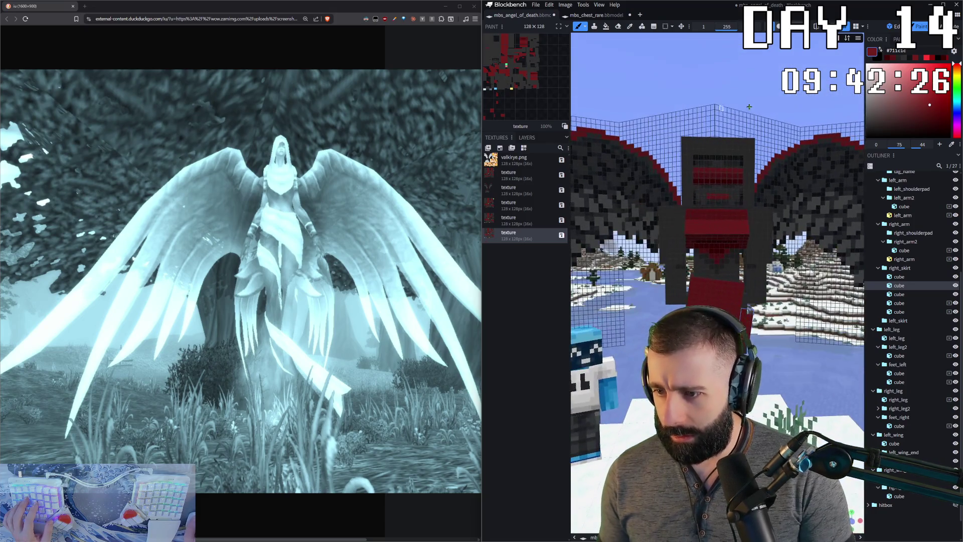
- In Edit mode, step through the outliner items and select the whole head group
left_click(895, 28)
left_click(895, 152)
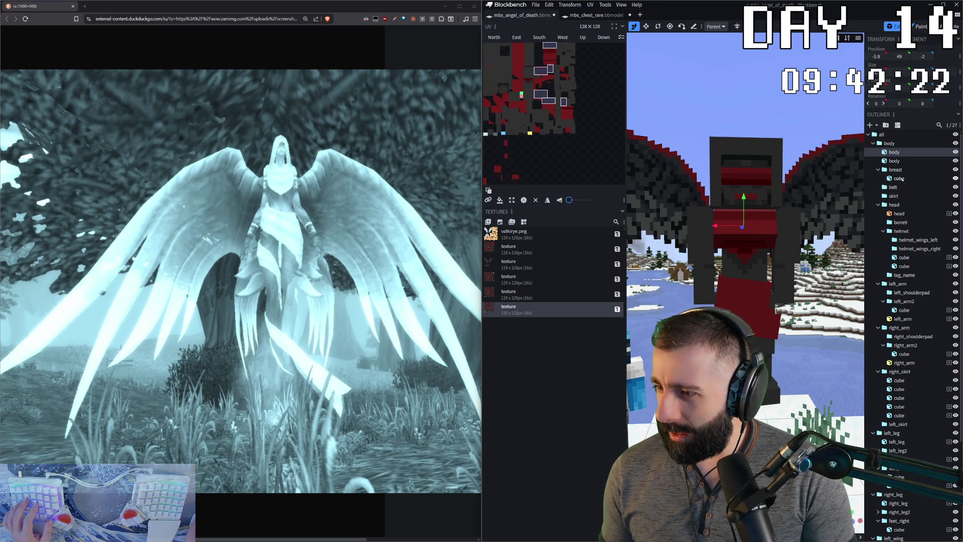
left_click(906, 258)
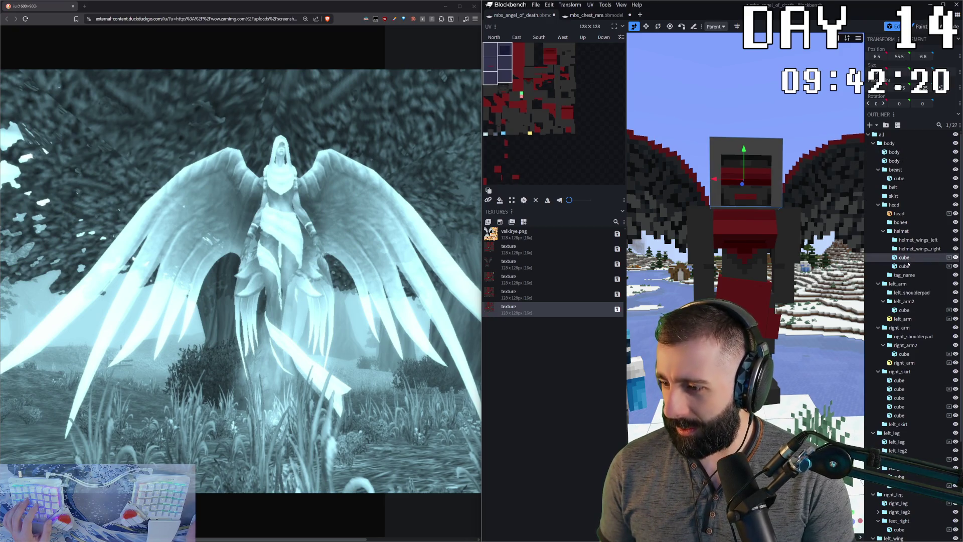
left_click(905, 275)
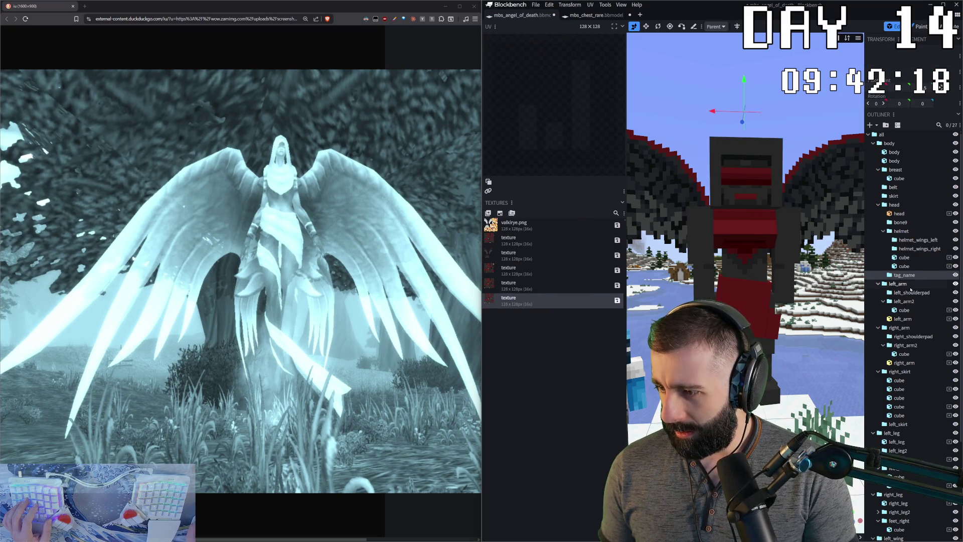
left_click(910, 292)
left_click(905, 310)
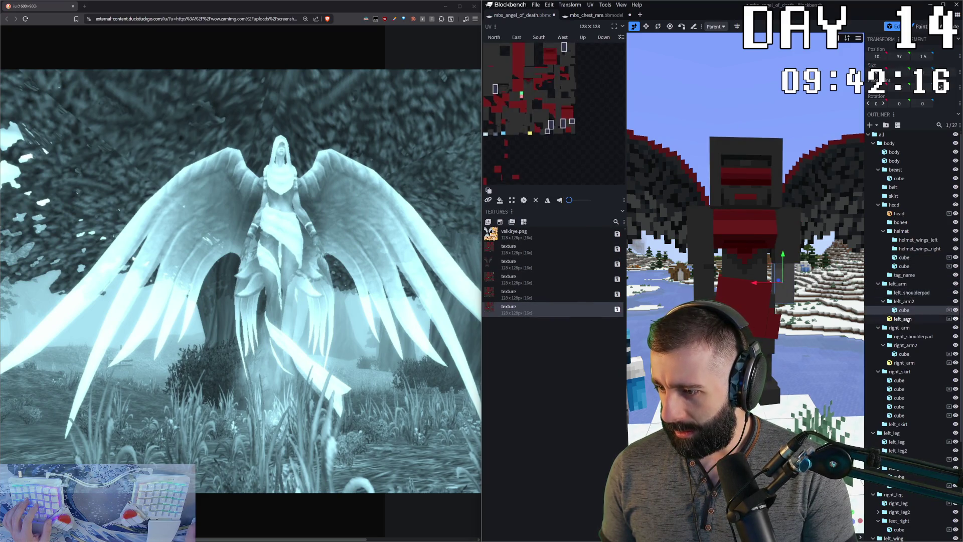
left_click(907, 319)
left_click(769, 200)
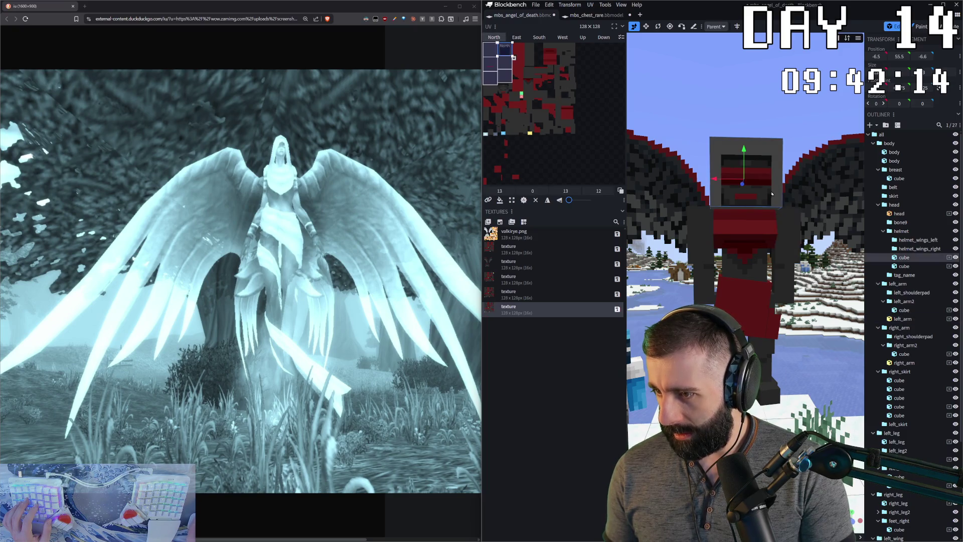
left_click(900, 214)
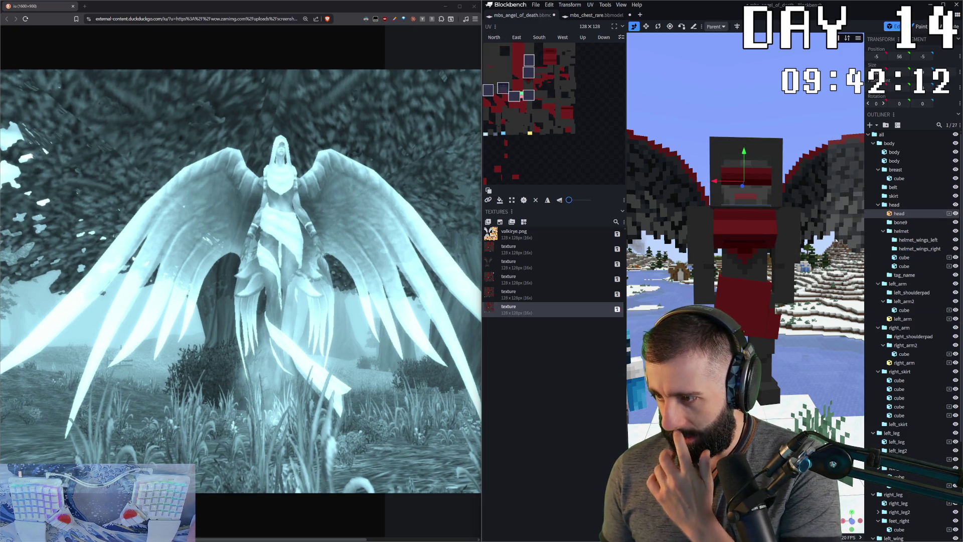
- Isolate the head, snap to front view, and ready the brush in Paint mode
key("i")
key("KP_1")
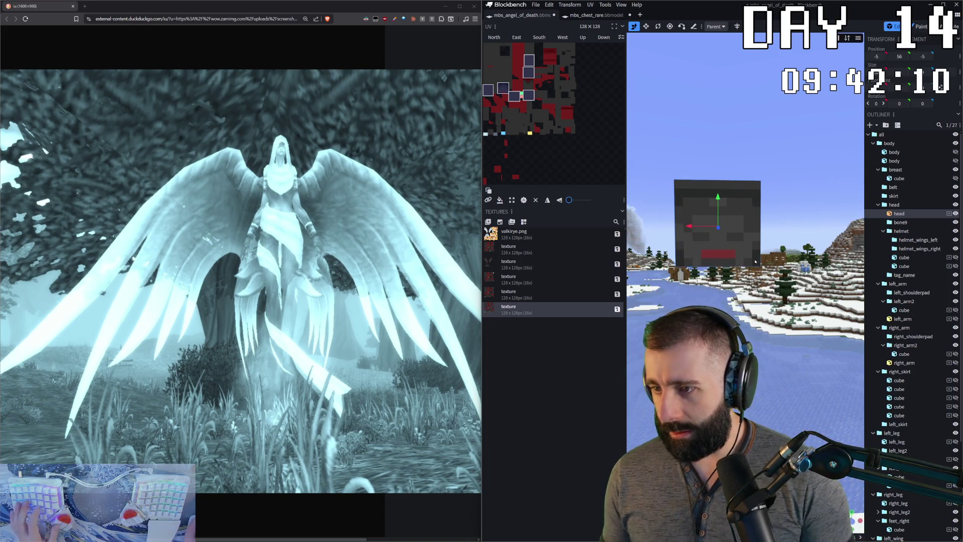
key("2")
key("b")
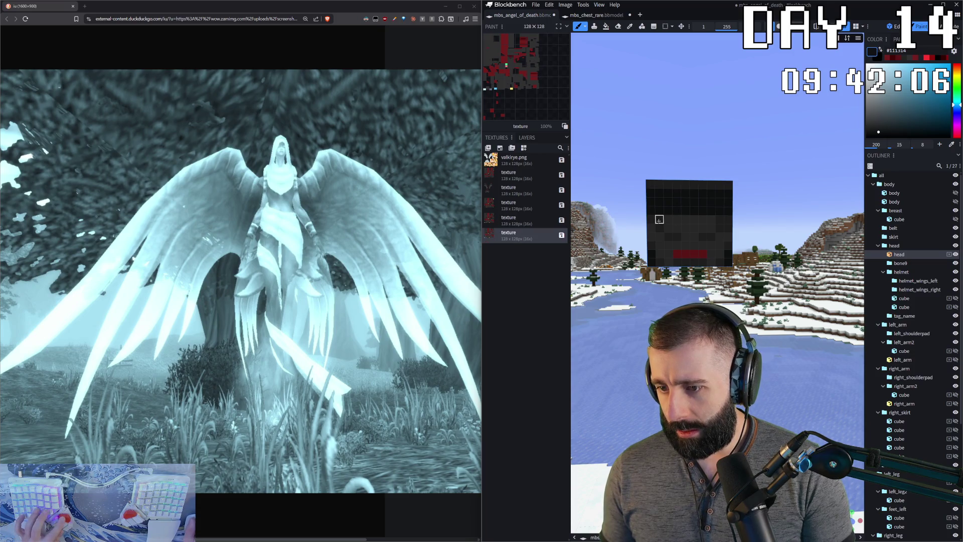
- Sample the head's dark grey #242424 as paint colour, toggling head isolation, and restore the full model
left_click(651, 219, "ctrl")
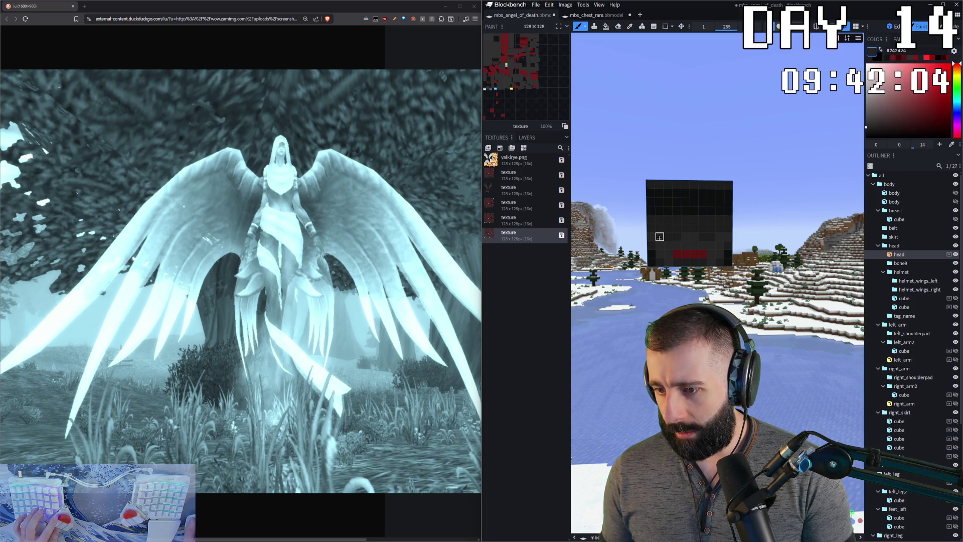
left_click(665, 251, "ctrl")
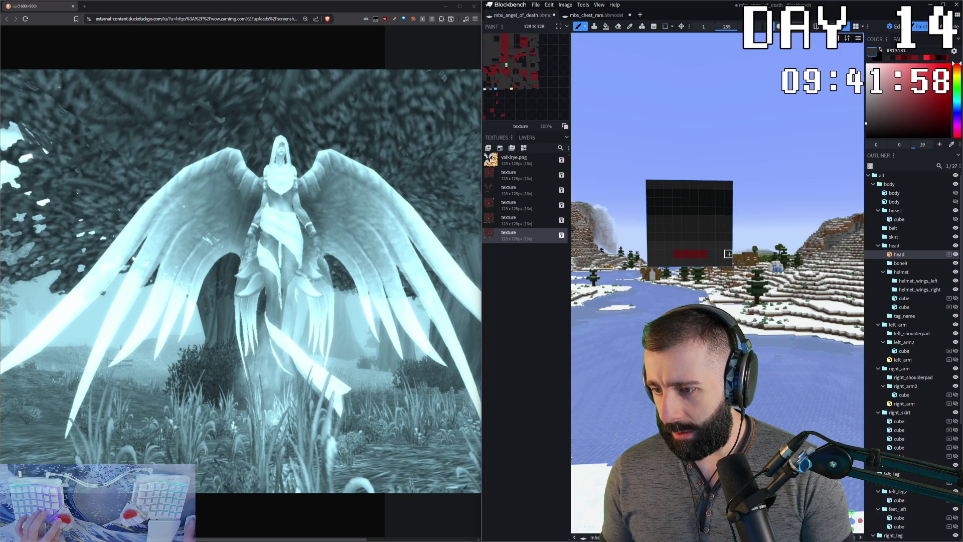
key("i")
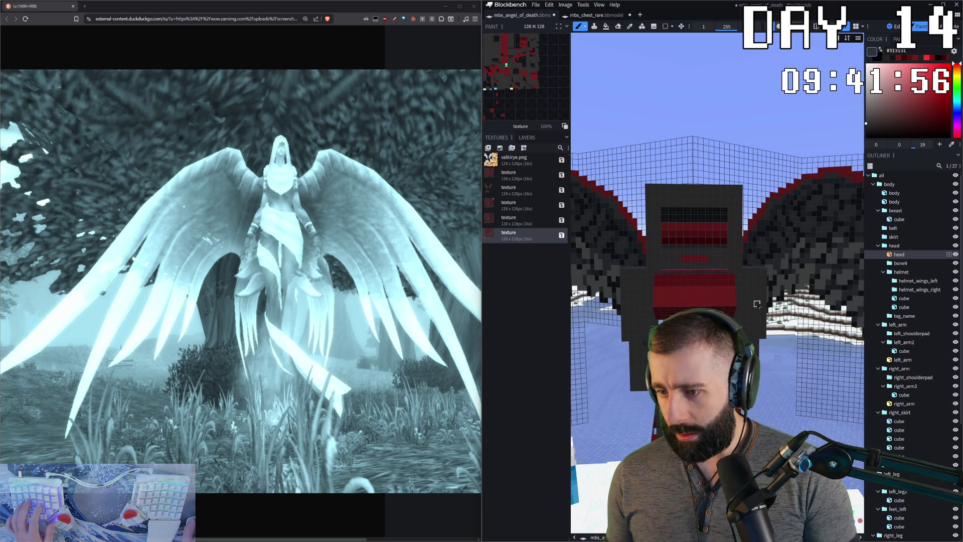
key("i")
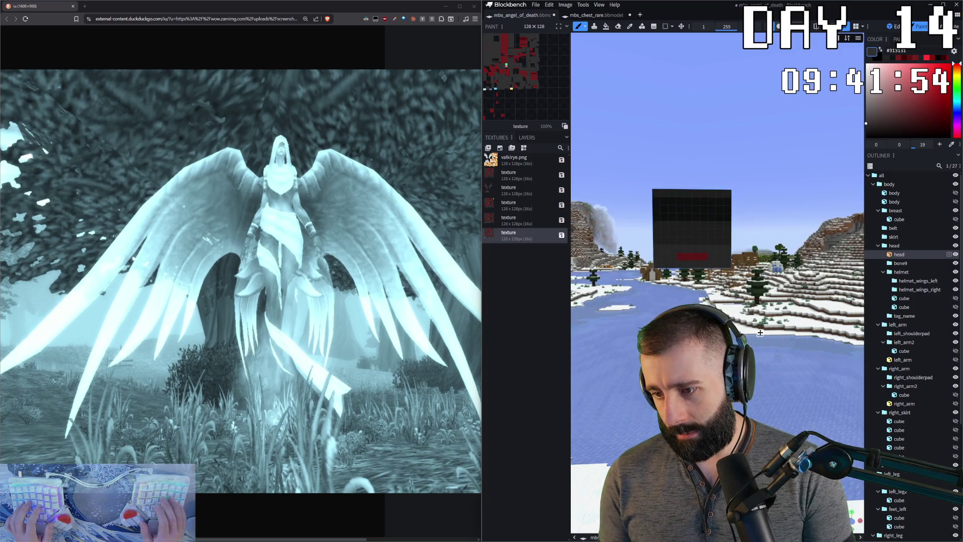
left_click(727, 241, "alt")
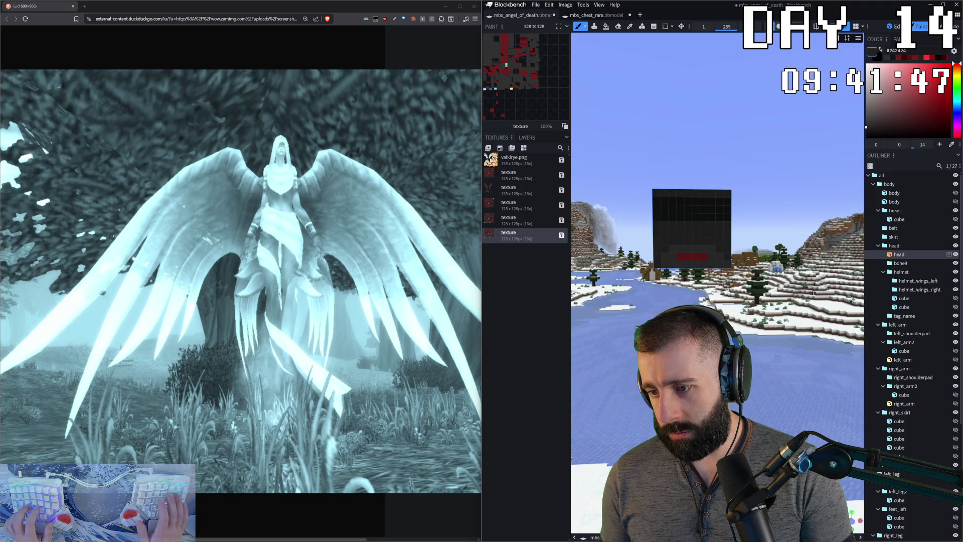
key("i")
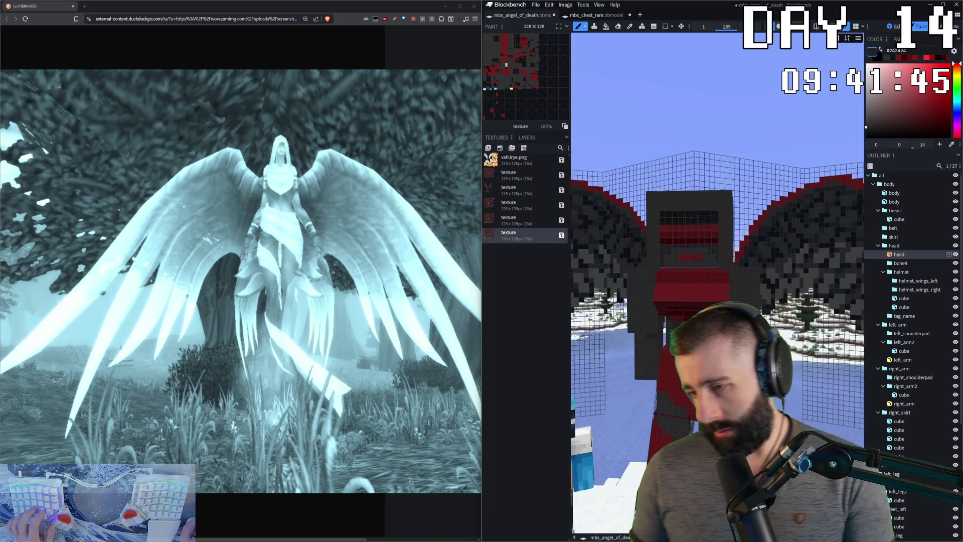
- Orbit the winged model in Edit mode, briefly check the printer camera, and return
left_click_drag(813, 380, 861, 218)
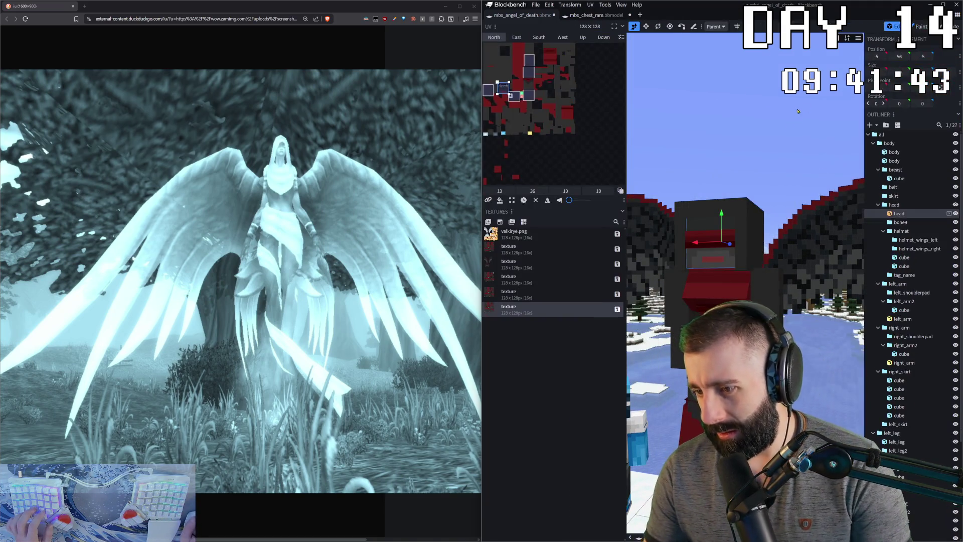
key("1")
left_click_drag(798, 382, 715, 229)
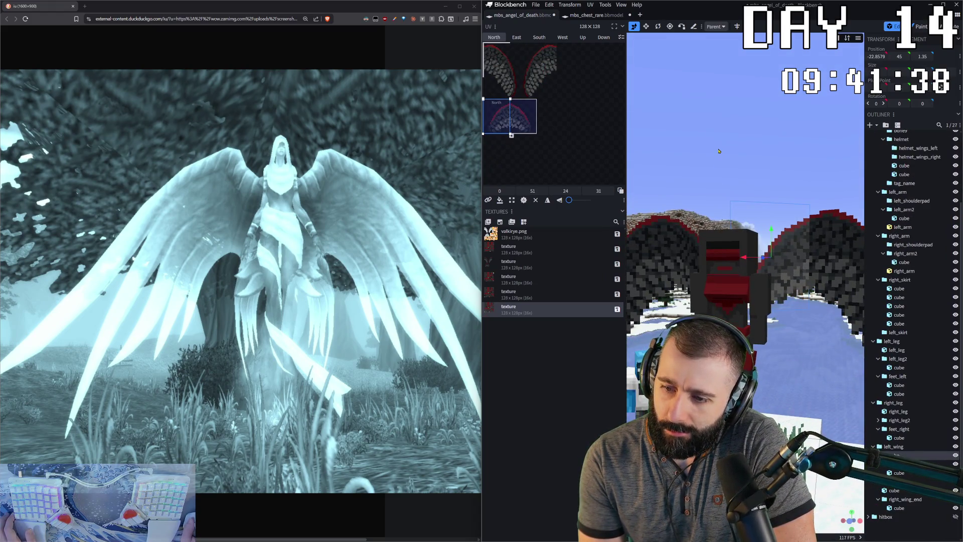
scroll(719, 152, "up", 2)
scroll(722, 174, "up", 2)
scroll(730, 196, "up", 2)
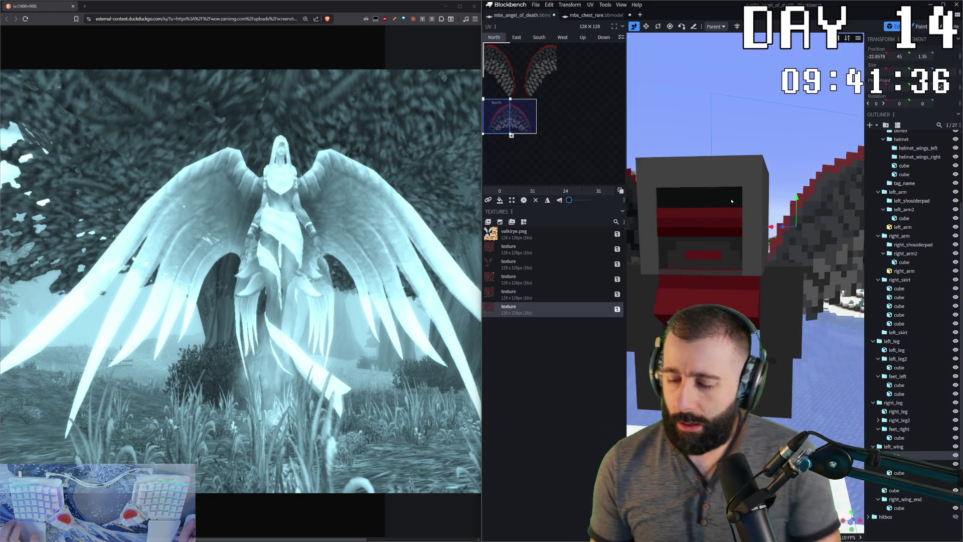
key("2")
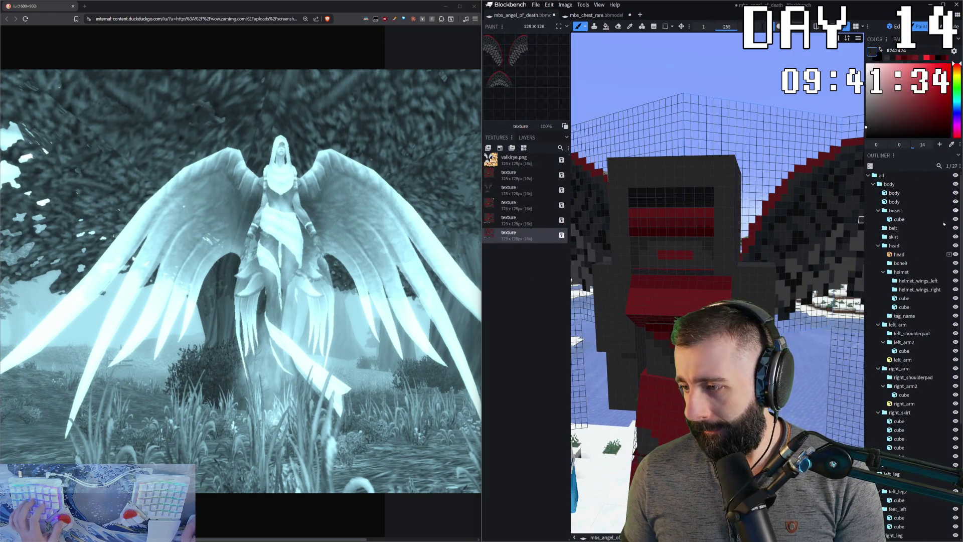
scroll(632, 213, "down", 3)
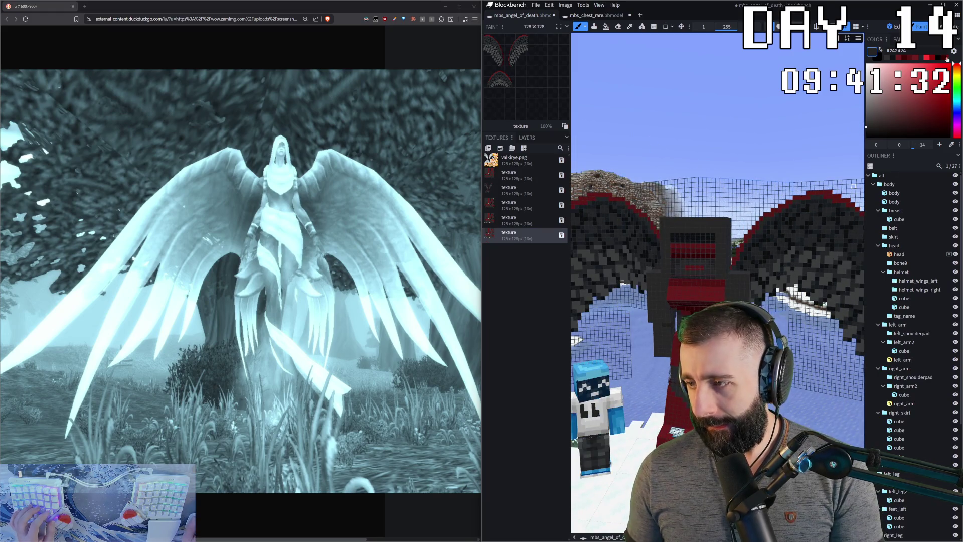
key("1")
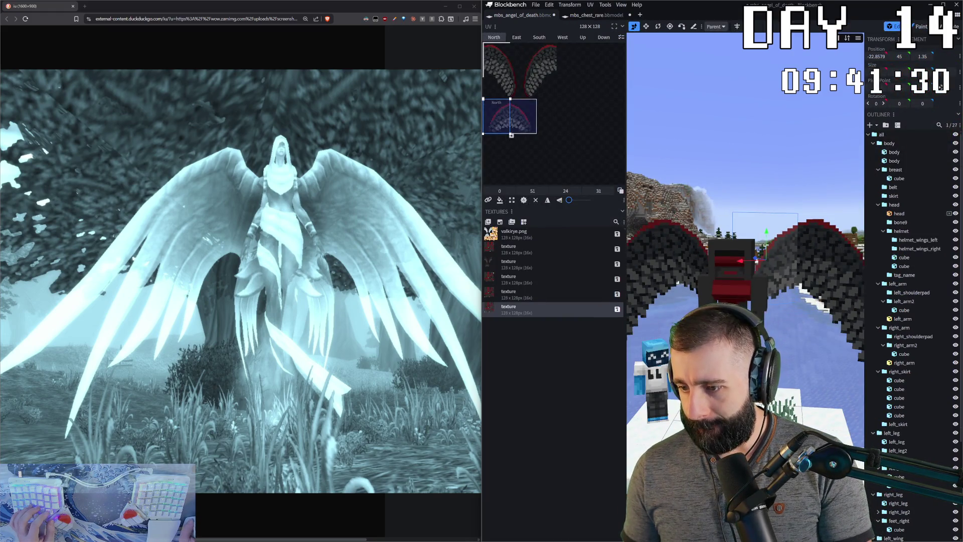
left_click_drag(745, 188, 790, 150)
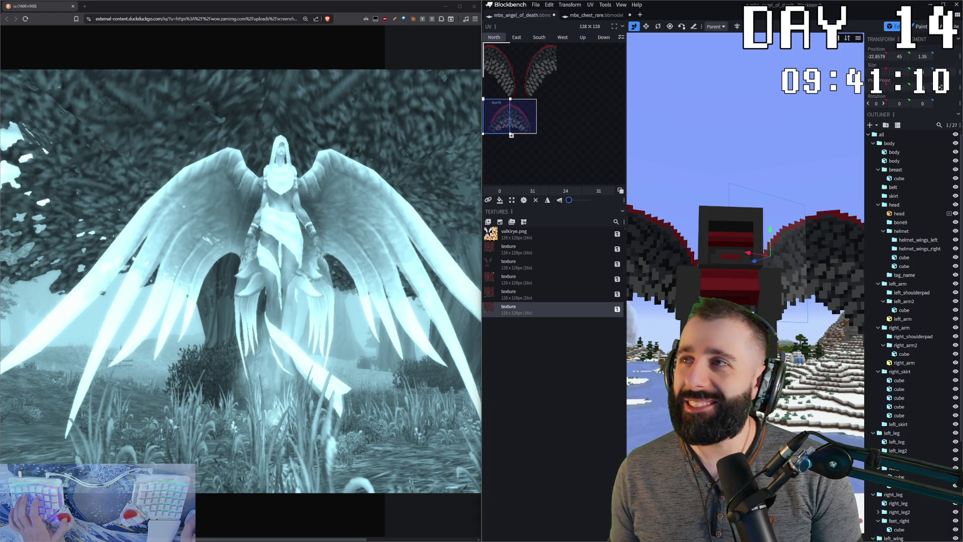
key("alt+Tab")
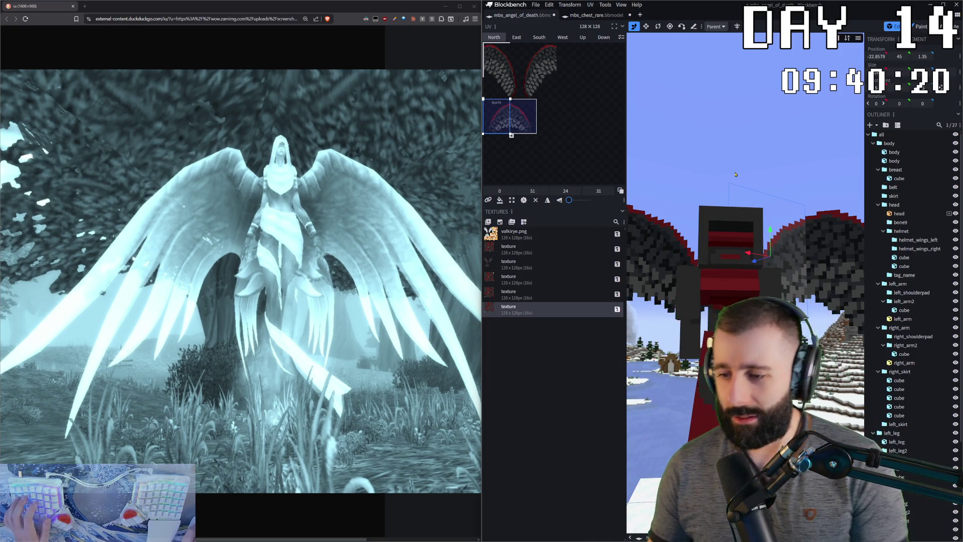
mouse_move(745, 166)
left_mouse_down()
mouse_move(718, 209)
mouse_move(713, 188)
mouse_move(754, 186)
mouse_move(719, 148)
left_mouse_up()
- In Paint mode, brush dark red onto the skirt armour and switch to a darker red
left_click(718, 209)
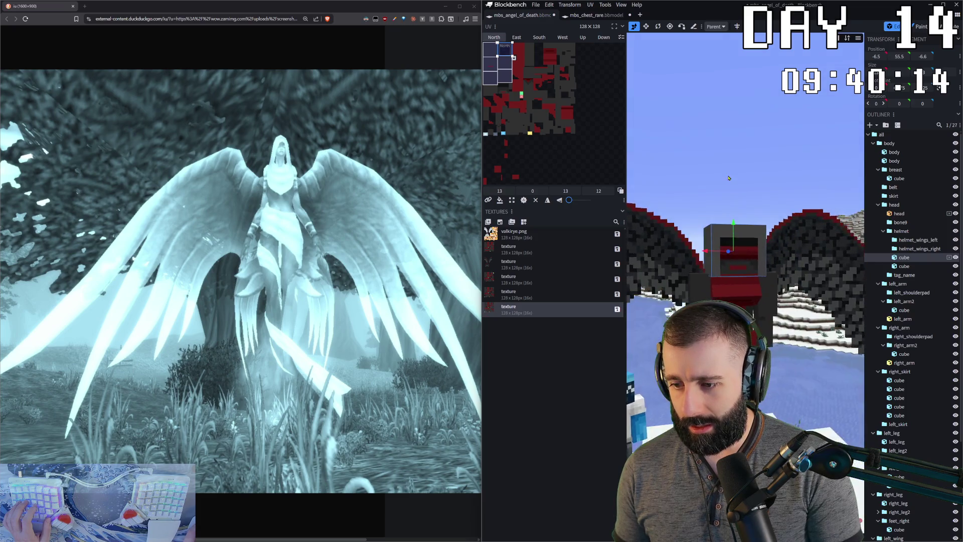
scroll(719, 149, "up", 3)
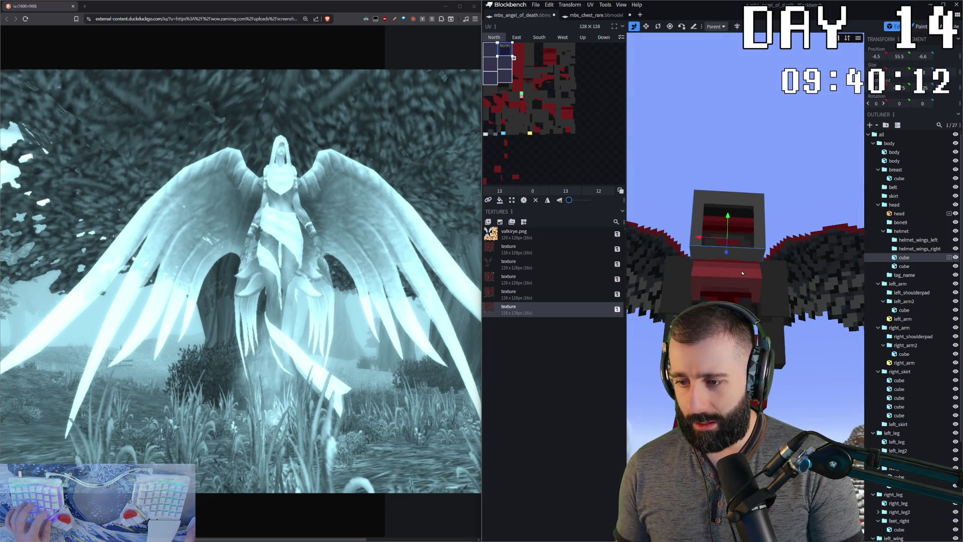
key("2")
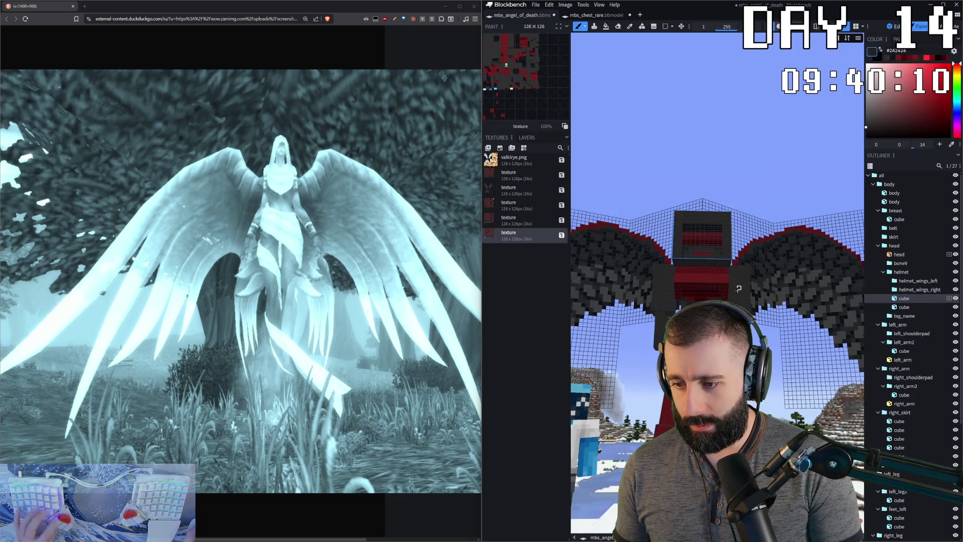
left_click(709, 294)
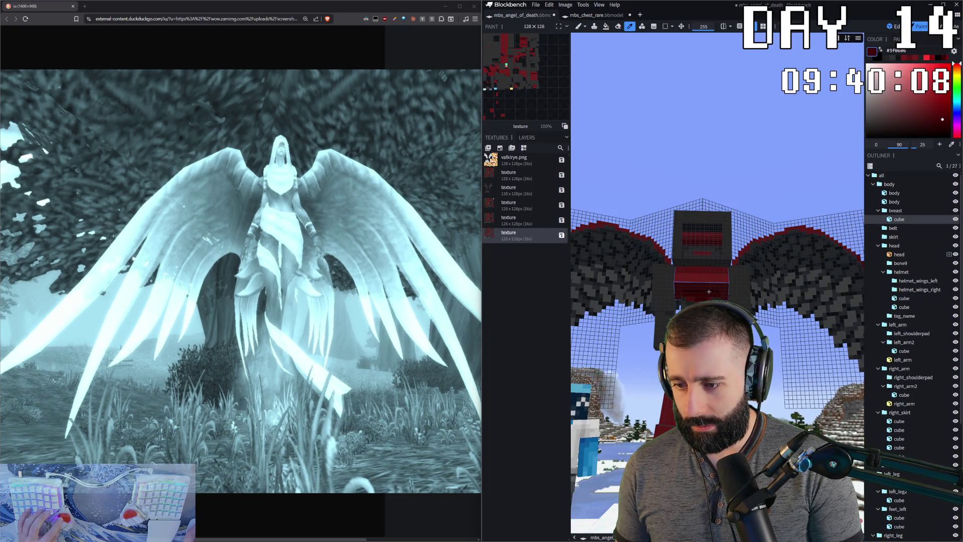
key("b")
left_click(700, 290)
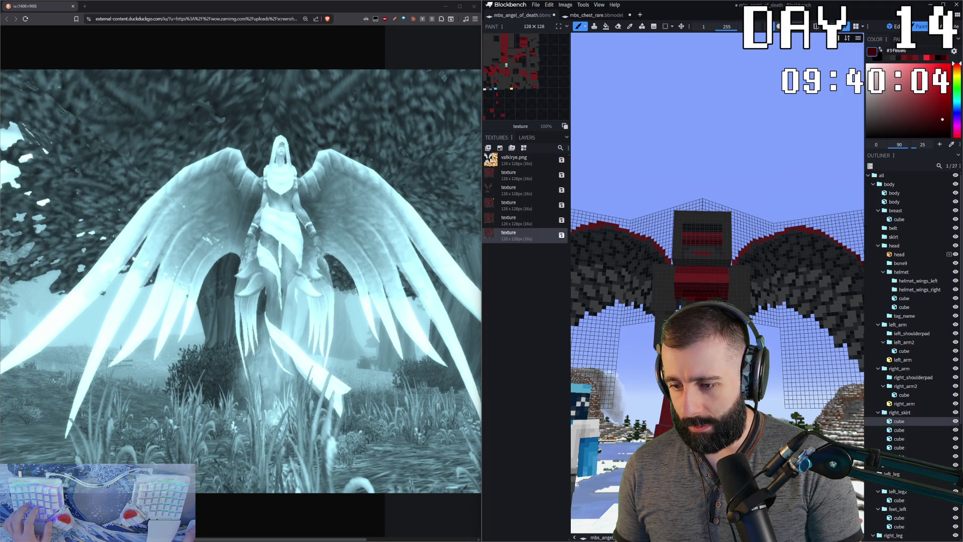
mouse_move(640, 151)
left_mouse_down()
mouse_move(624, 155)
mouse_move(678, 132)
mouse_move(738, 124)
mouse_move(677, 135)
mouse_move(681, 90)
left_mouse_up()
scroll(715, 286, "up", 2)
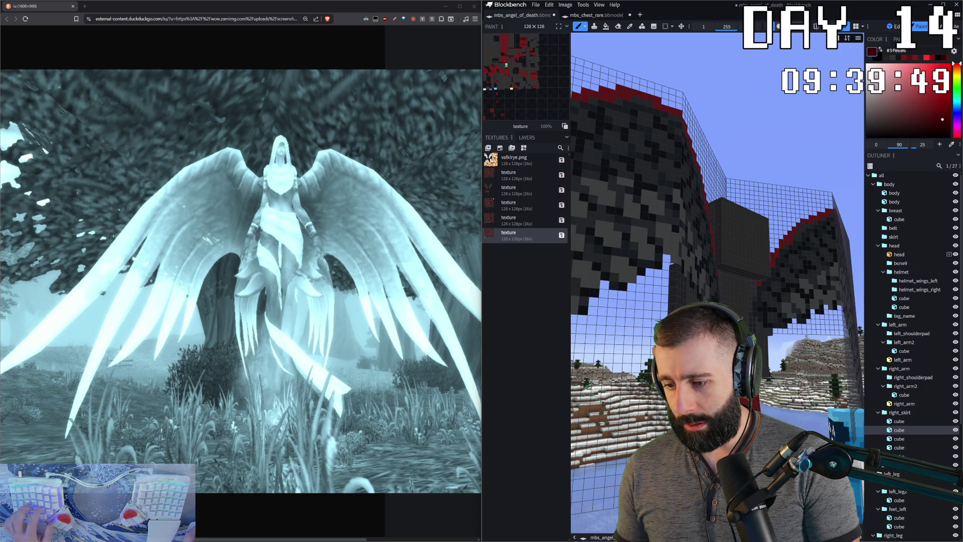
key("x")
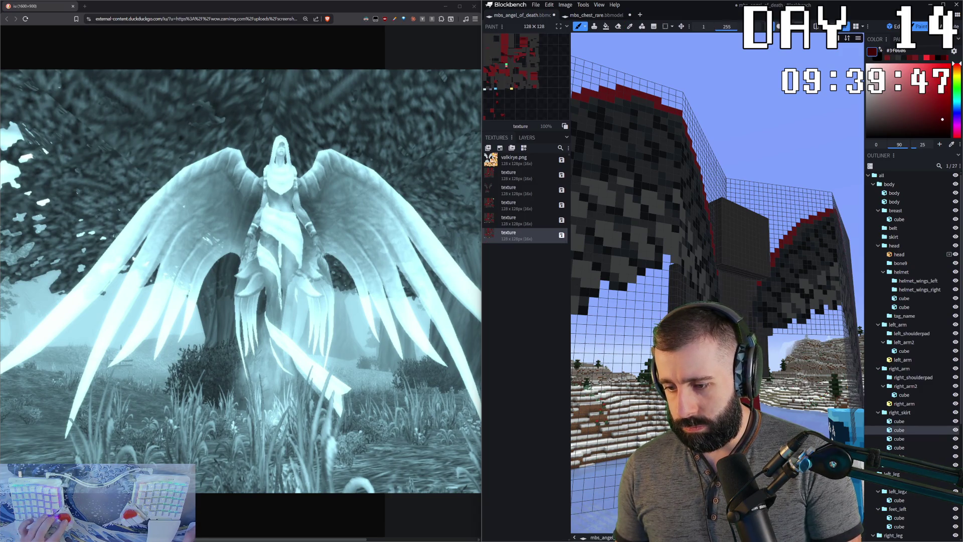
- Orbit around the model and select the third skirt cube for painting
left_click_drag(677, 339, 613, 394)
scroll(613, 394, "up", 5)
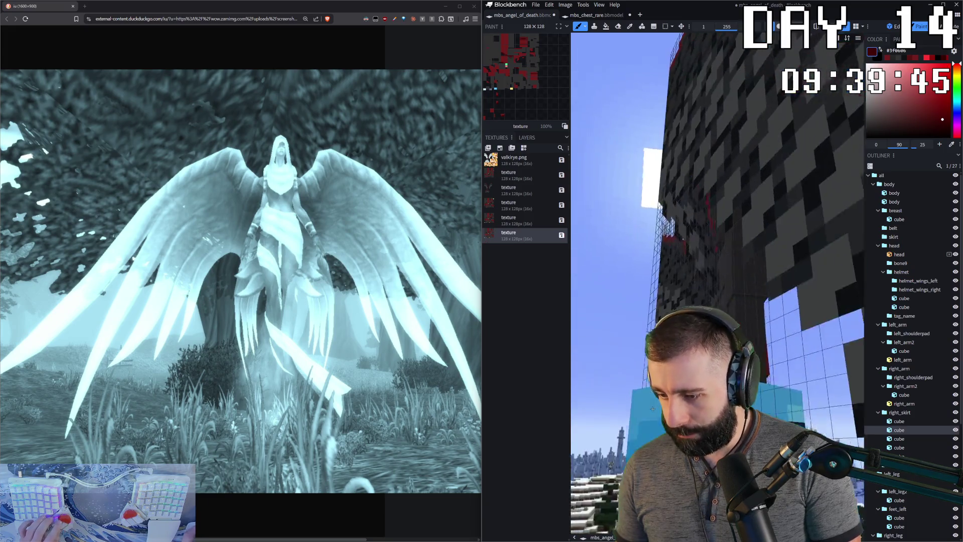
scroll(612, 394, "down", 5)
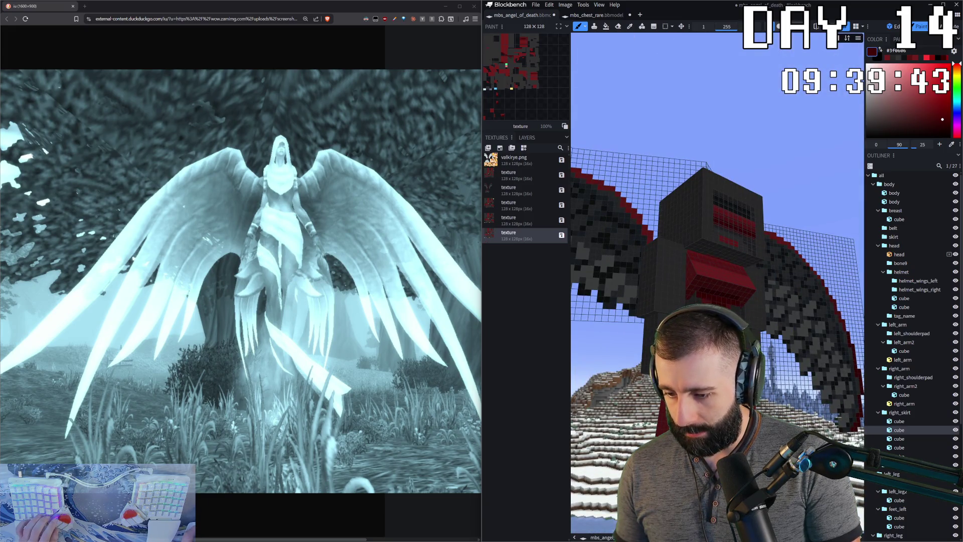
scroll(613, 394, "up", 5)
mouse_move(612, 394)
left_mouse_down()
mouse_move(677, 338)
mouse_move(710, 288)
left_mouse_up()
left_click(709, 288)
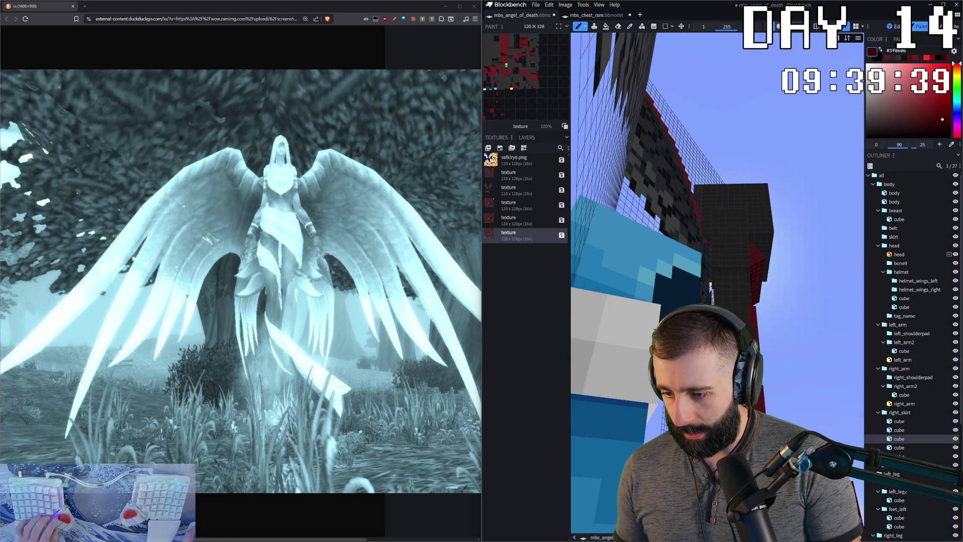
mouse_move(710, 287)
left_mouse_down()
mouse_move(677, 316)
mouse_move(692, 286)
mouse_move(692, 316)
left_mouse_up()
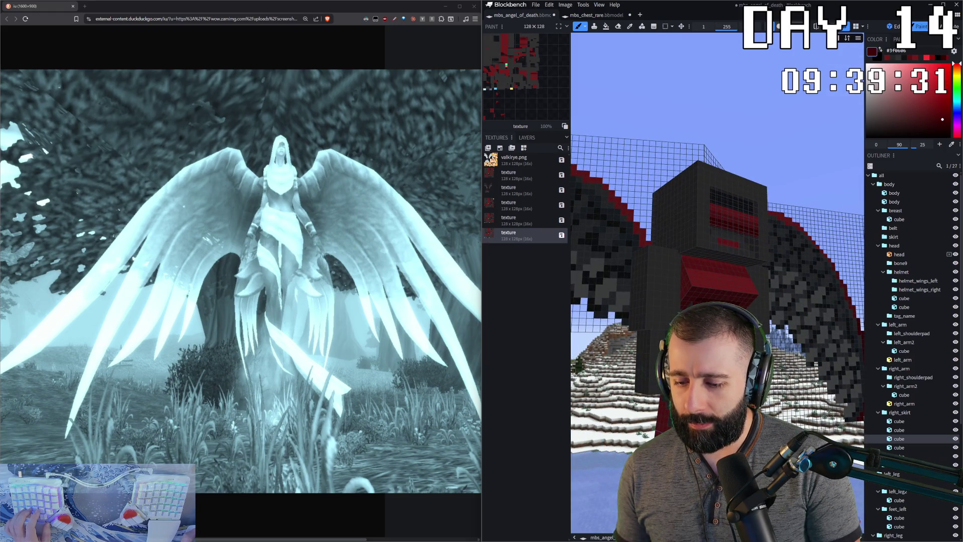
mouse_move(715, 226)
left_mouse_down()
mouse_move(655, 233)
mouse_move(622, 447)
mouse_move(641, 432)
mouse_move(586, 421)
left_mouse_up()
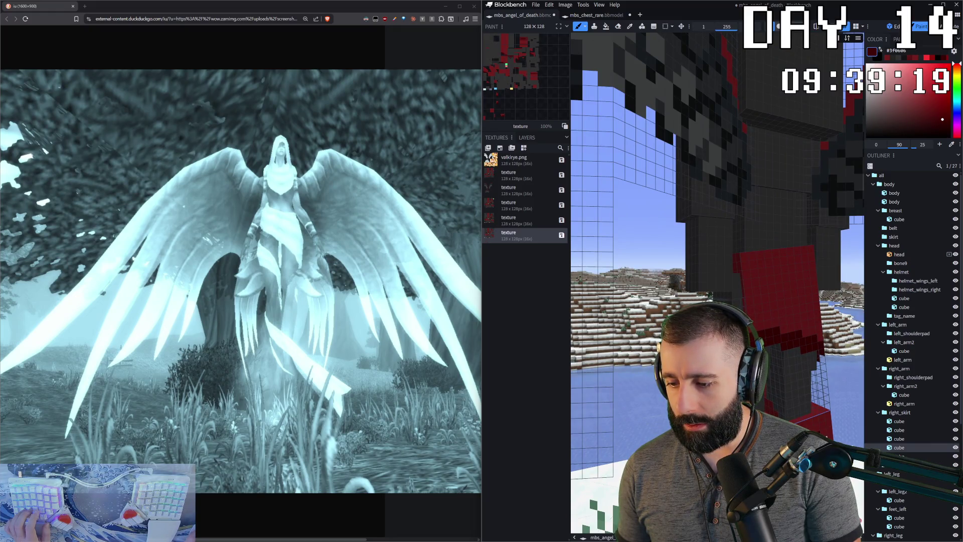
mouse_move(586, 421)
left_mouse_down()
mouse_move(575, 419)
mouse_move(621, 410)
left_mouse_up()
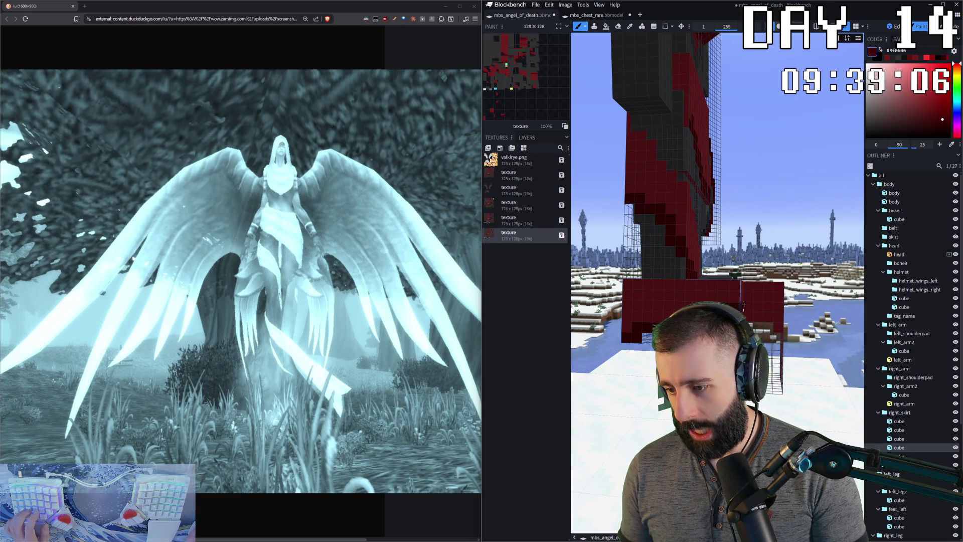
left_click_drag(621, 409, 602, 409)
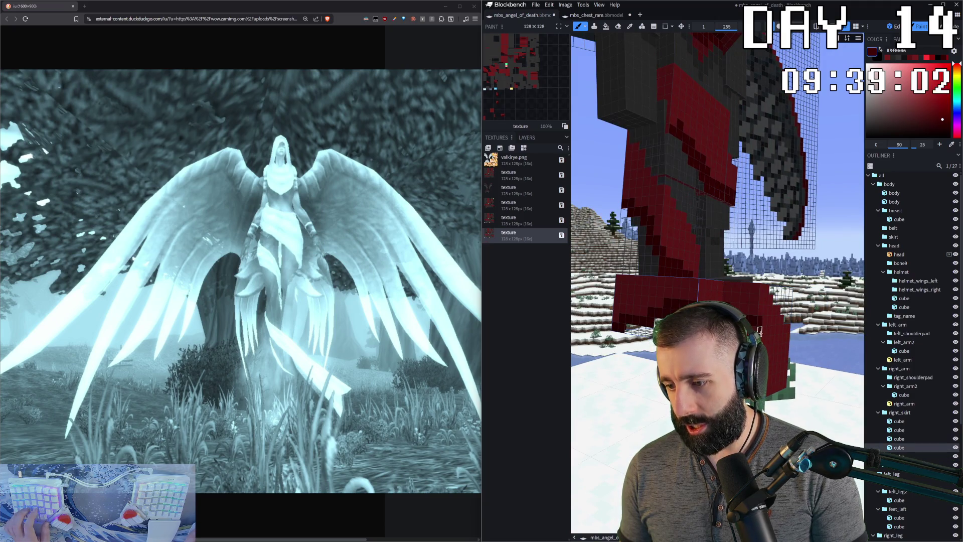
- Pick dark red #581414 and brush it onto the lower right_skirt cube
left_click(899, 457)
left_click_drag(788, 419, 767, 419)
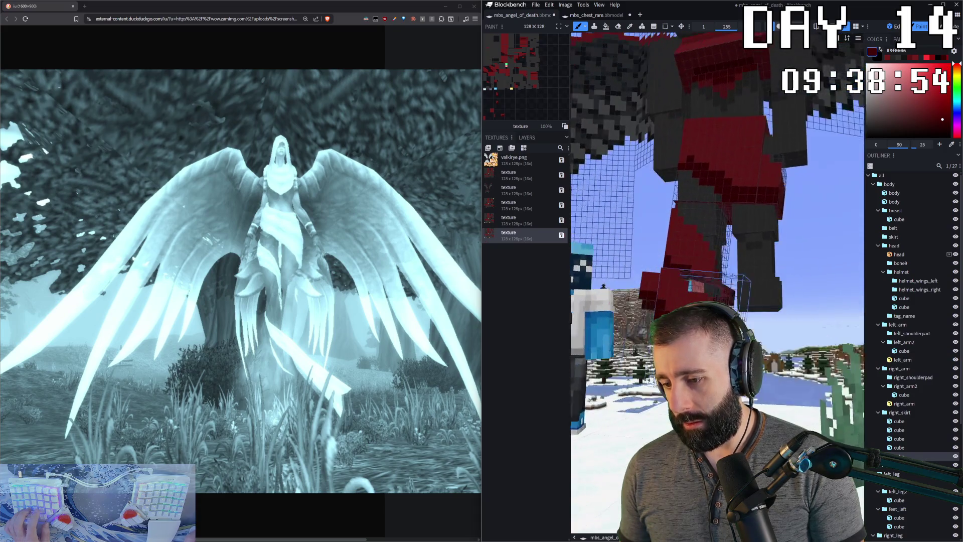
left_click_drag(791, 397, 571, 422)
key("b")
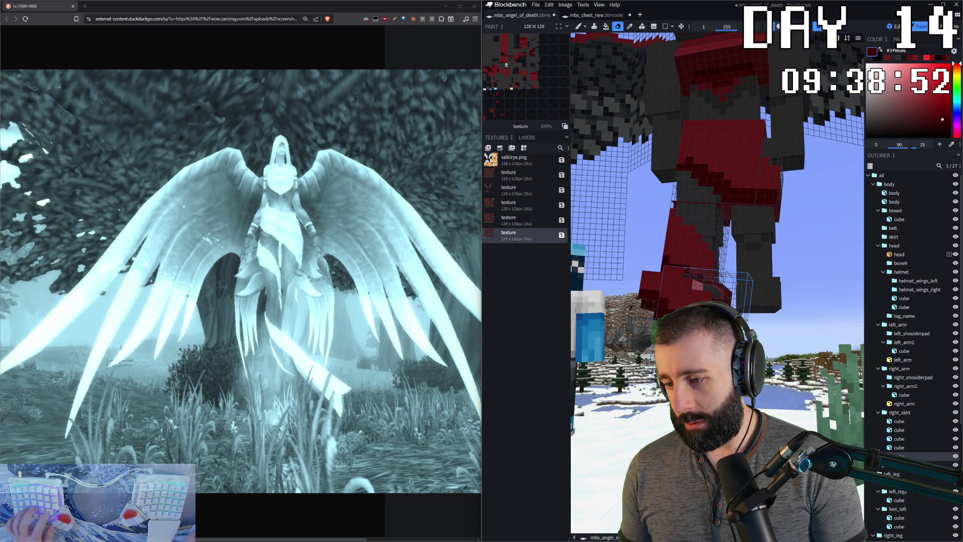
scroll(742, 133, "down", 2)
scroll(742, 133, "down", 2)
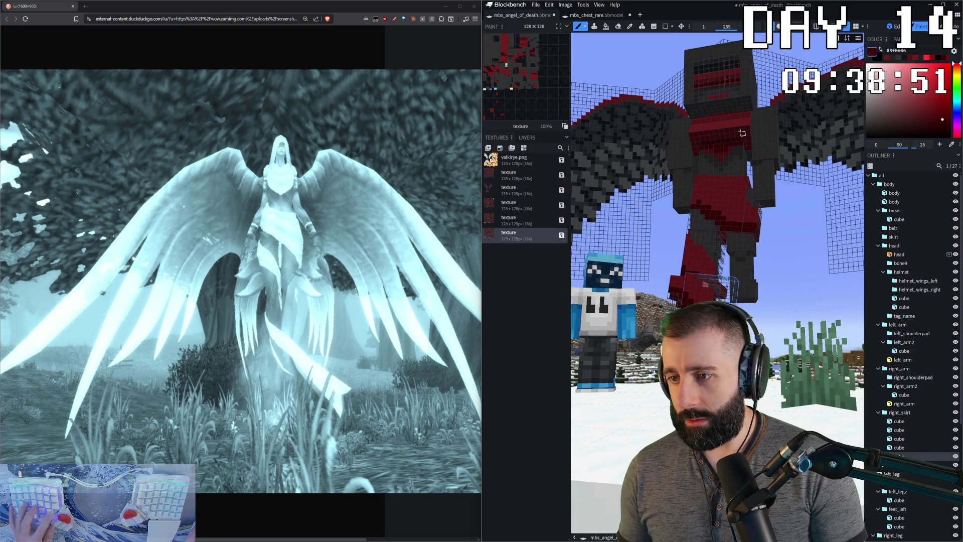
left_click(715, 71)
left_click(703, 288)
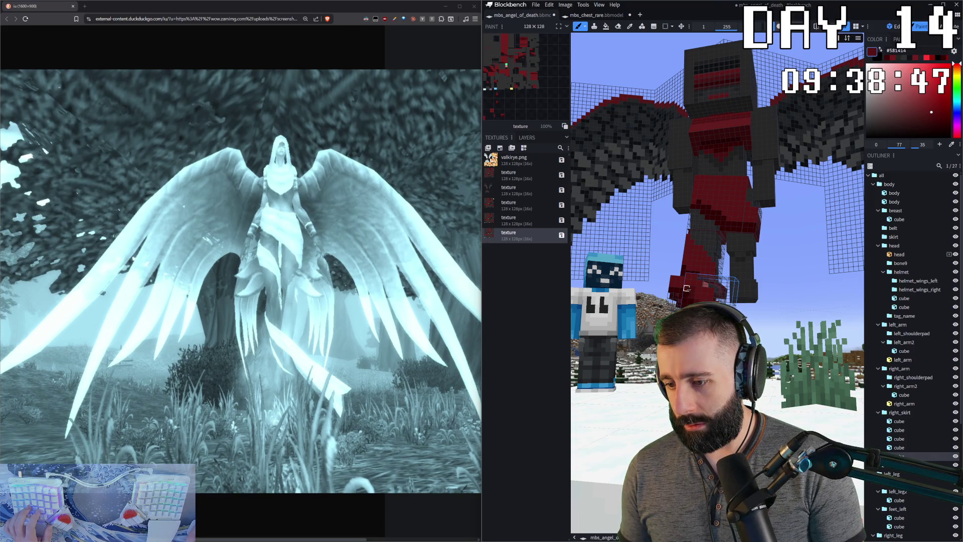
left_click_drag(703, 288, 725, 301)
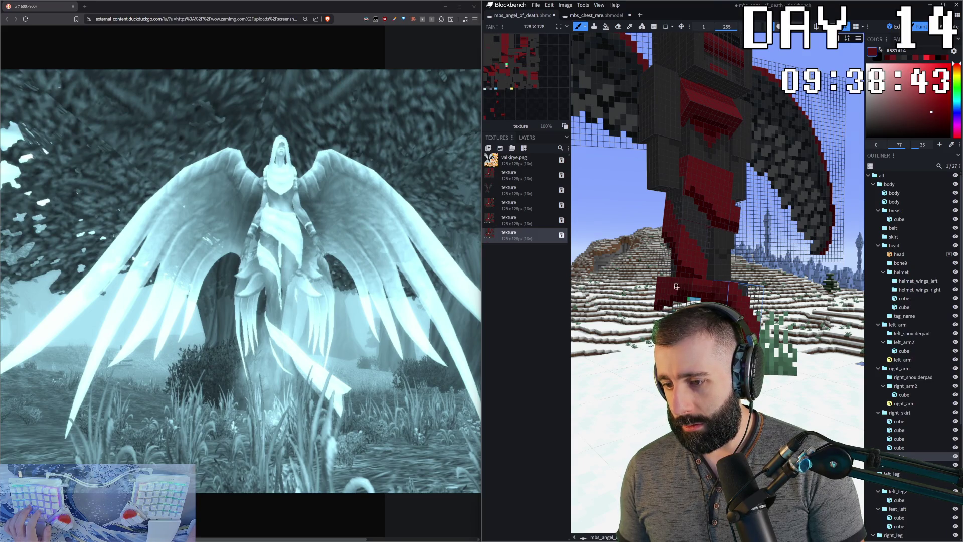
mouse_move(704, 287)
left_mouse_down()
mouse_move(723, 301)
mouse_move(745, 293)
left_mouse_up()
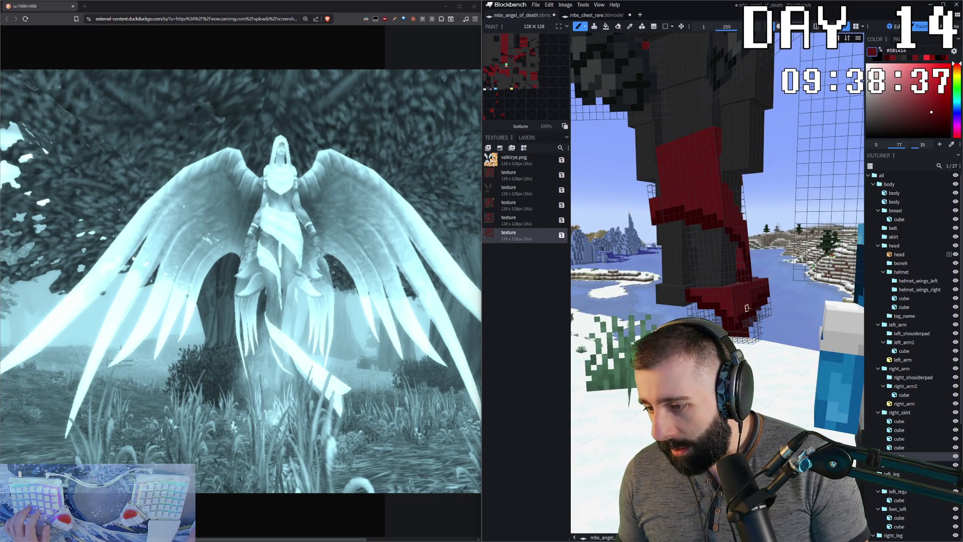
left_click(746, 306)
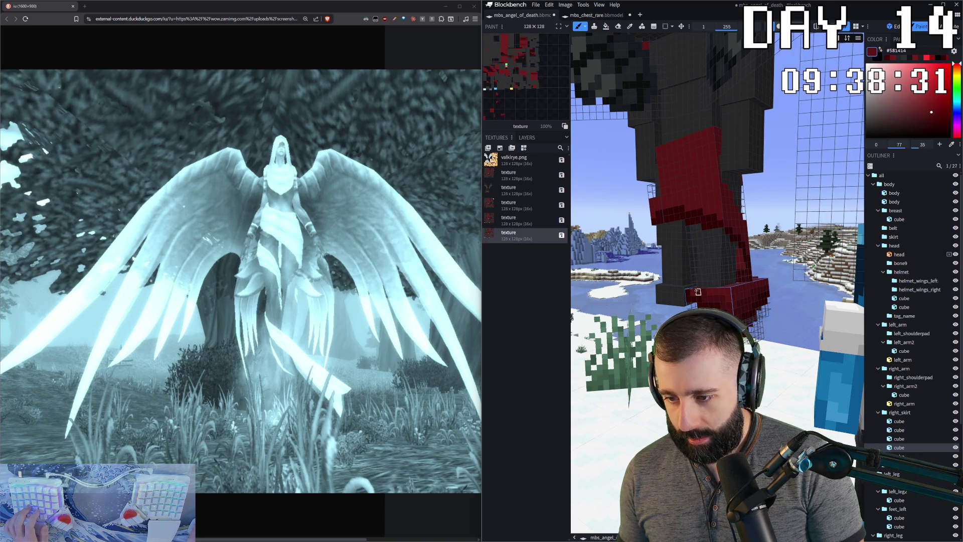
- Select the third, first and second right_skirt cubes in turn for red trim, orbiting to check
mouse_move(709, 292)
middle_mouse_down()
mouse_move(747, 284)
mouse_move(759, 297)
mouse_move(760, 259)
middle_mouse_up()
scroll(753, 300, "up", 3)
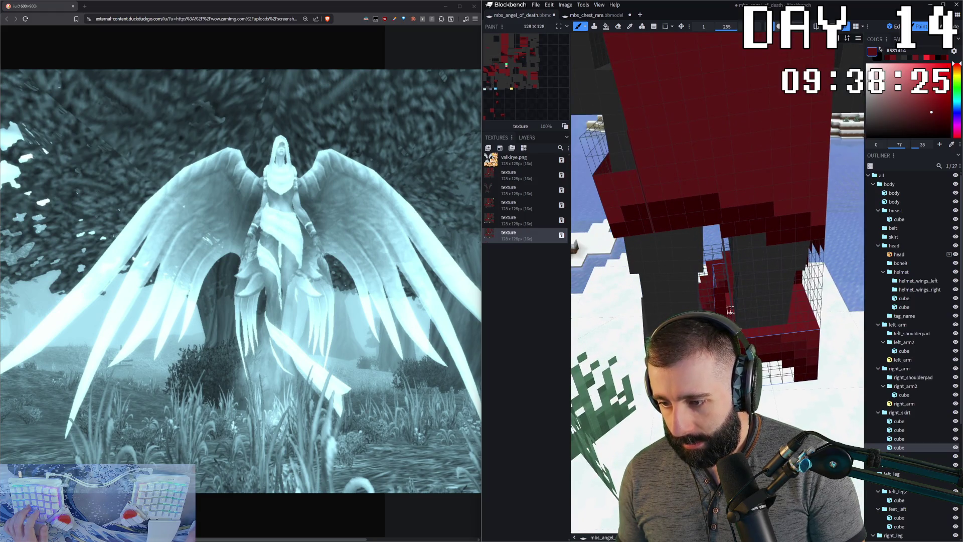
middle_click_drag(728, 302, 732, 249)
left_click(731, 252)
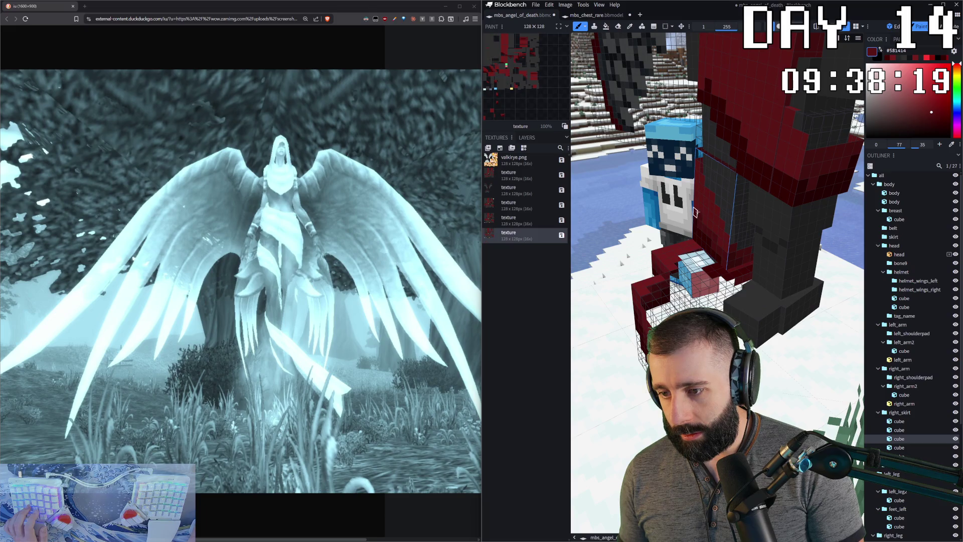
middle_click_drag(689, 250, 685, 244)
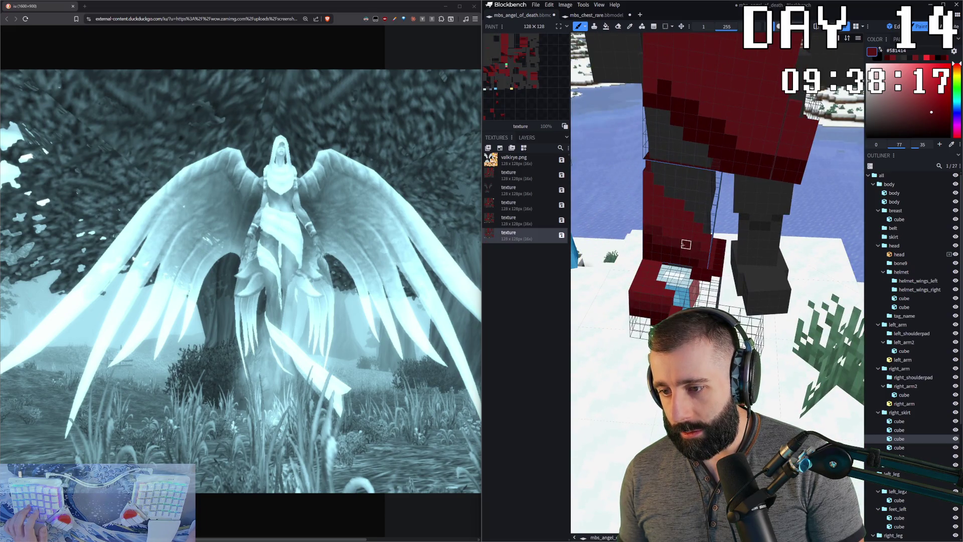
middle_click_drag(647, 218, 667, 270)
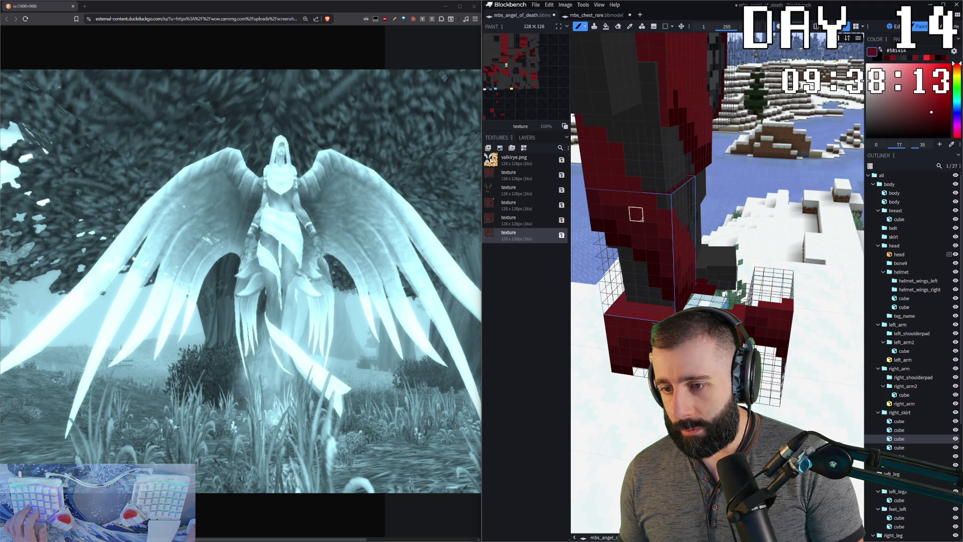
left_click_drag(582, 251, 725, 208)
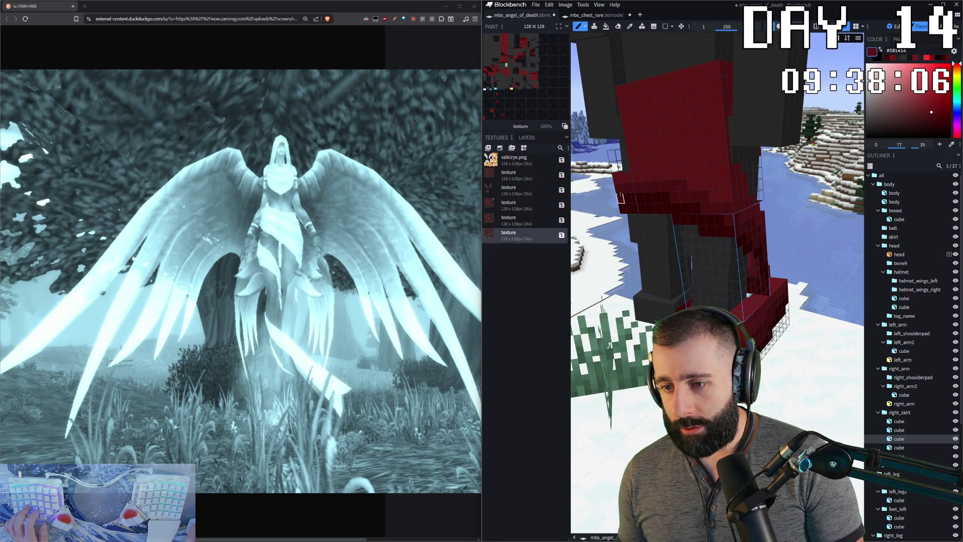
left_click(682, 185)
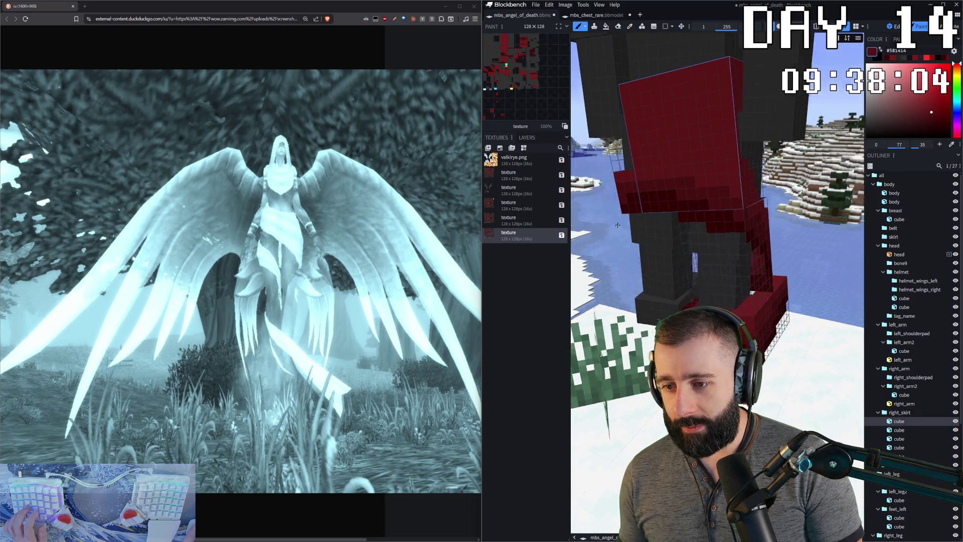
left_click_drag(642, 272, 655, 187)
left_click_drag(606, 229, 747, 209)
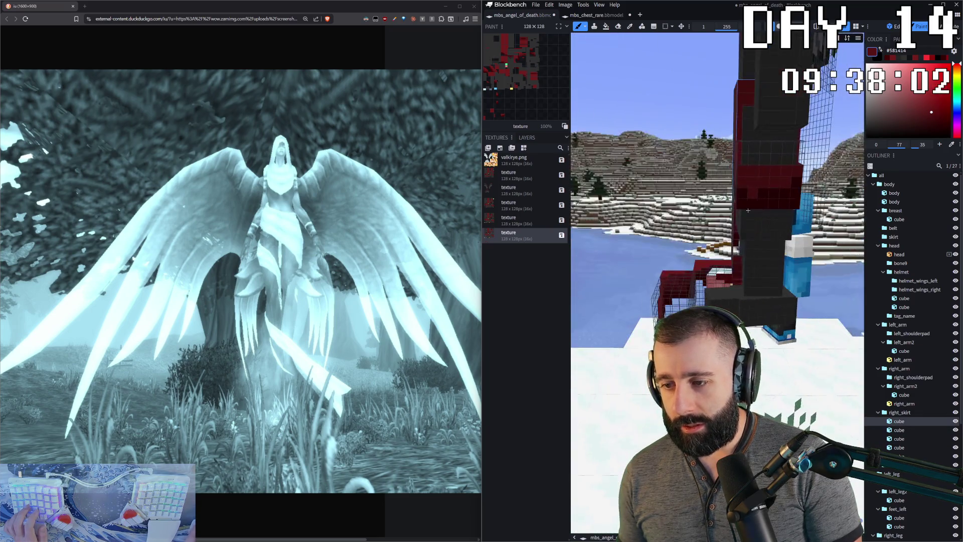
left_click(752, 181)
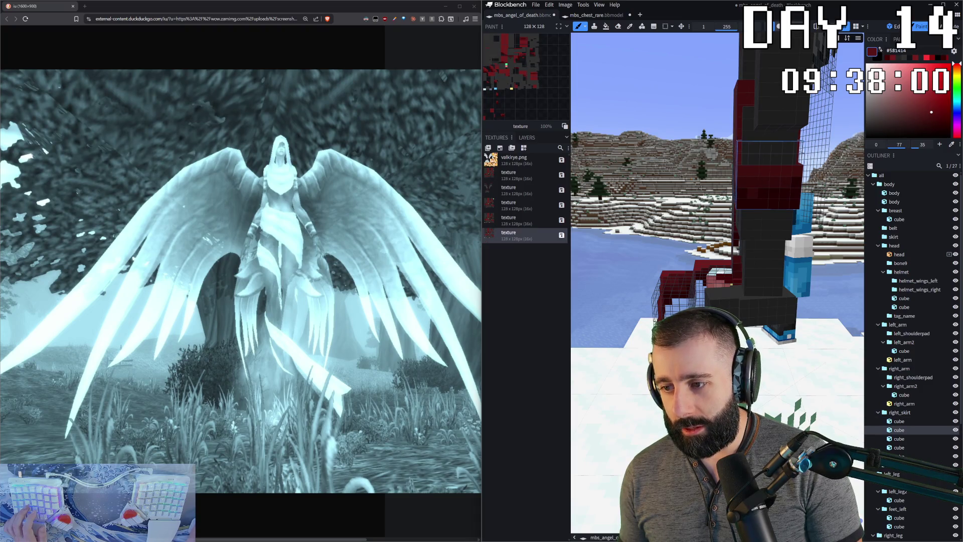
scroll(752, 193, "down", 5)
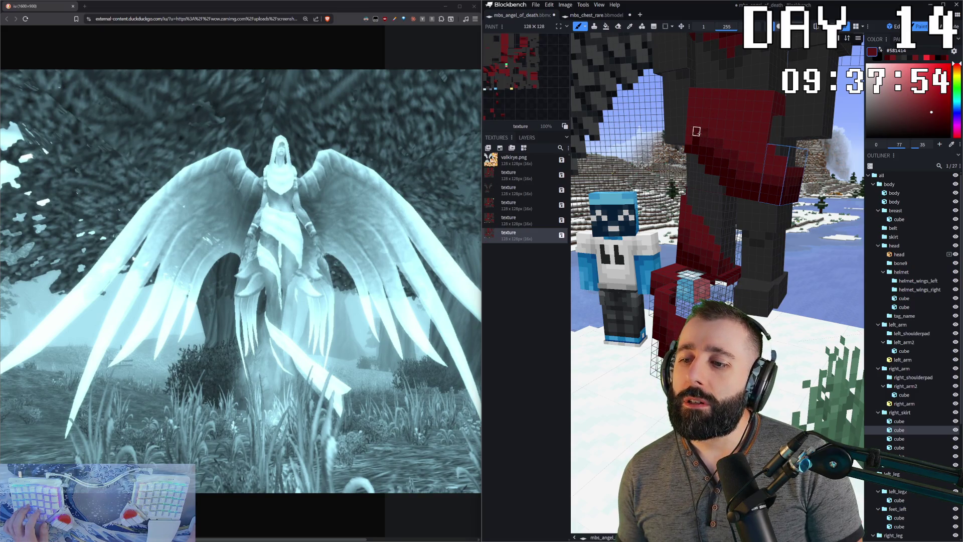
scroll(910, 339, "down", 5)
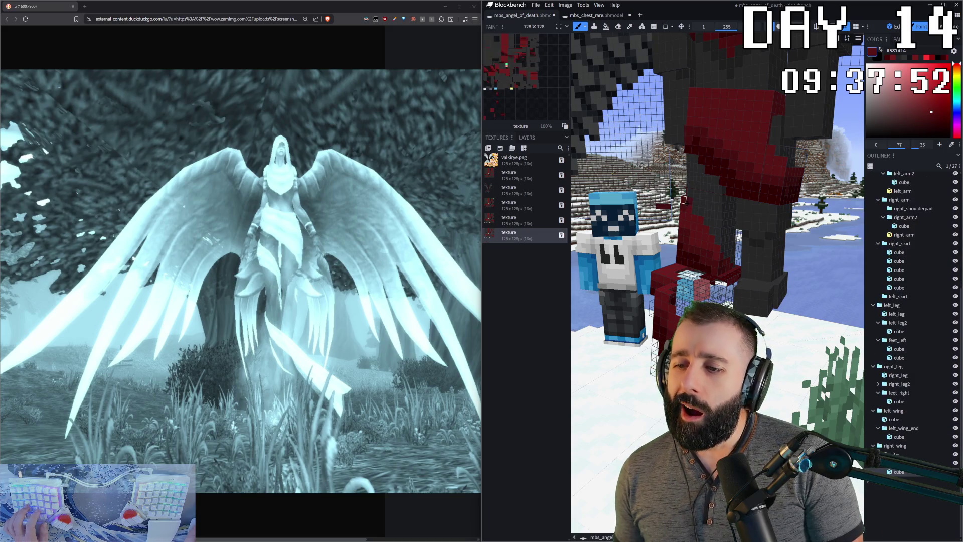
left_click_drag(677, 225, 752, 226)
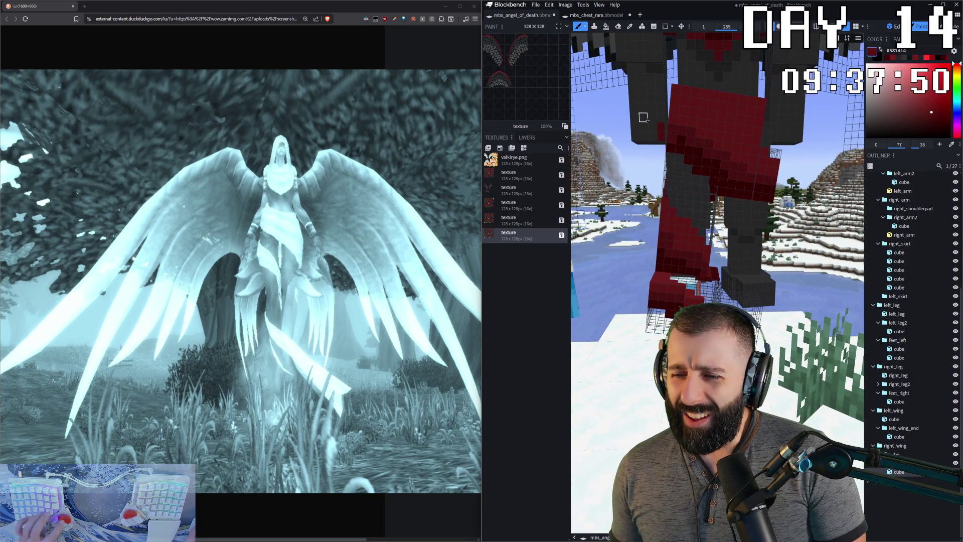
- Sample the skirt's dark red (#581414) and paint more dark red mottling onto the skirt panel
left_click(667, 112)
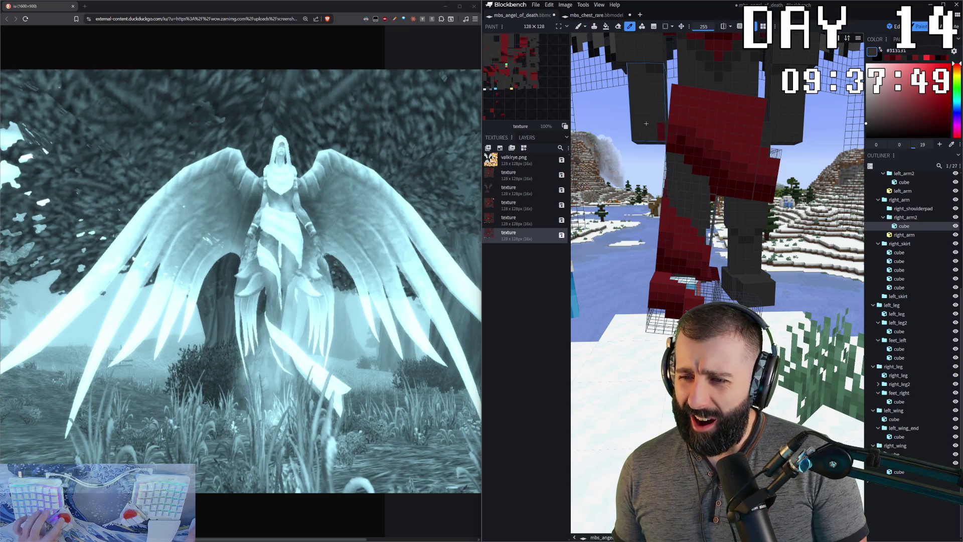
left_click(727, 172, "ctrl")
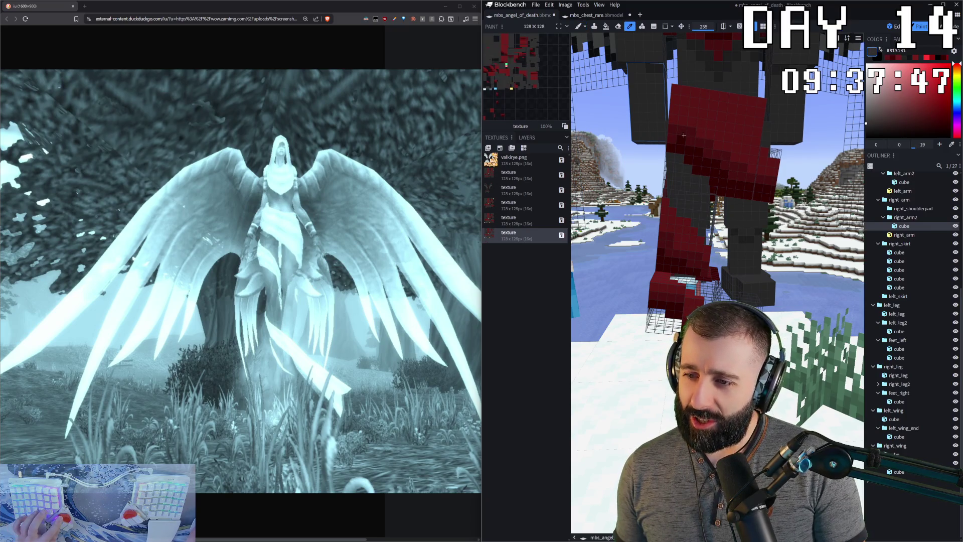
left_click(727, 172, "ctrl")
mouse_move(727, 172)
left_mouse_down()
mouse_move(790, 181)
mouse_move(709, 124)
mouse_move(785, 190)
mouse_move(692, 158)
left_mouse_up()
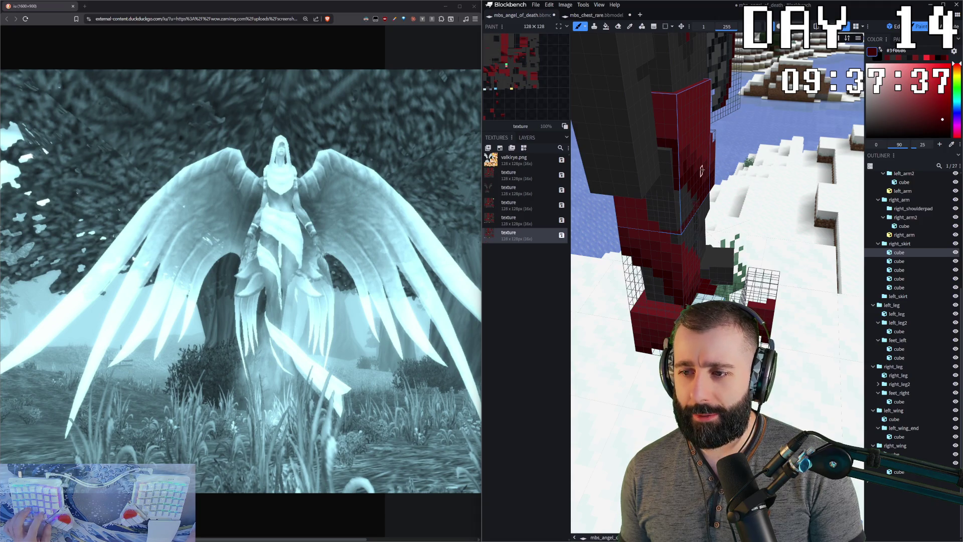
left_click(671, 145, "alt")
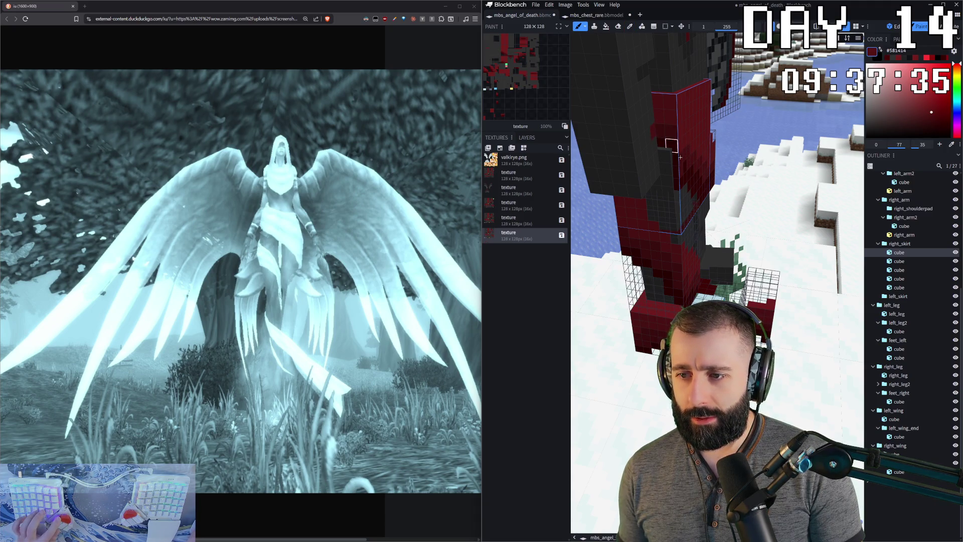
- Add a few brighter red highlight pixels to the skirt, then return to the dark red colour
left_click_drag(577, 241, 637, 229)
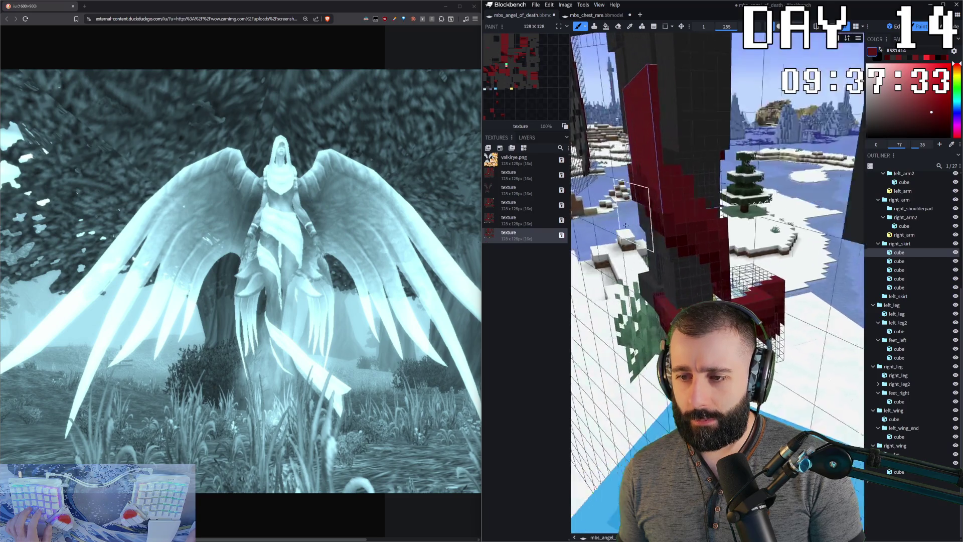
scroll(636, 229, "down", 3)
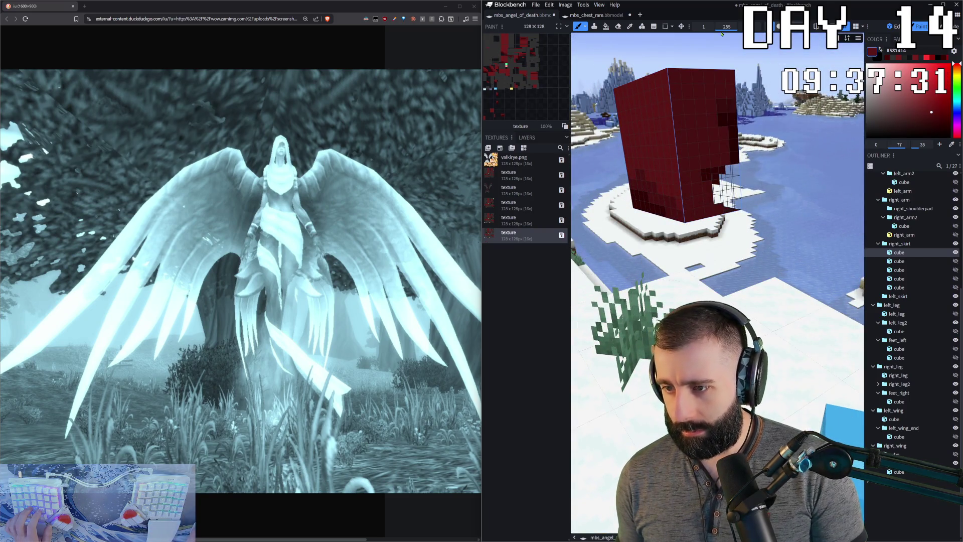
mouse_move(718, 119)
left_mouse_down()
mouse_move(685, 94)
mouse_move(804, 131)
mouse_move(727, 149)
left_mouse_up()
scroll(644, 76, "up", 5)
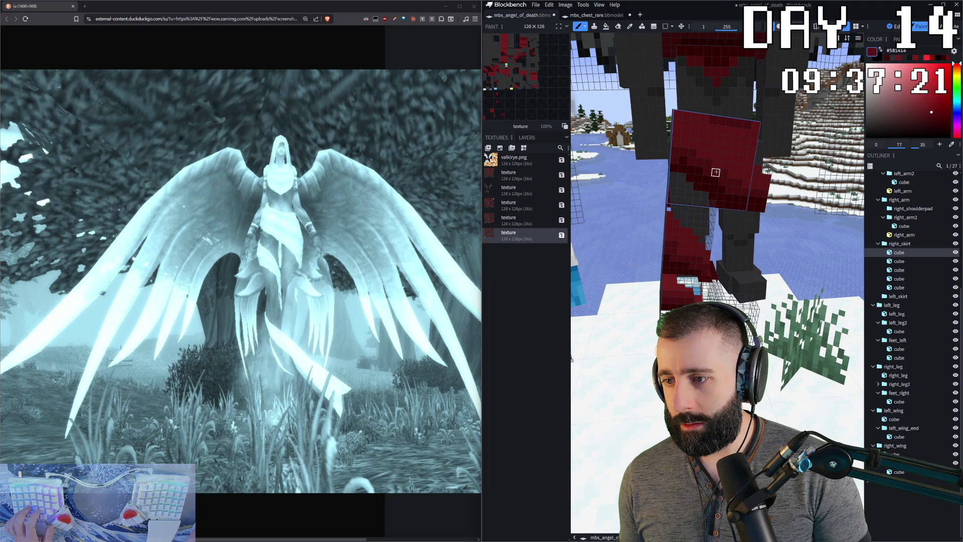
left_click(727, 139, "alt")
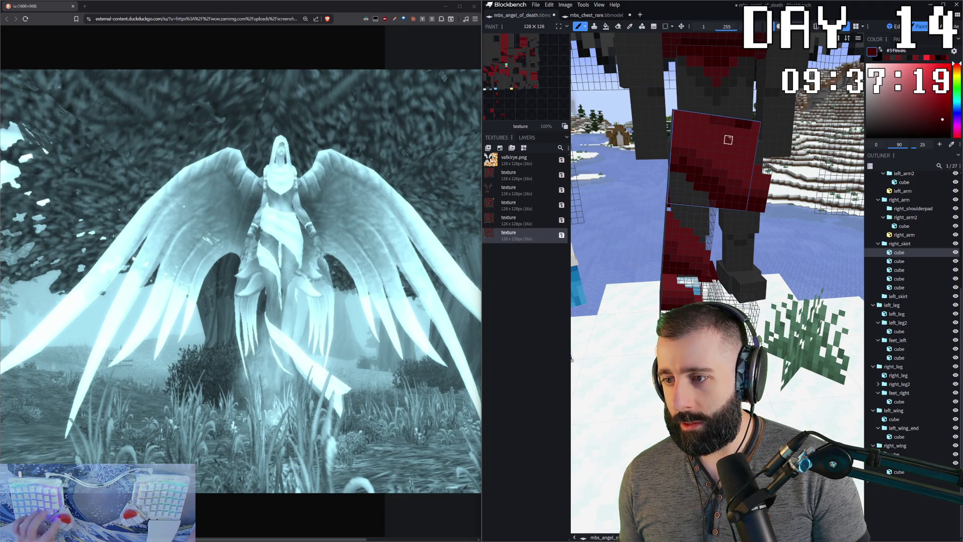
left_click(749, 125, "alt")
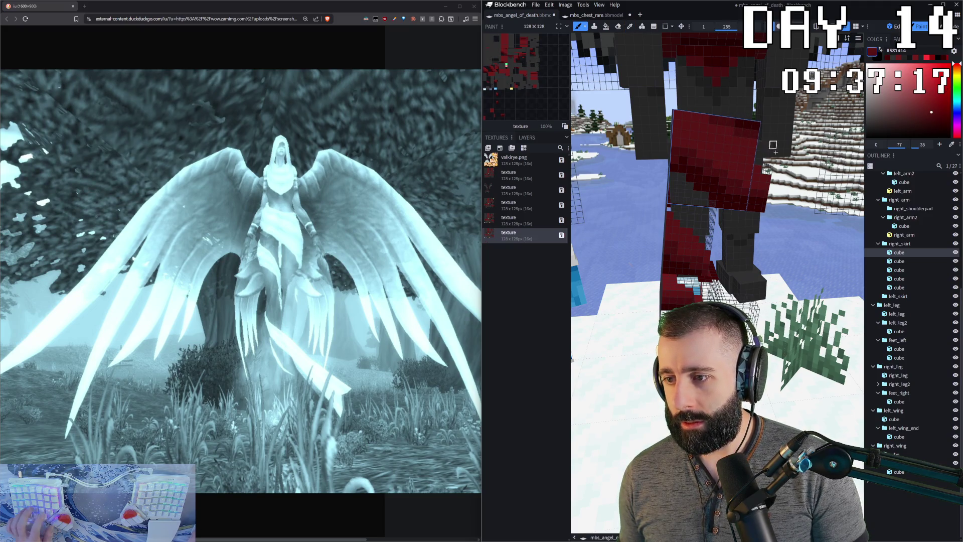
scroll(759, 145, "down", 5)
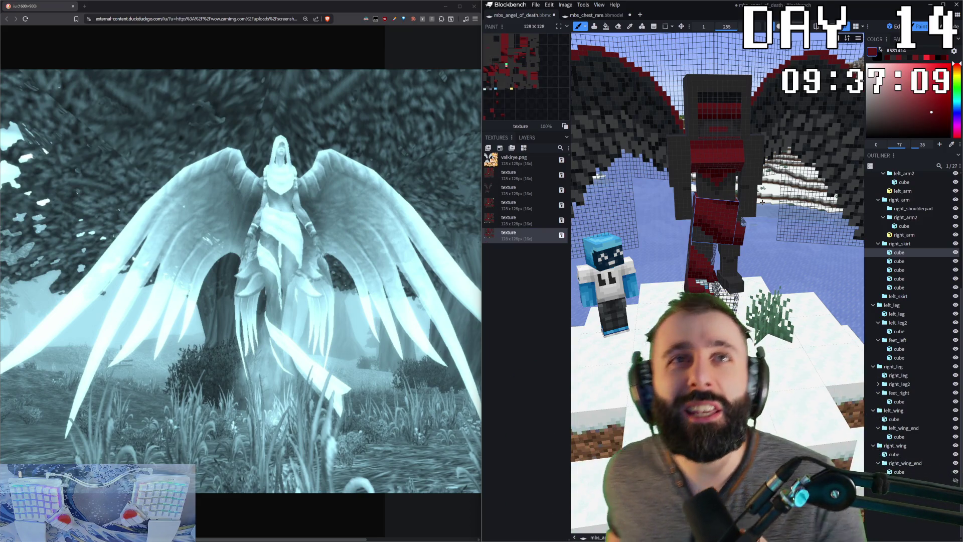
scroll(761, 203, "up", 2)
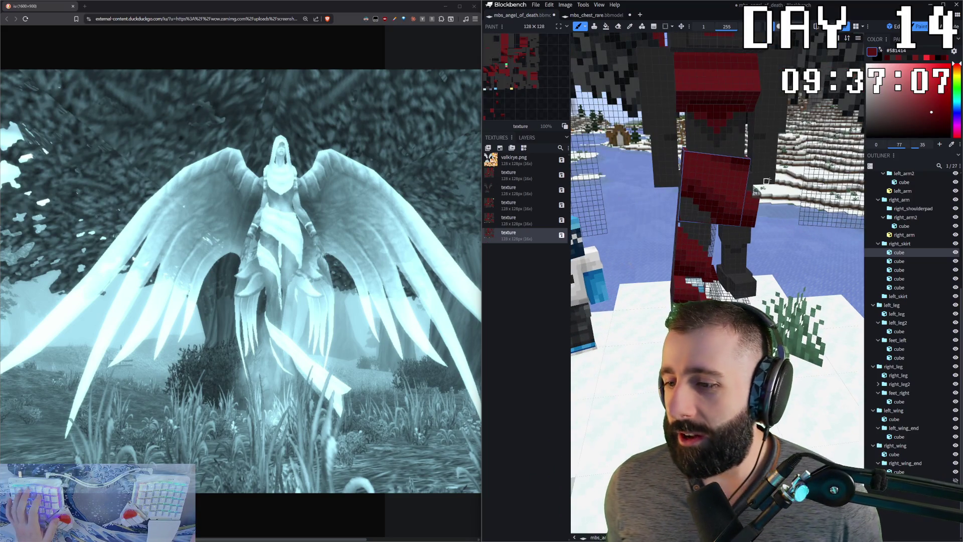
scroll(760, 199, "down", 2)
scroll(700, 75, "down", 2)
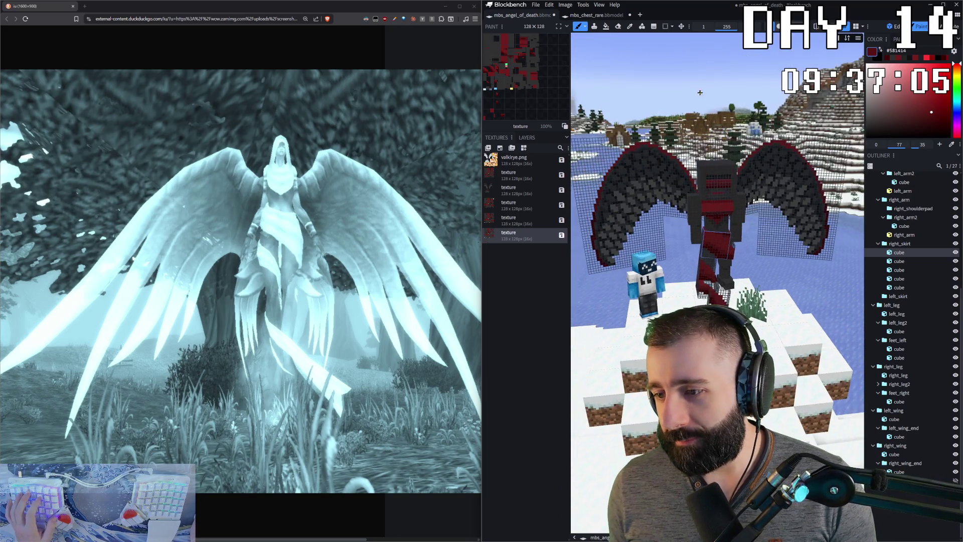
scroll(698, 299, "up", 2)
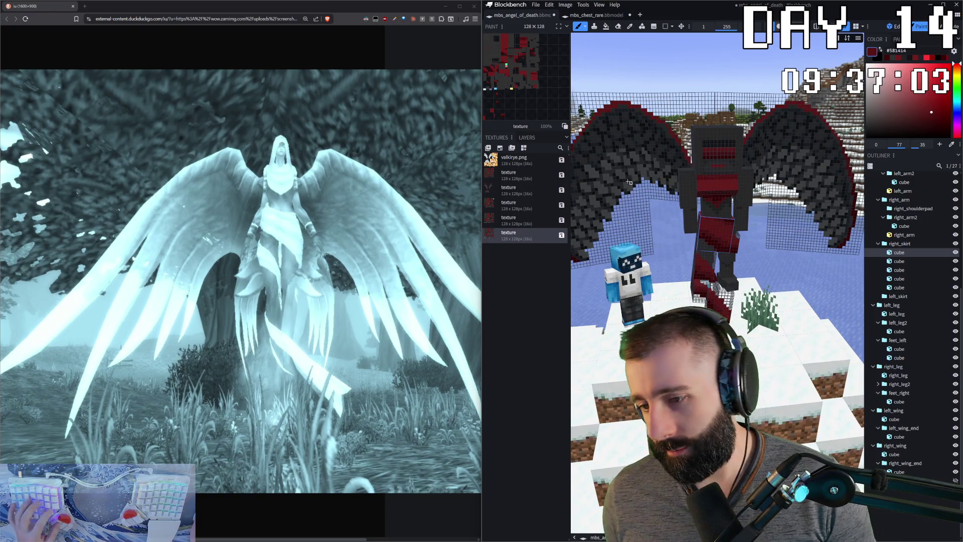
- Make the wing texture active in the paint preview, leaving a near-black grey as the paint colour
left_click(600, 144)
middle_click_drag(599, 143, 716, 147)
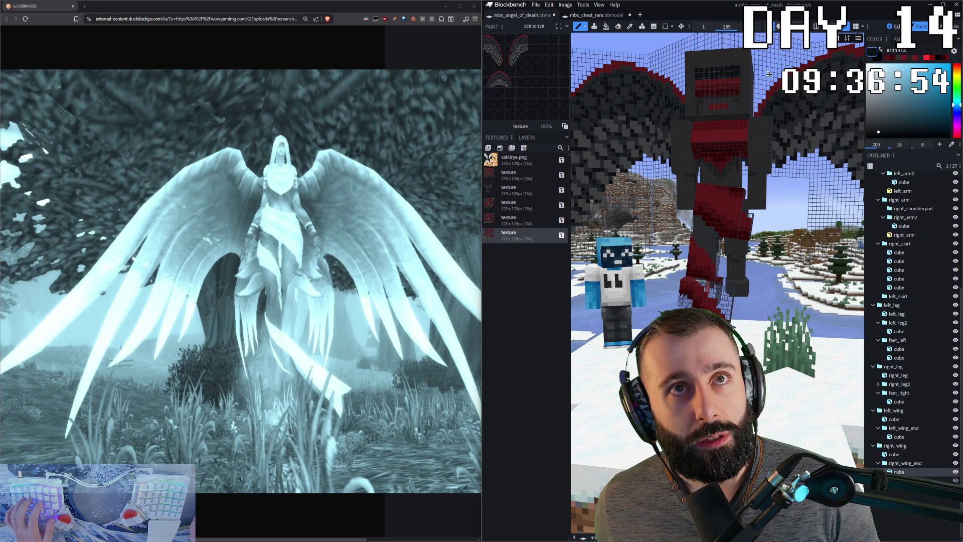
left_click(536, 5)
left_click(537, 5)
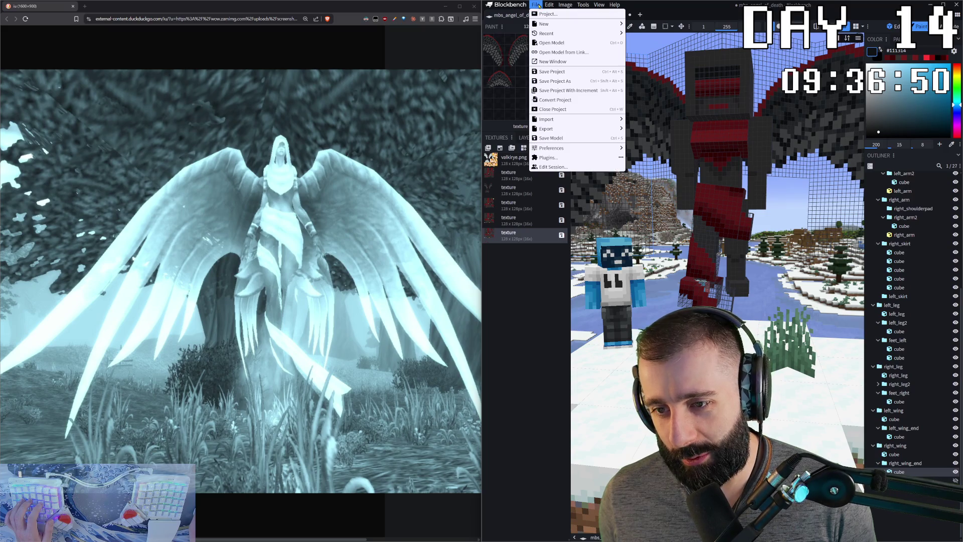
- Leave painting for Edit mode and select all elements, showing 22 of 27 with their UV faces laid out
left_click(536, 5)
left_click_drag(722, 67, 762, 119)
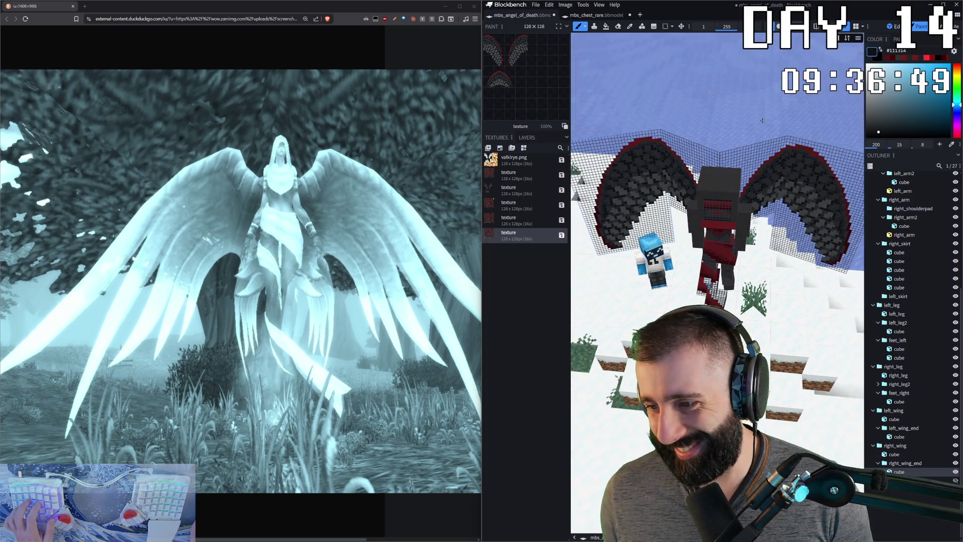
key("1")
left_click_drag(745, 189, 521, 100)
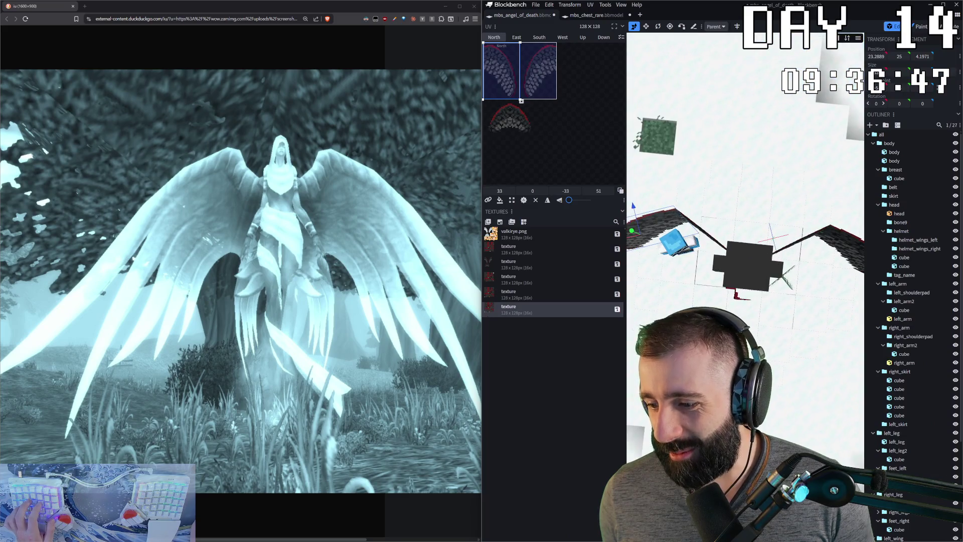
key("ctrl+a")
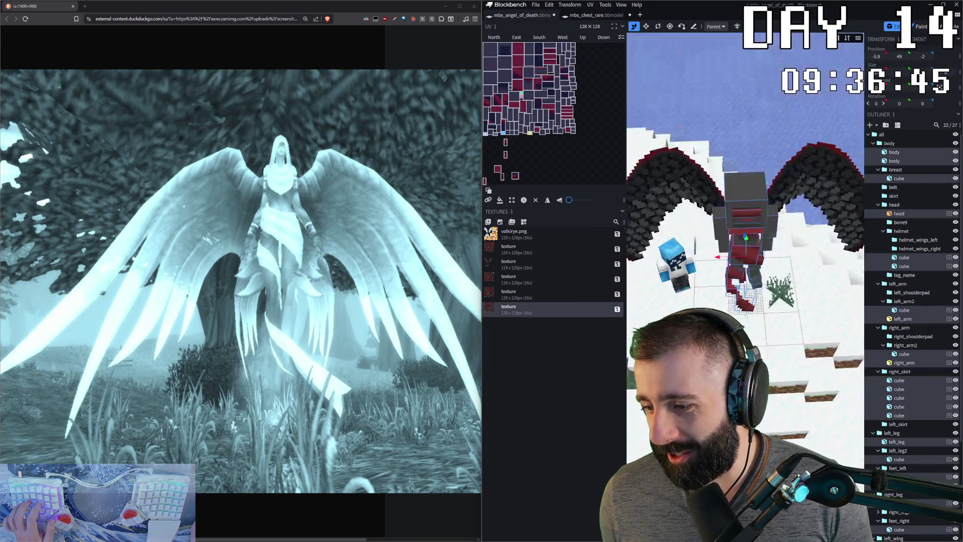
left_click_drag(743, 316, 747, 322)
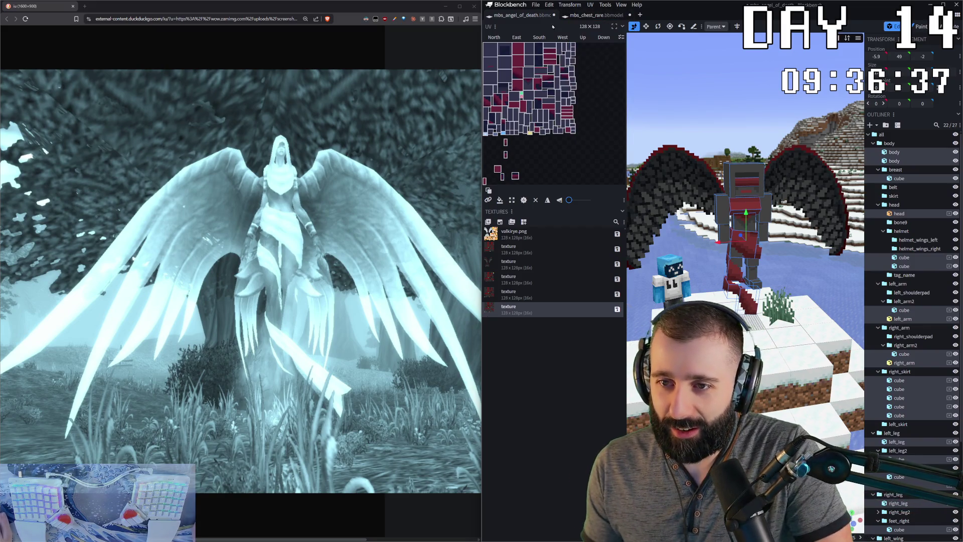
- Merge the body textures into one named body lazy.png, leaving three textures, then bring up the sheet in Paint.NET
left_click(500, 221)
left_click(763, 160)
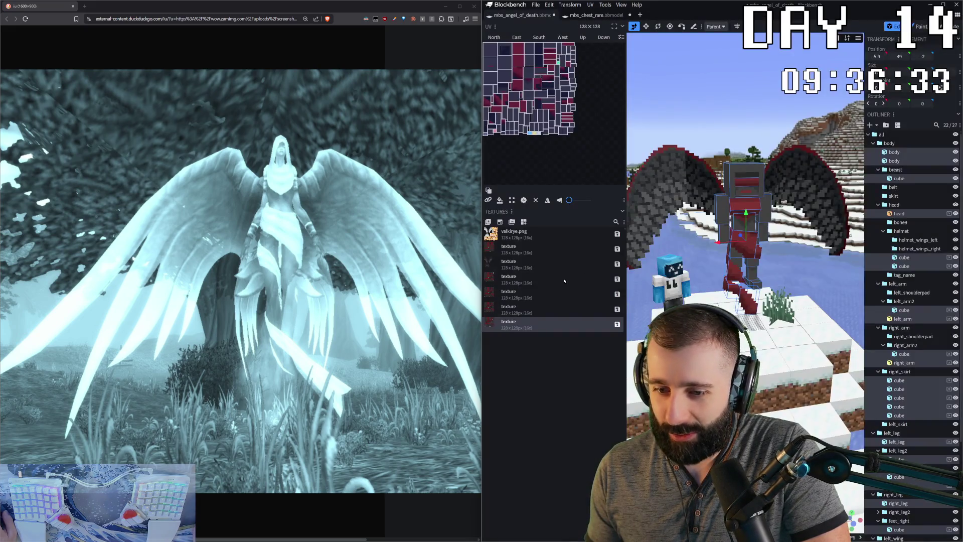
left_click(526, 309)
key("Delete")
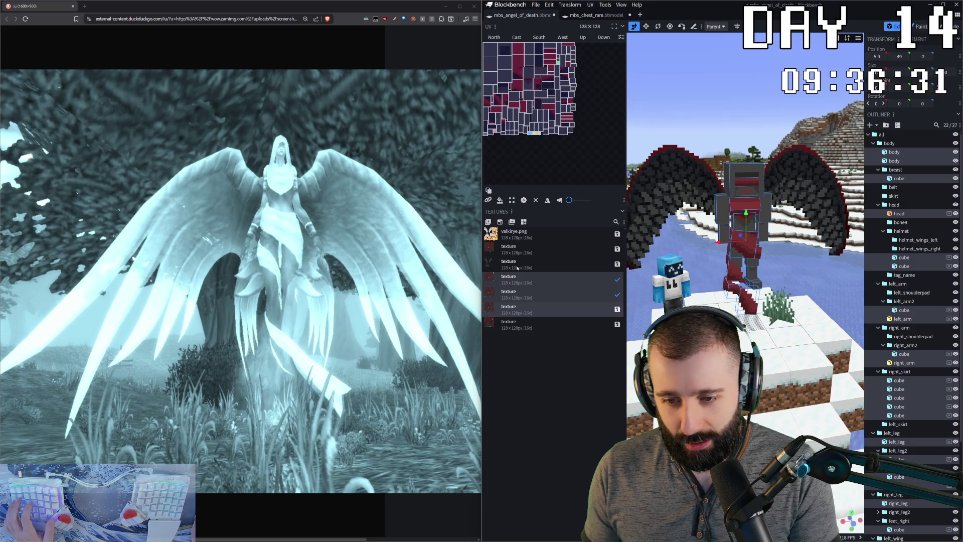
key("Delete")
key("Delete")
key("Delete")
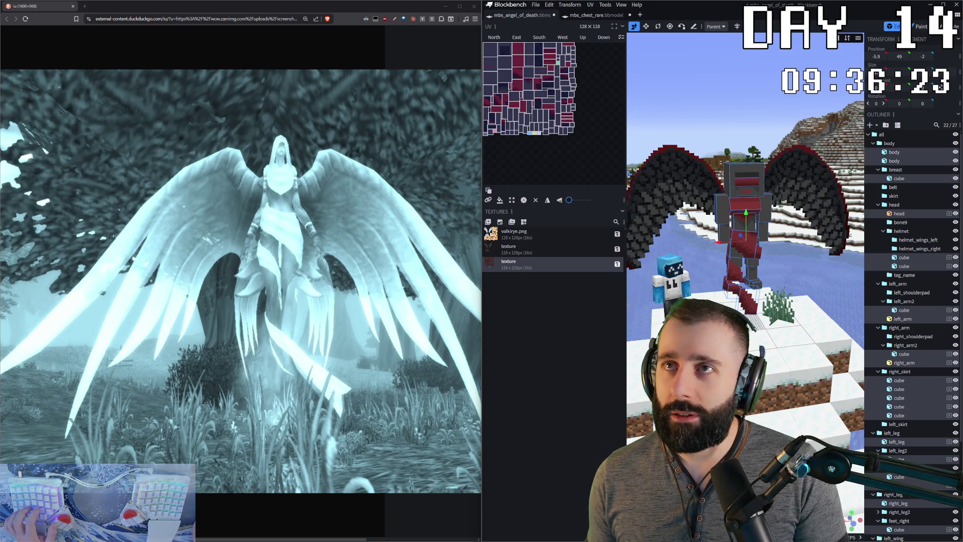
key("Return")
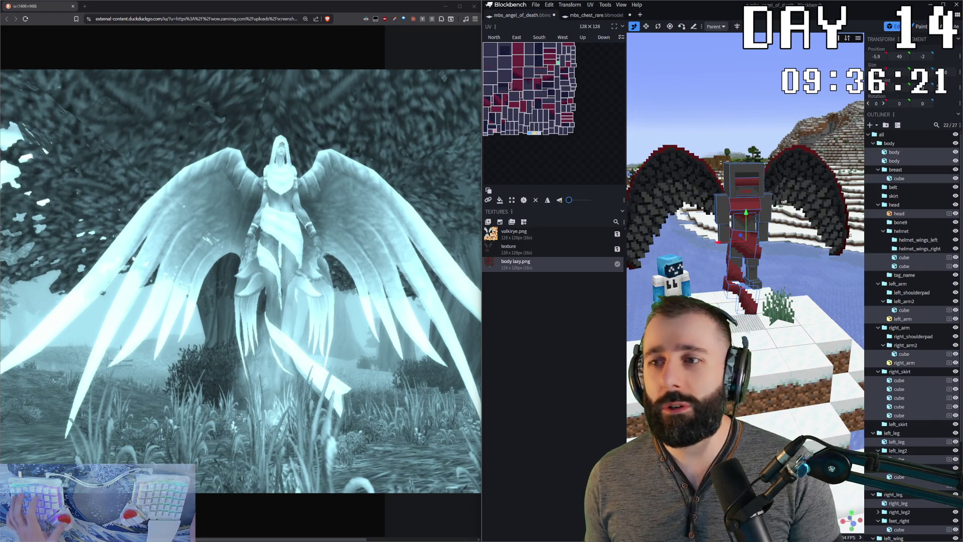
key("alt+Tab")
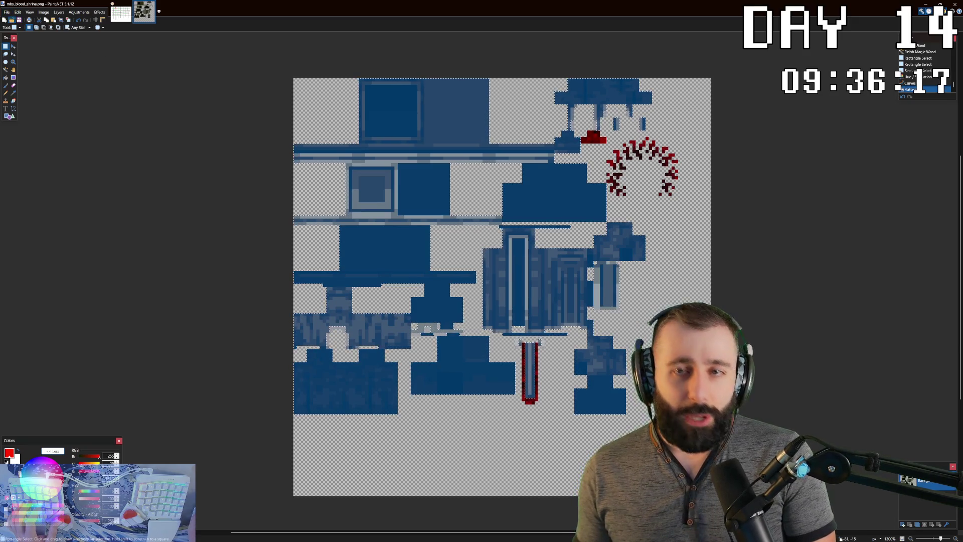
key("ctrl+o")
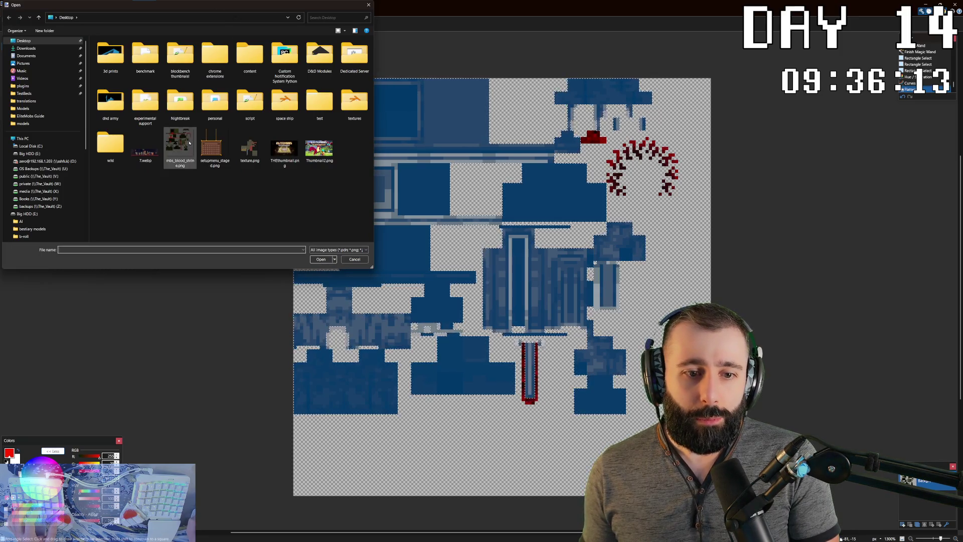
left_click(120, 167)
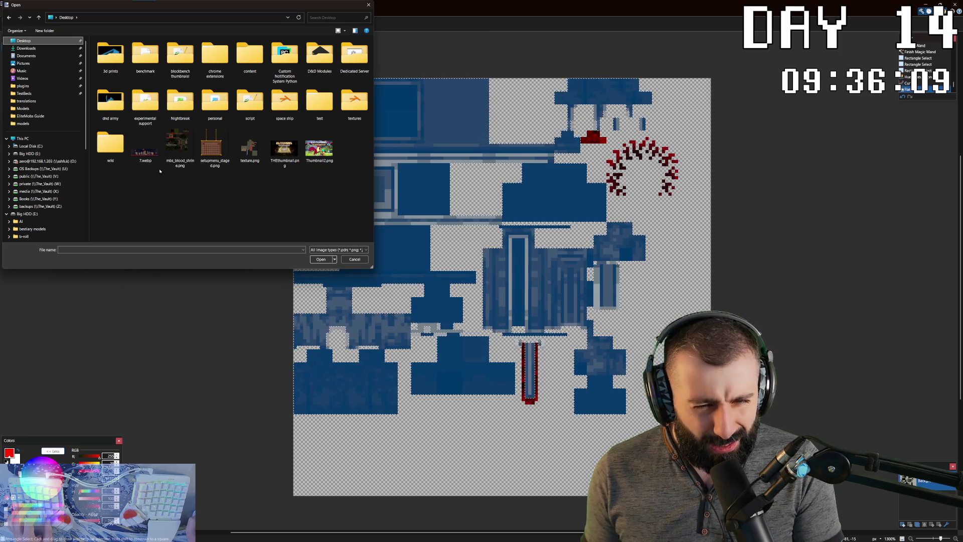
key("Escape")
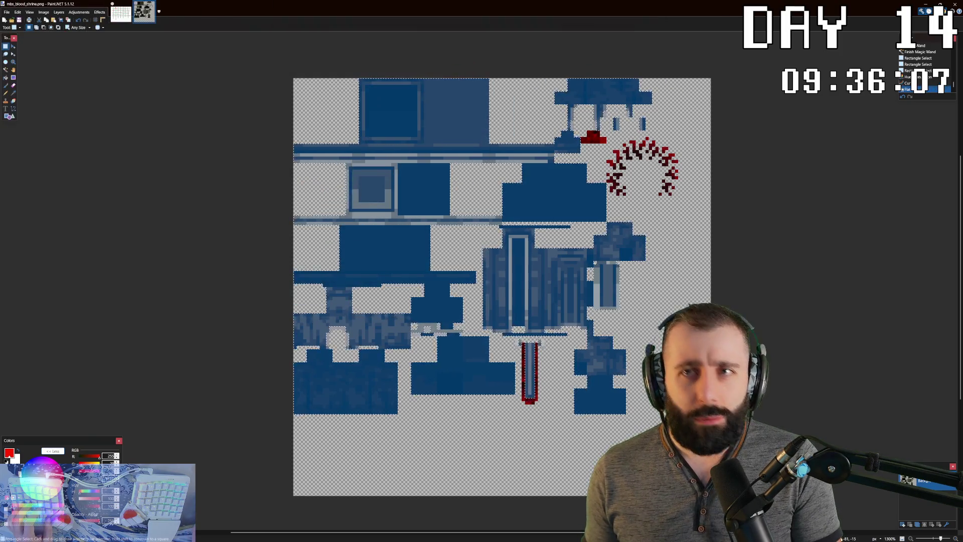
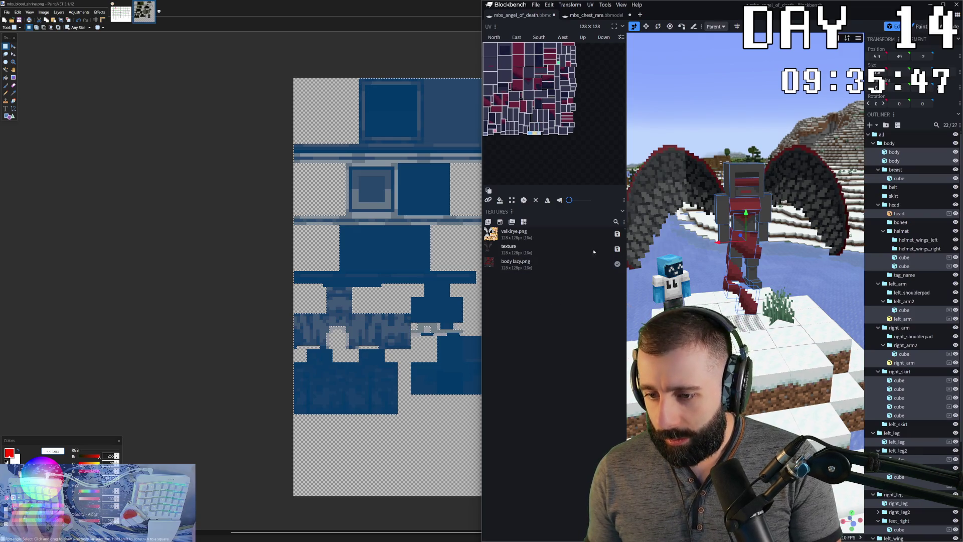
- Save the model and its textures as mbs_angel_of_death.bbmodel
key("ctrl+w")
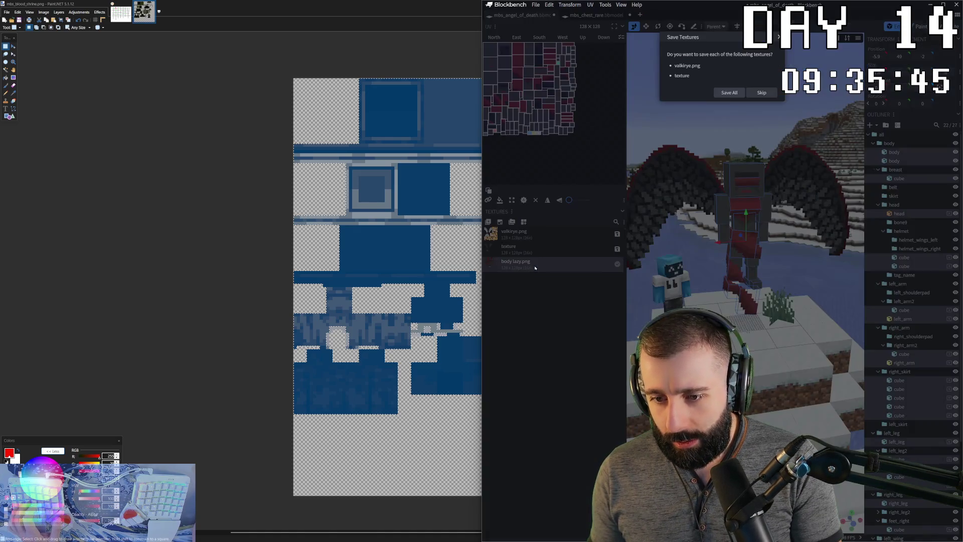
key("Escape")
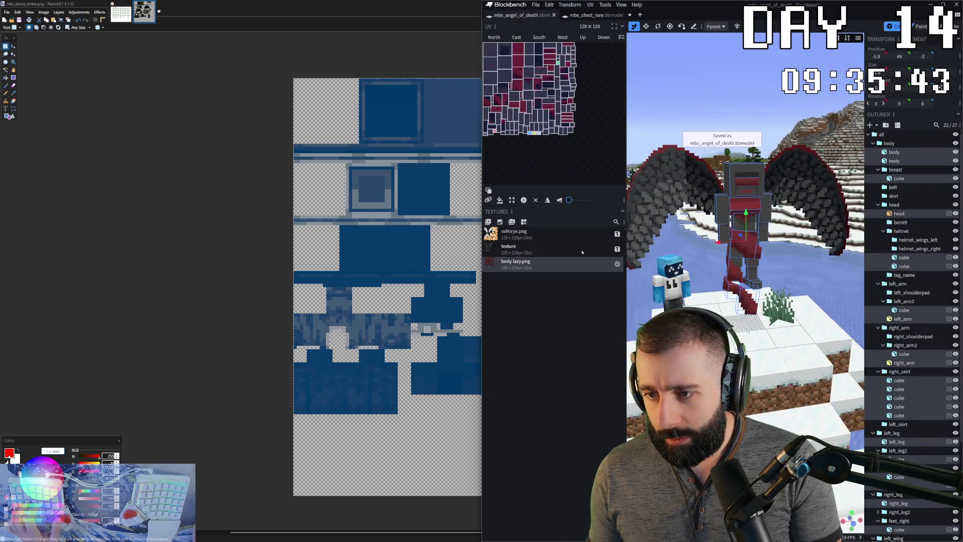
- Reload body lazy.png from file and send it to the external image editor
right_click(563, 270)
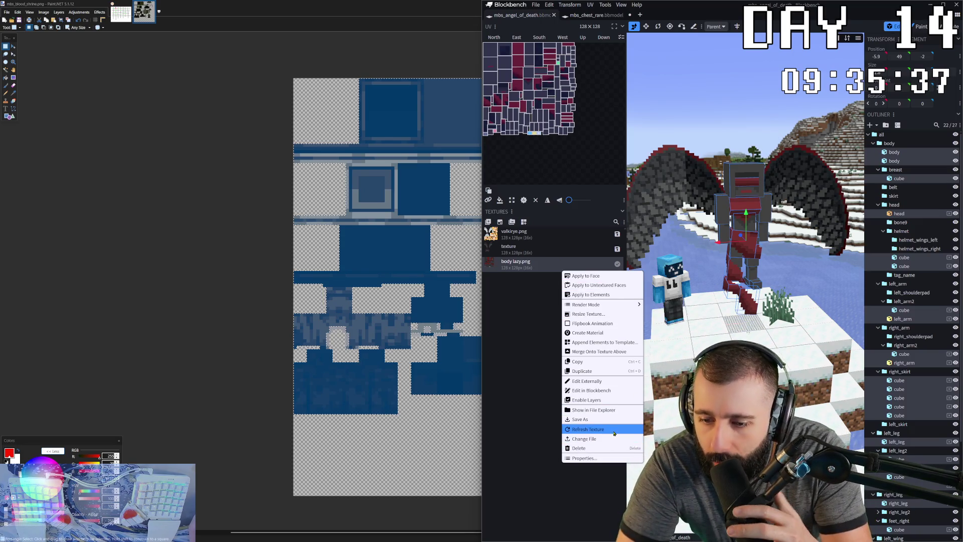
left_click(594, 409)
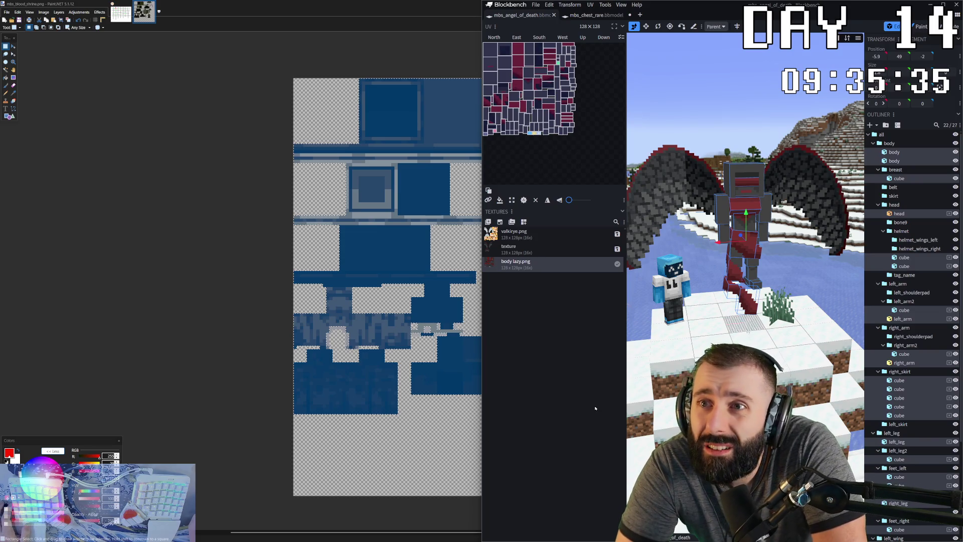
right_click(522, 263)
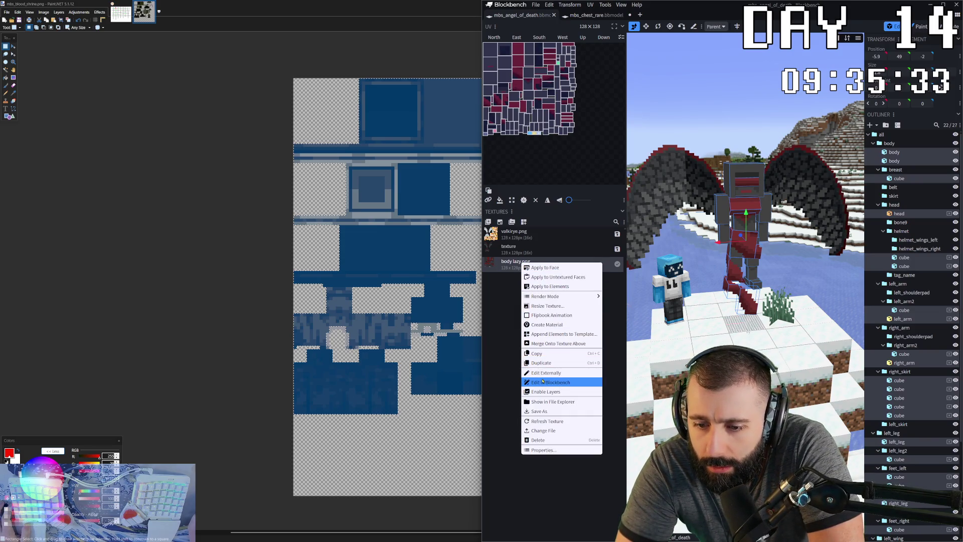
left_click(551, 398)
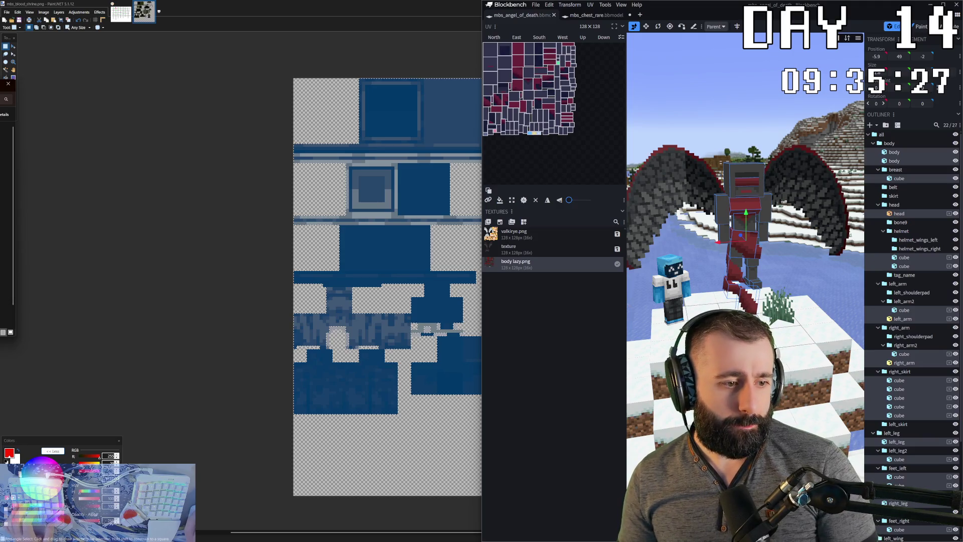
- Switch over to Paint.NET to view the body lazy.png texture
key("alt+Tab")
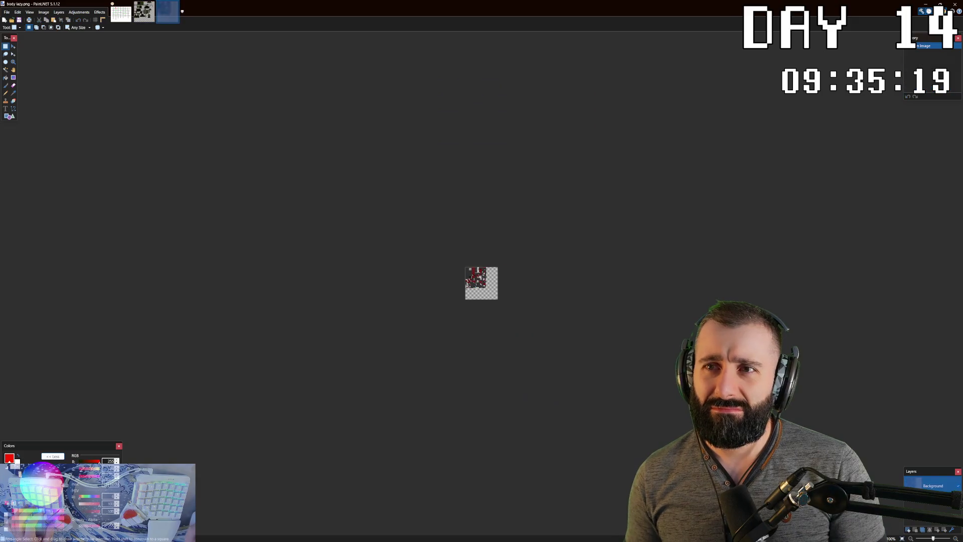
scroll(464, 268, "up", 6, "ctrl")
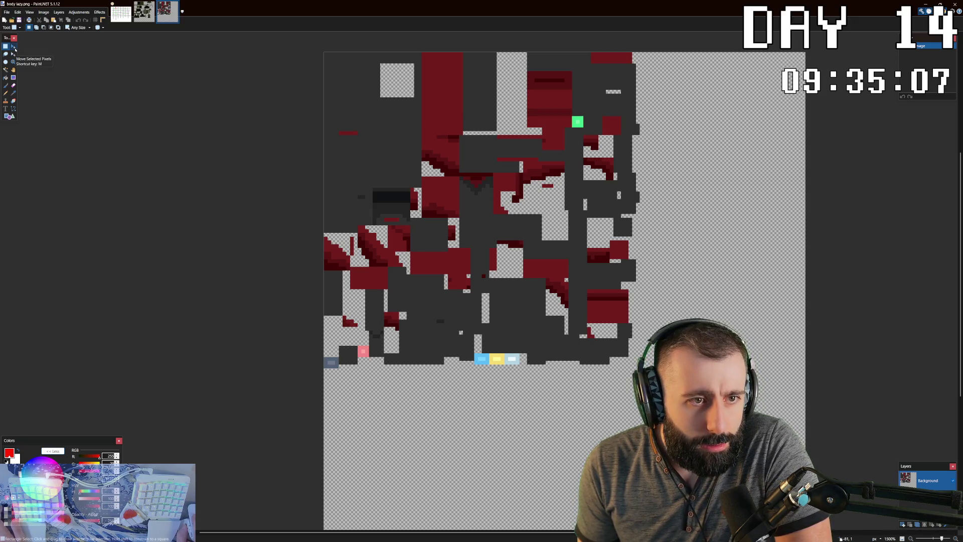
- Magic-wand the dark grey area of the texture, tuning the tolerance until the selection fits
left_click(5, 69)
left_click(380, 170)
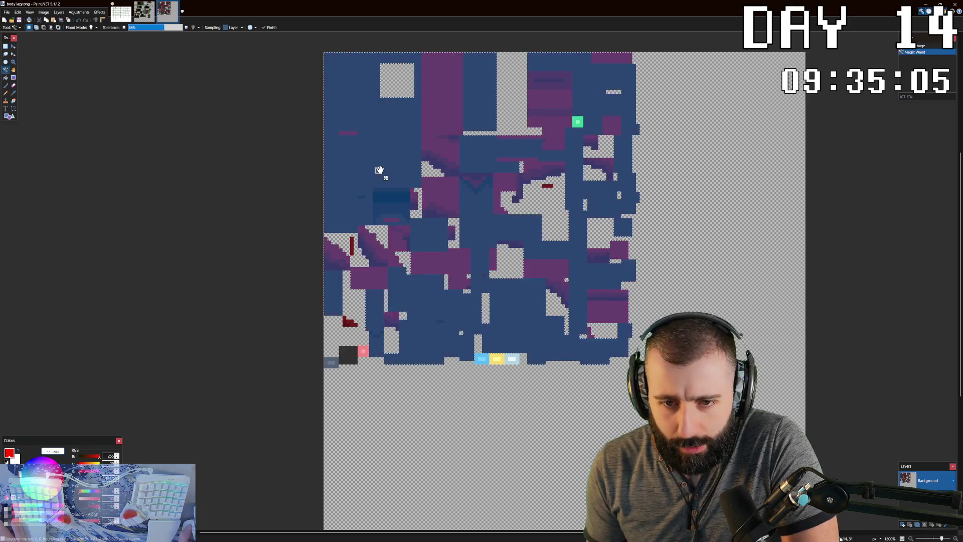
key("Return")
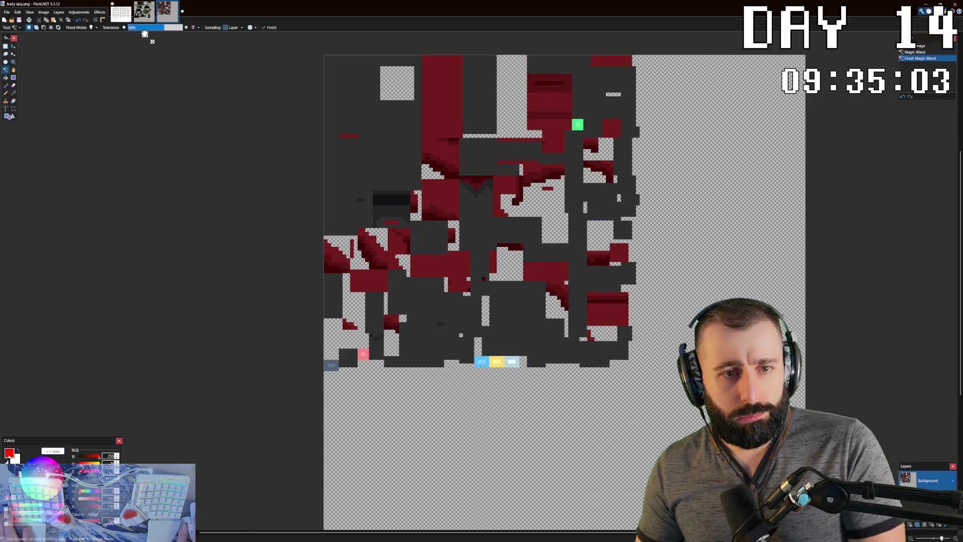
left_click(335, 106)
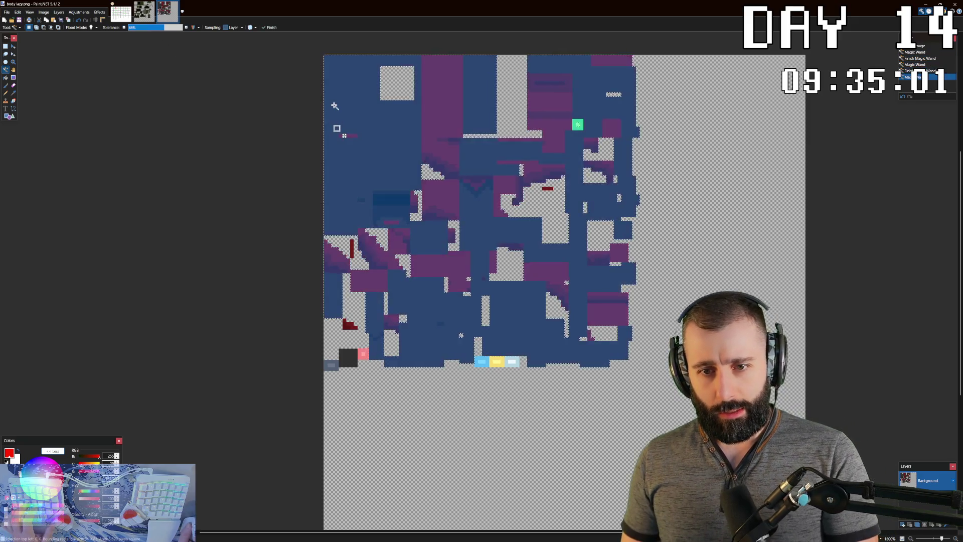
left_click(139, 28)
left_click_drag(139, 28, 147, 32)
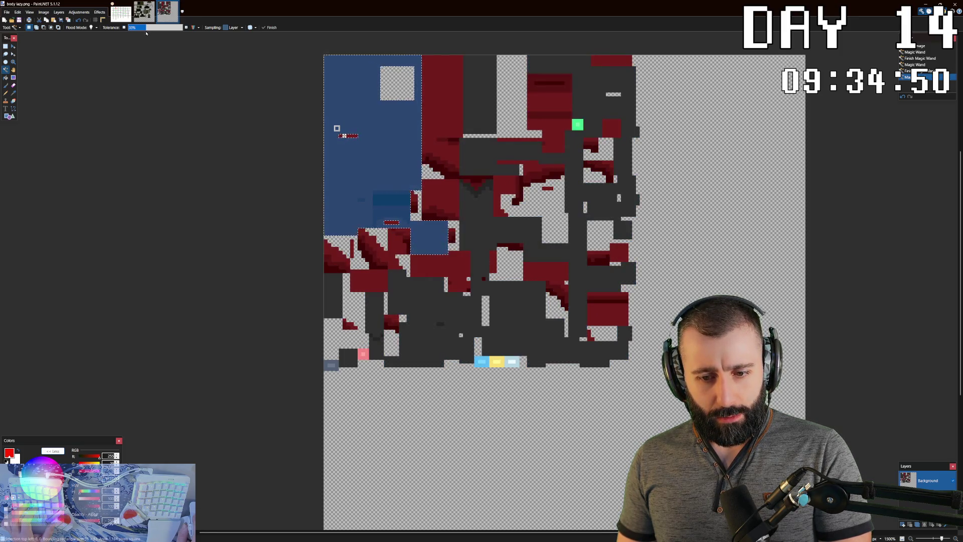
key("Return")
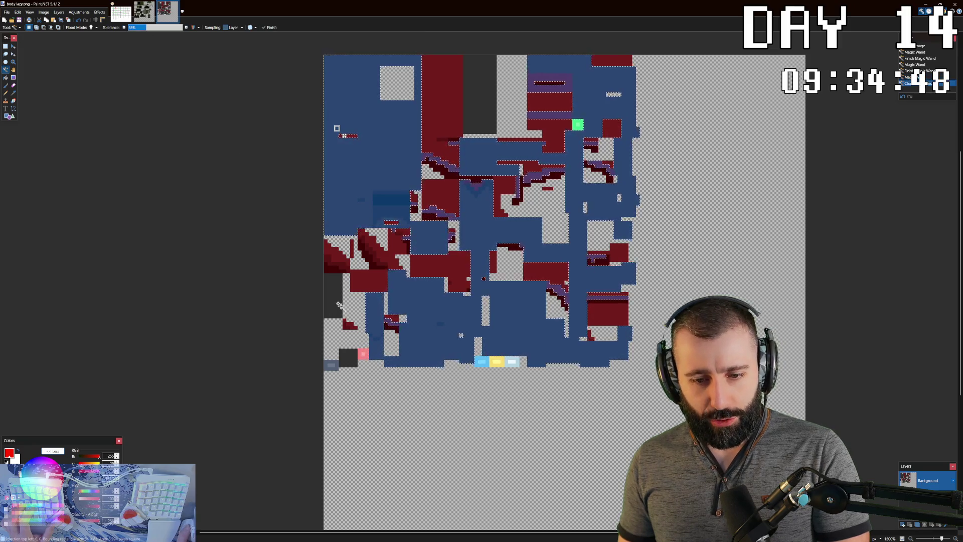
- Add the remaining dark grey areas to the selection, leaving the red parts out
left_click(338, 305)
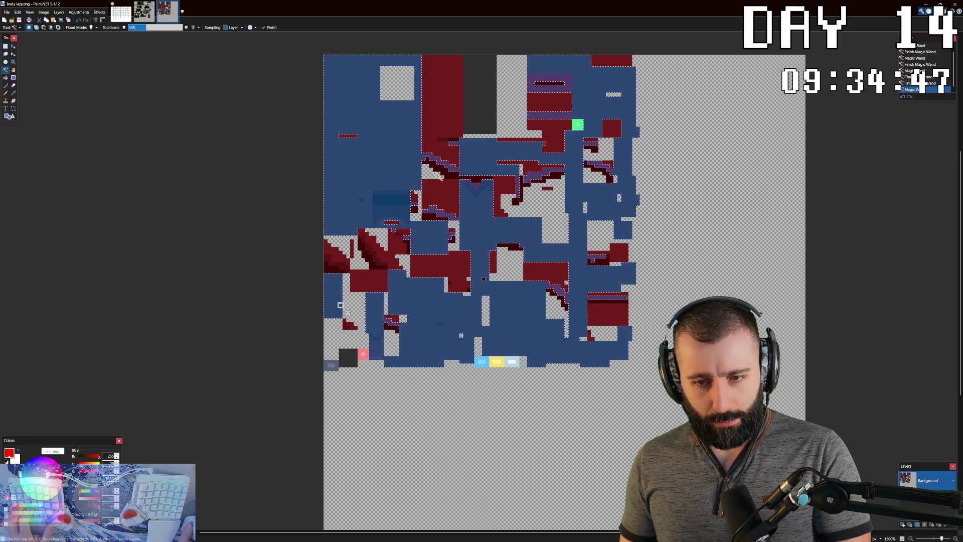
left_click(489, 115)
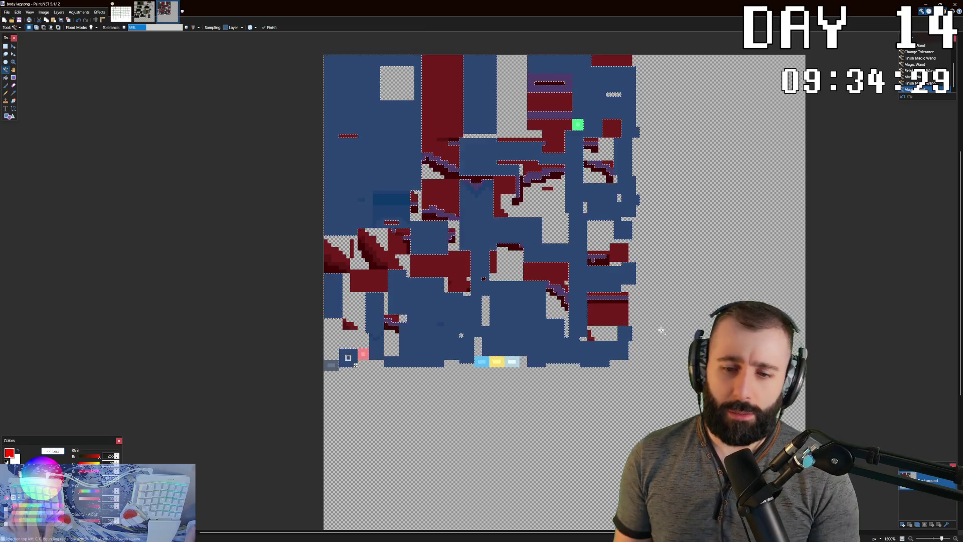
left_click(384, 247)
- Clear and redo the dark grey selection with a tolerance that excludes the background
left_click(333, 129)
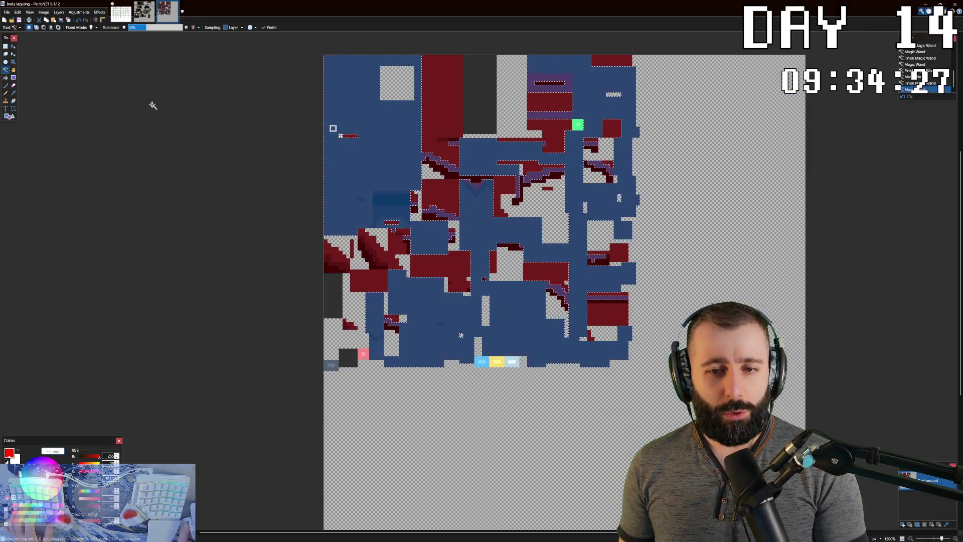
key("ctrl+d")
left_click(165, 28)
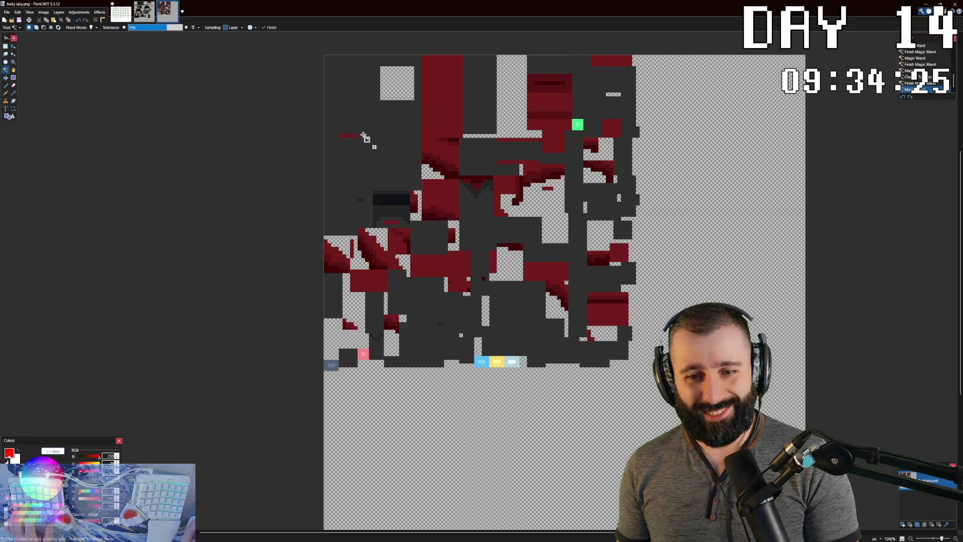
left_click(366, 139)
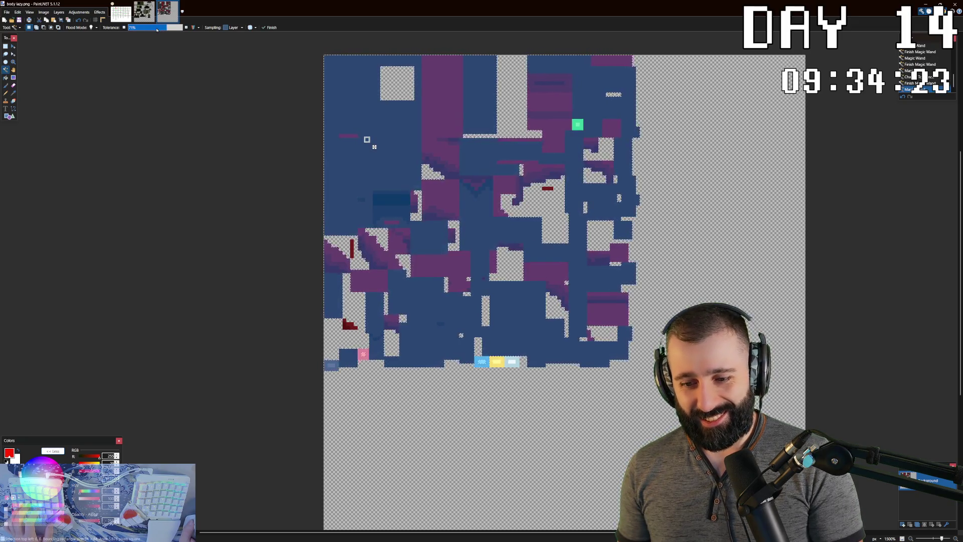
left_click(178, 28)
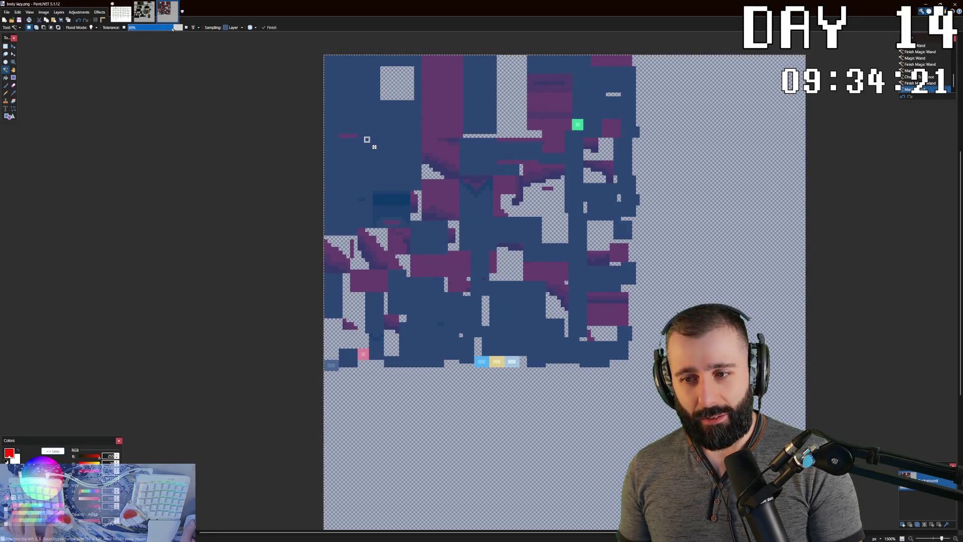
left_click(156, 29)
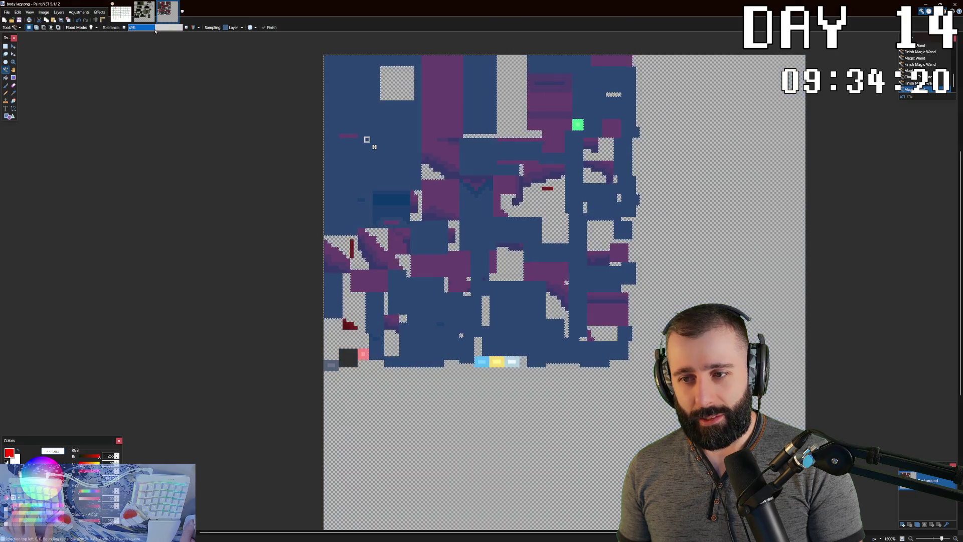
left_click(579, 126)
left_click(585, 107)
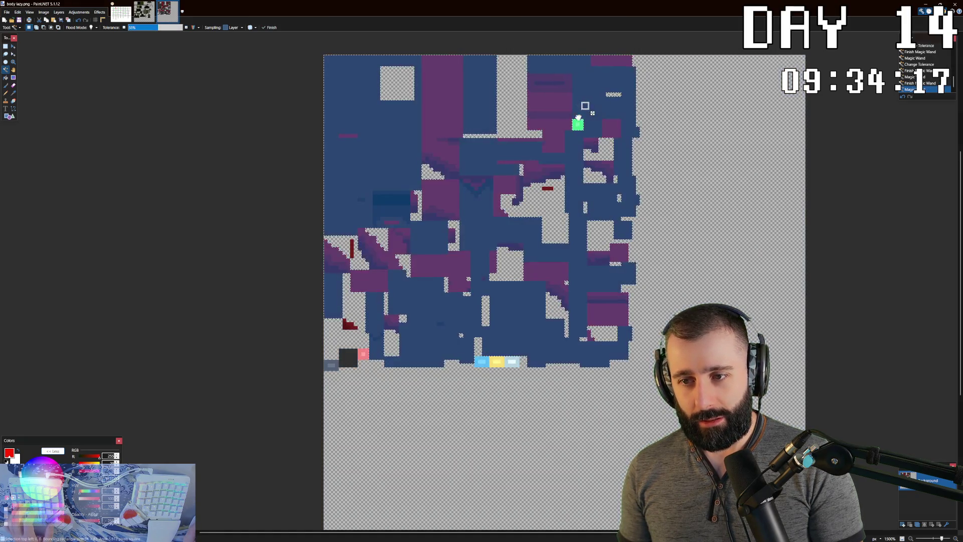
- Nudge the tolerance, undo the oversized result, and add the bottom-left dark square to the selection
left_click(163, 28)
left_click_drag(164, 29, 167, 29)
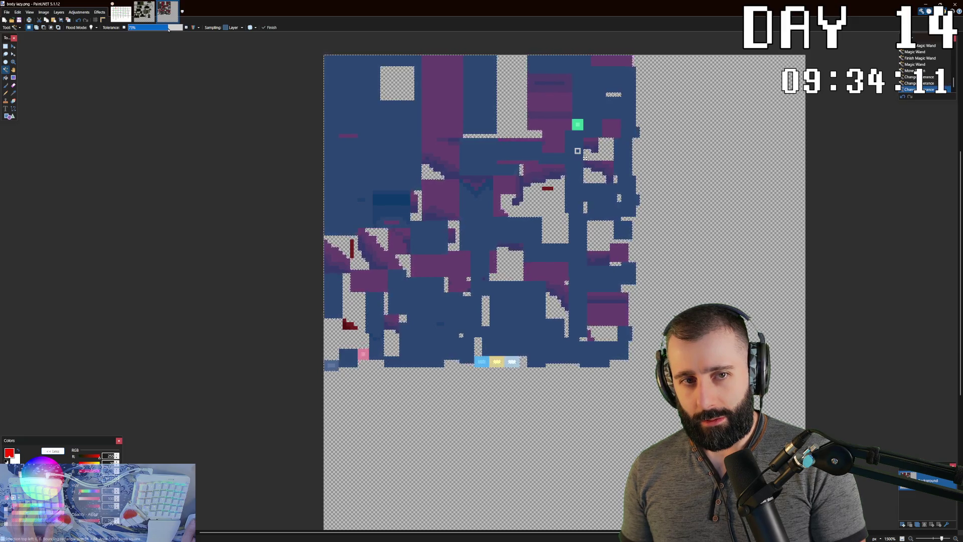
left_click_drag(170, 28, 174, 28)
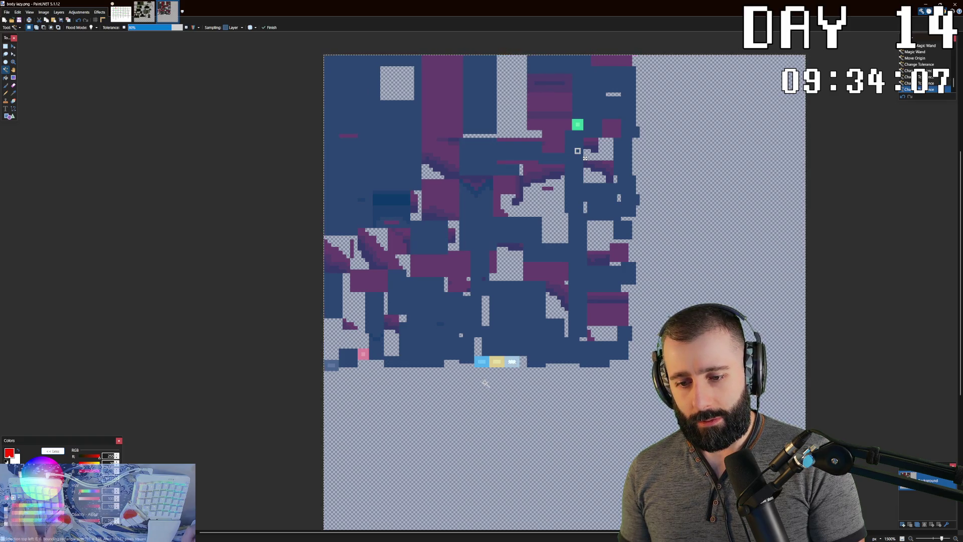
key("ctrl+z")
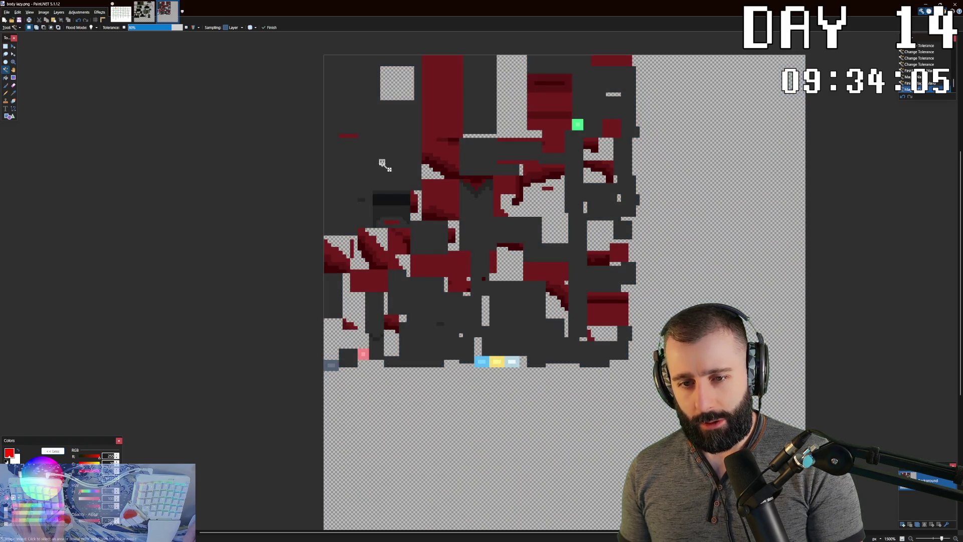
left_click(382, 164)
key("ctrl+z")
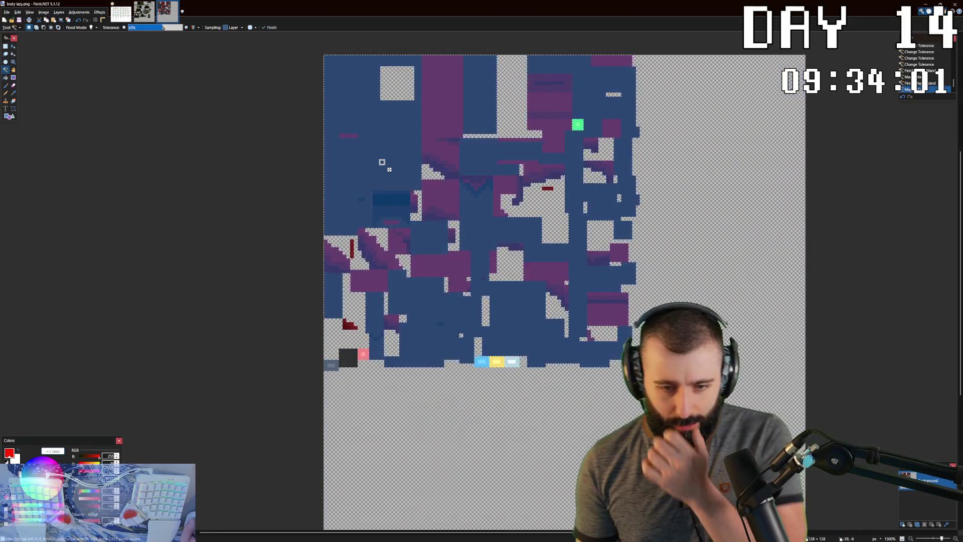
key("Return")
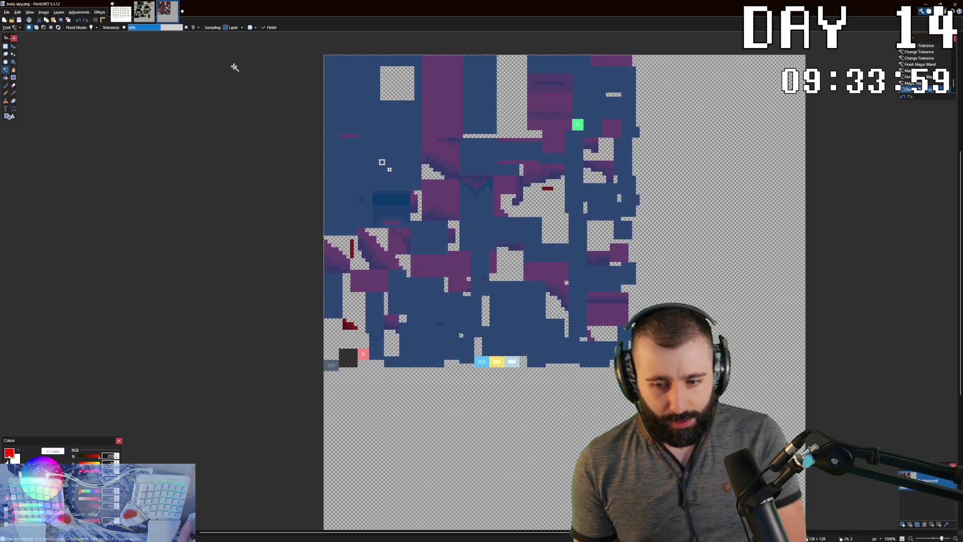
left_click(348, 356)
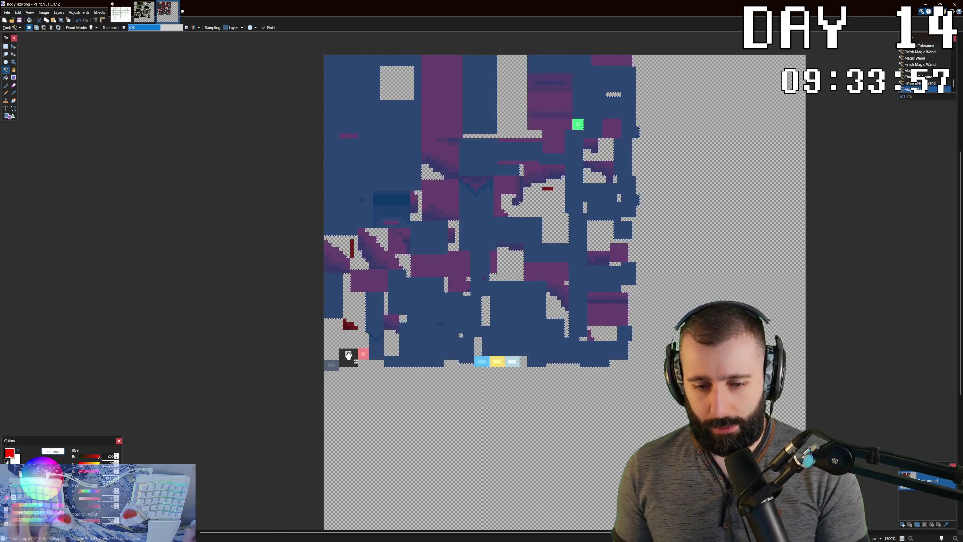